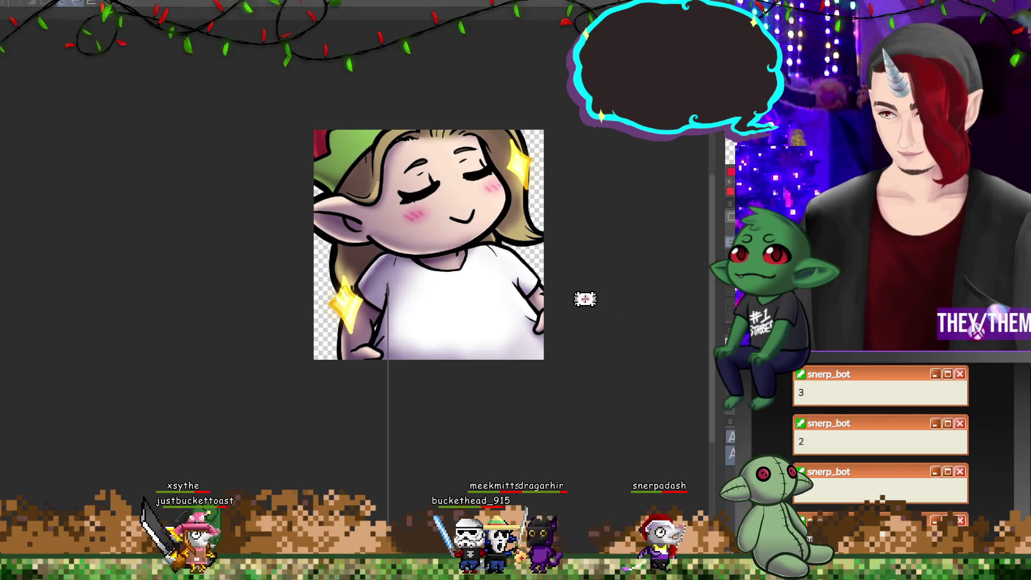
Export the elf illustration as a single-layer PNG at 100% scale ratio.
drag(584, 323, 585, 567)
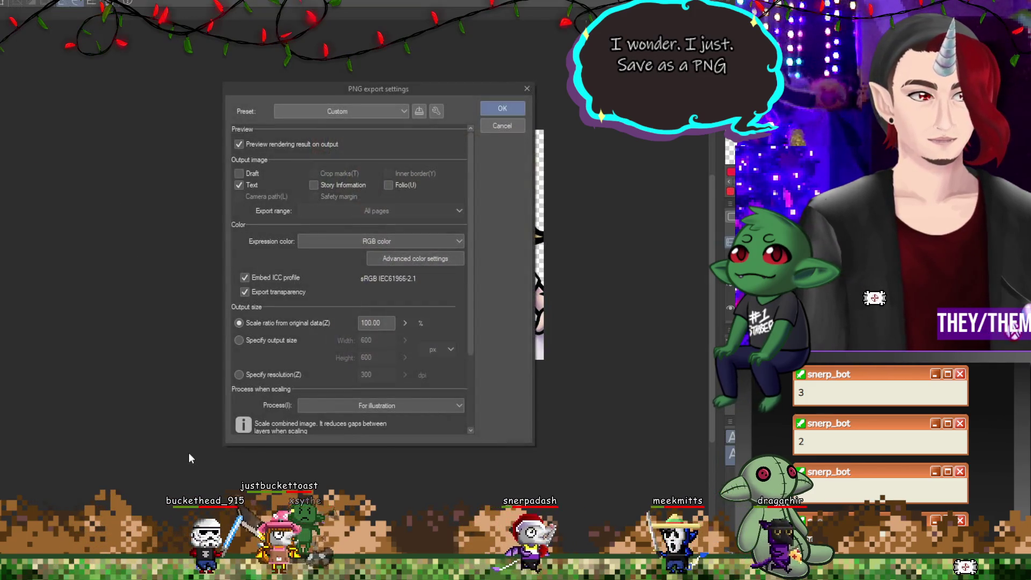
click(499, 108)
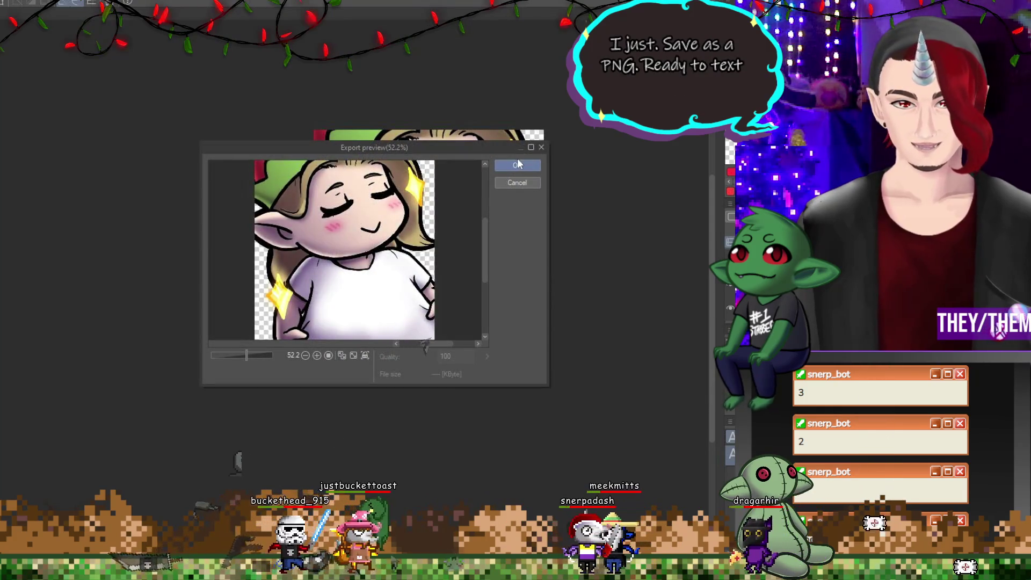
click(518, 164)
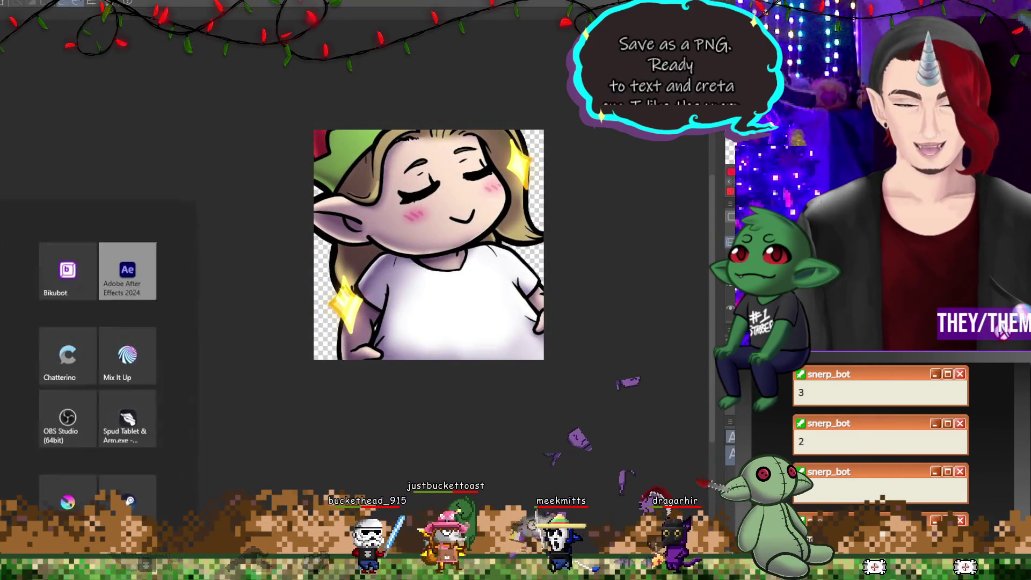
click(56, 463)
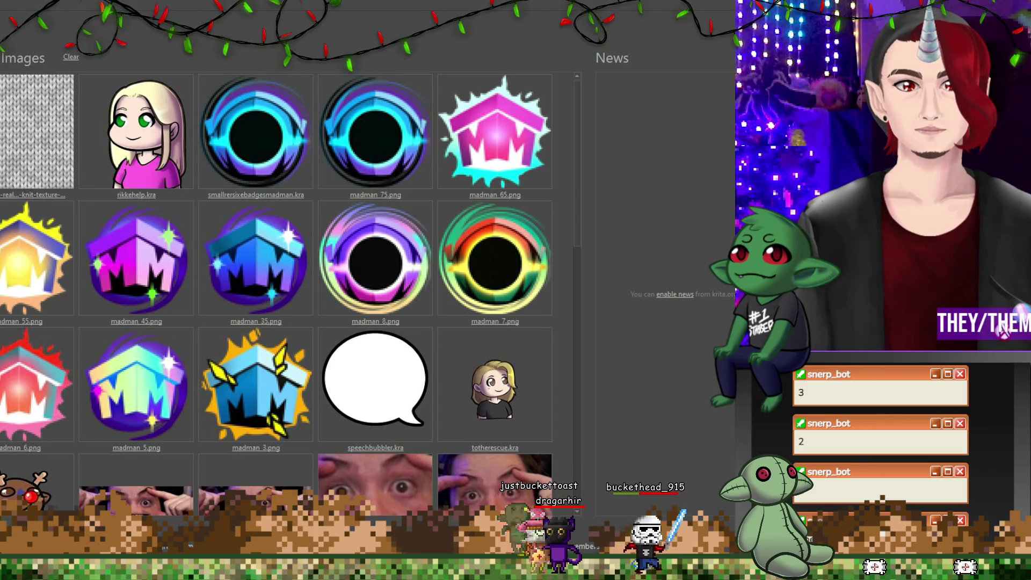
In Krita, dismiss the new-document dialog and drag a text box over the elf picture.
key(ctrl+n)
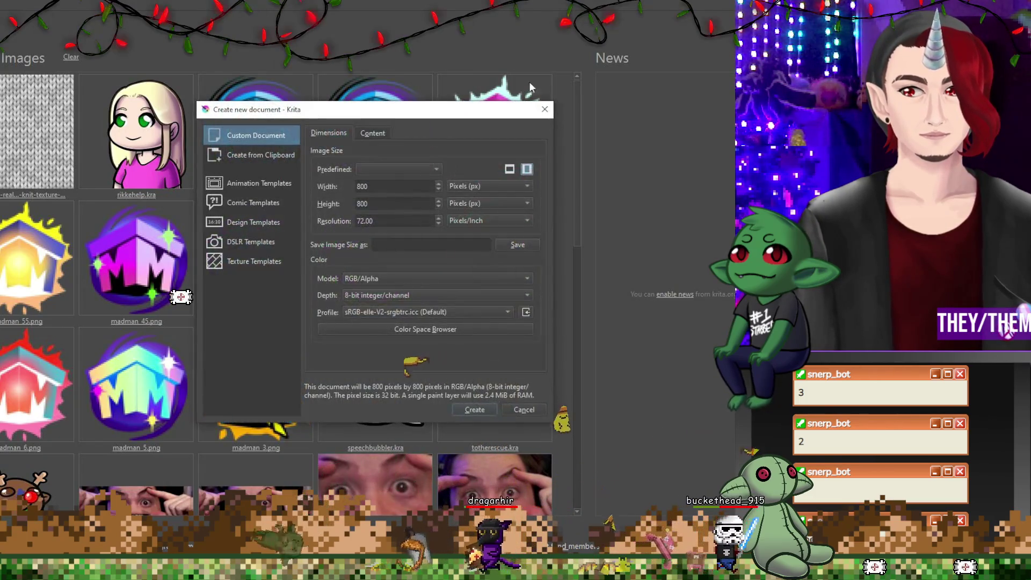
click(548, 111)
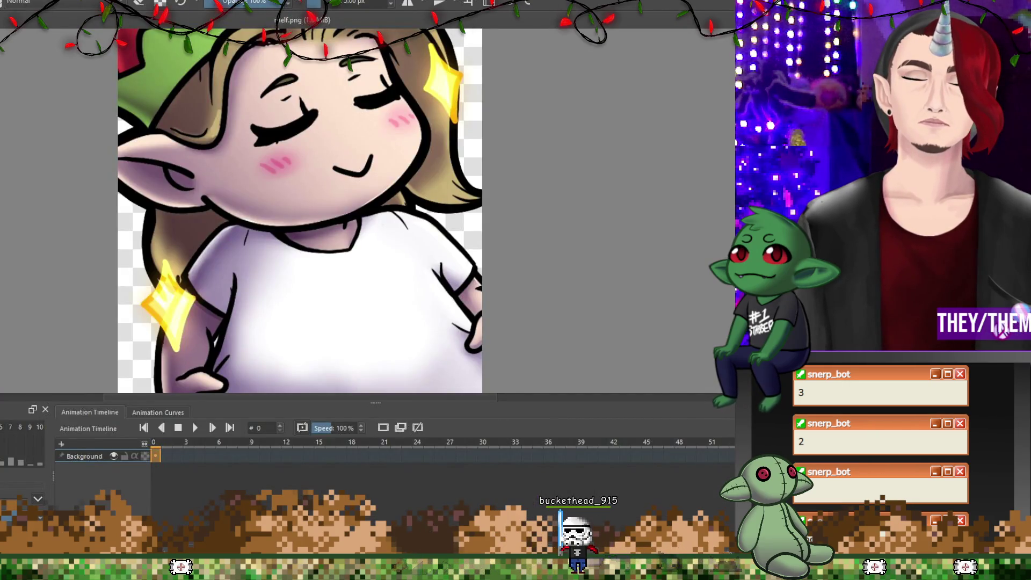
scroll(376, 226, up, 5)
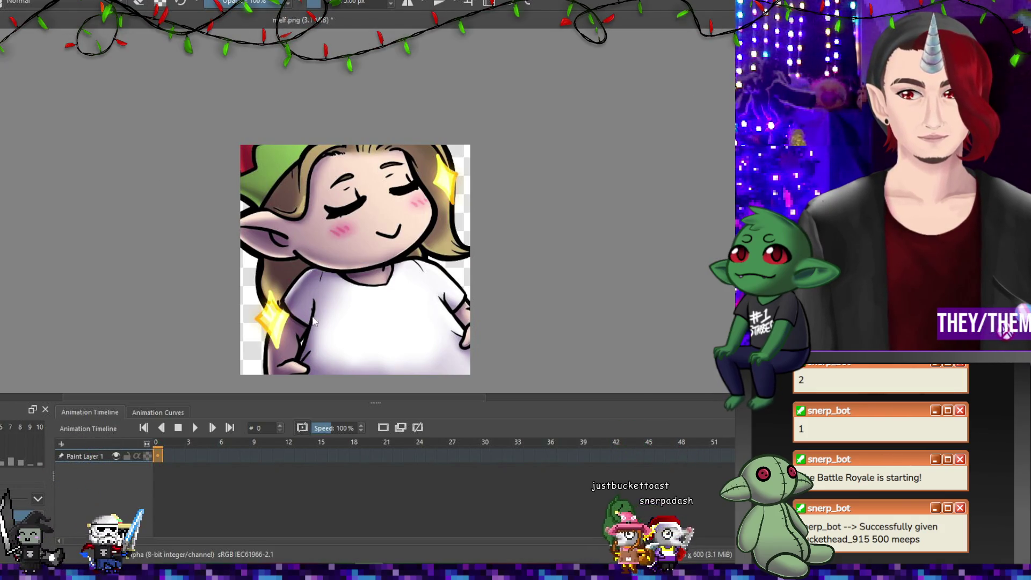
drag(278, 259, 455, 350)
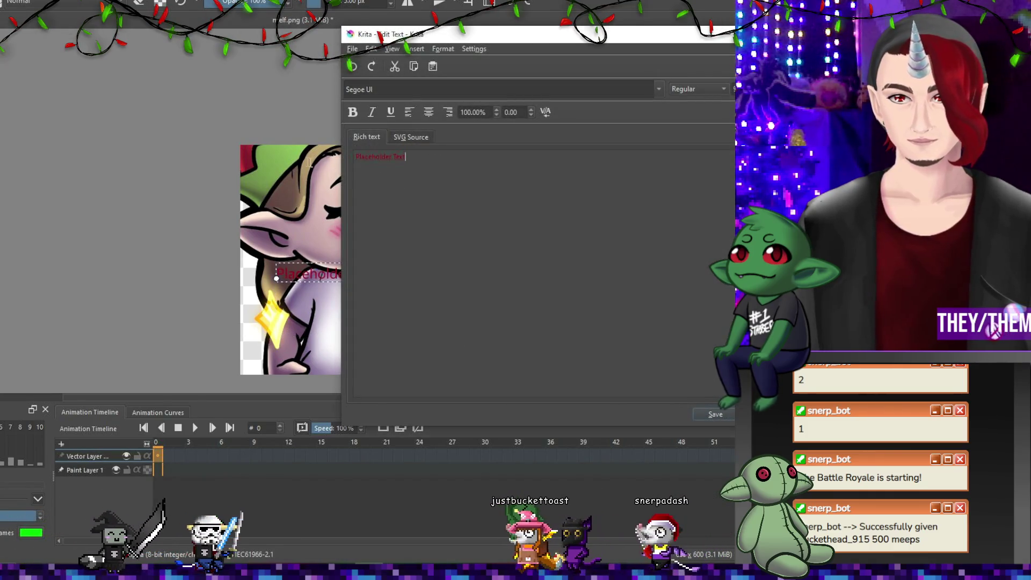
Type MELF into the text editor and set it in the Bangers font.
text(MELF)
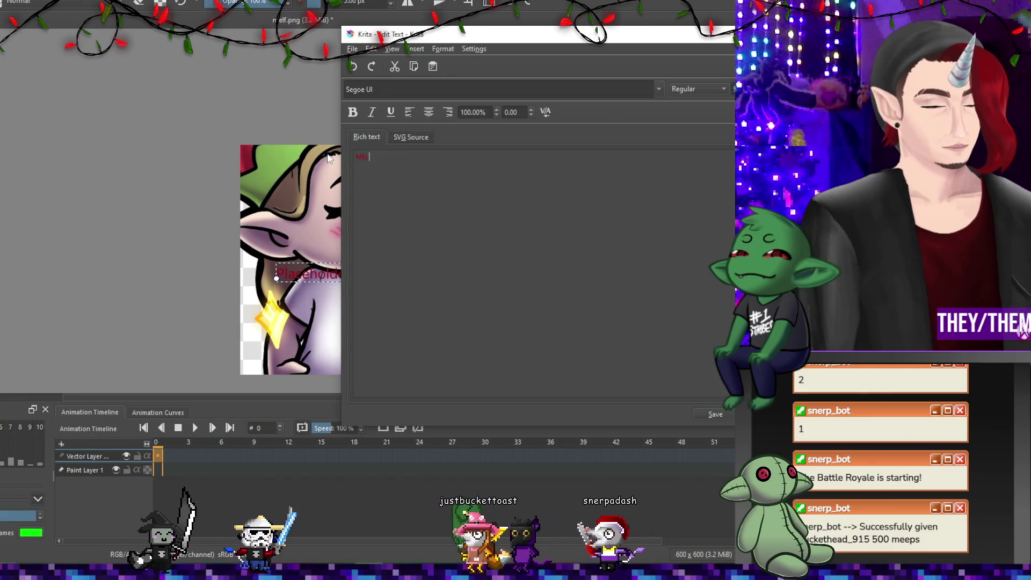
click(717, 414)
drag(435, 34, 484, 30)
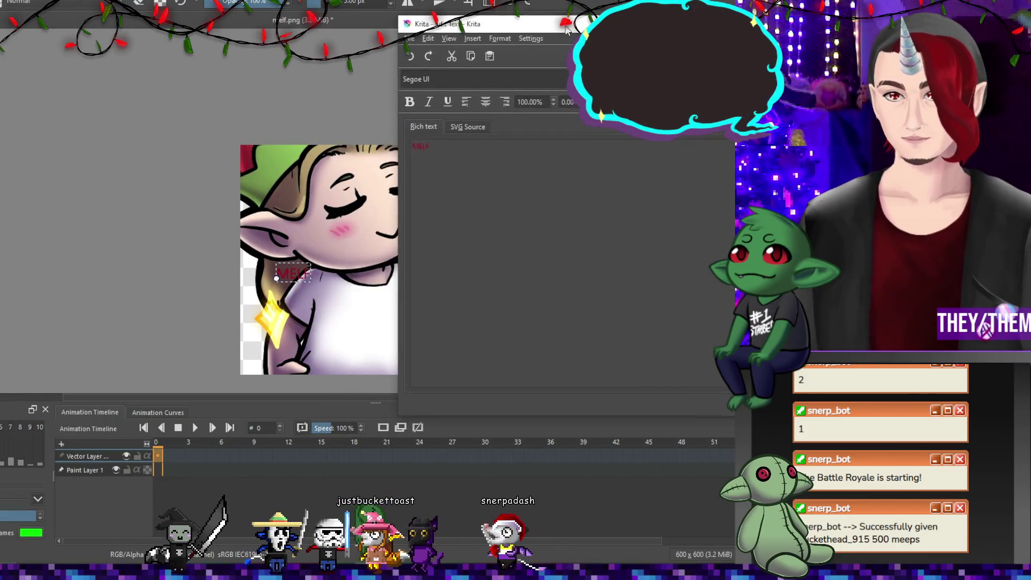
click(558, 85)
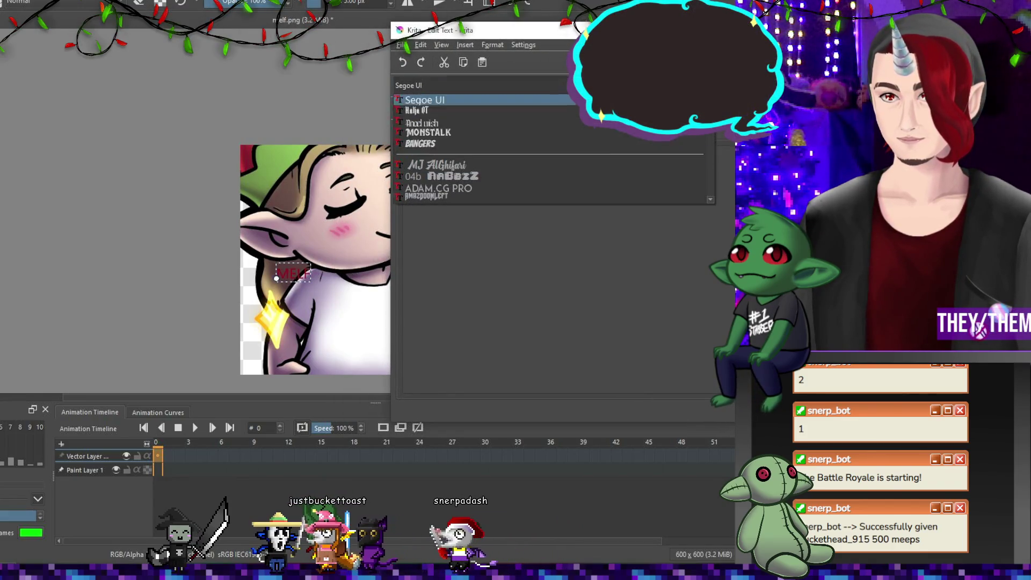
click(475, 143)
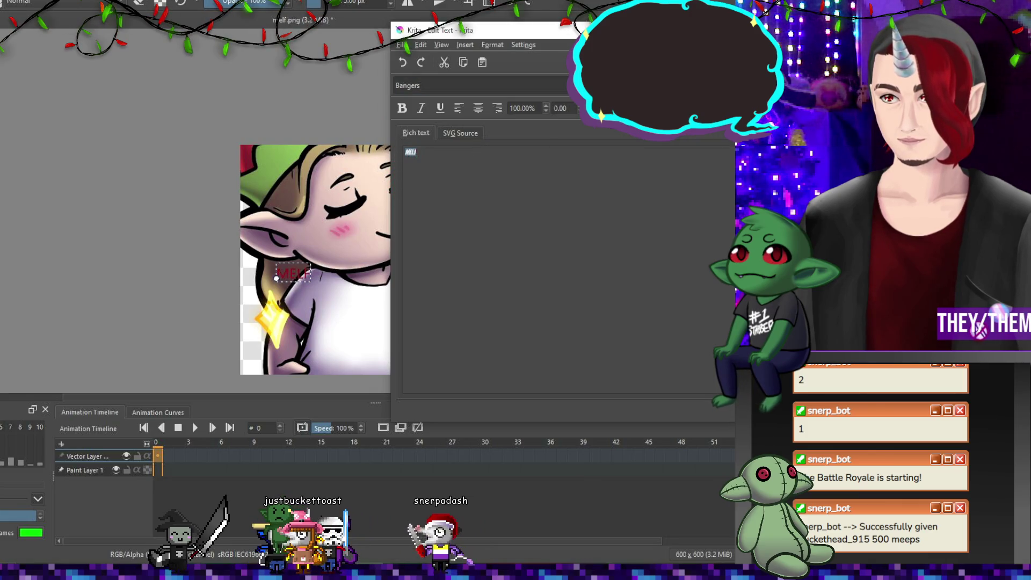
key(ctrl+plus)
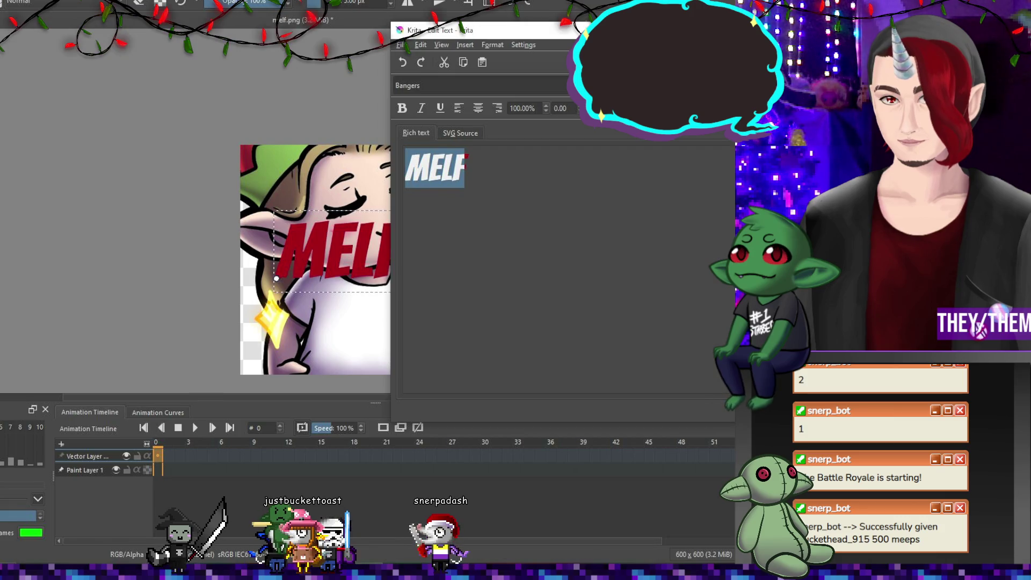
mouse_move(483, 30)
mouse_down()
mouse_move(534, 31)
mouse_move(486, 31)
mouse_up()
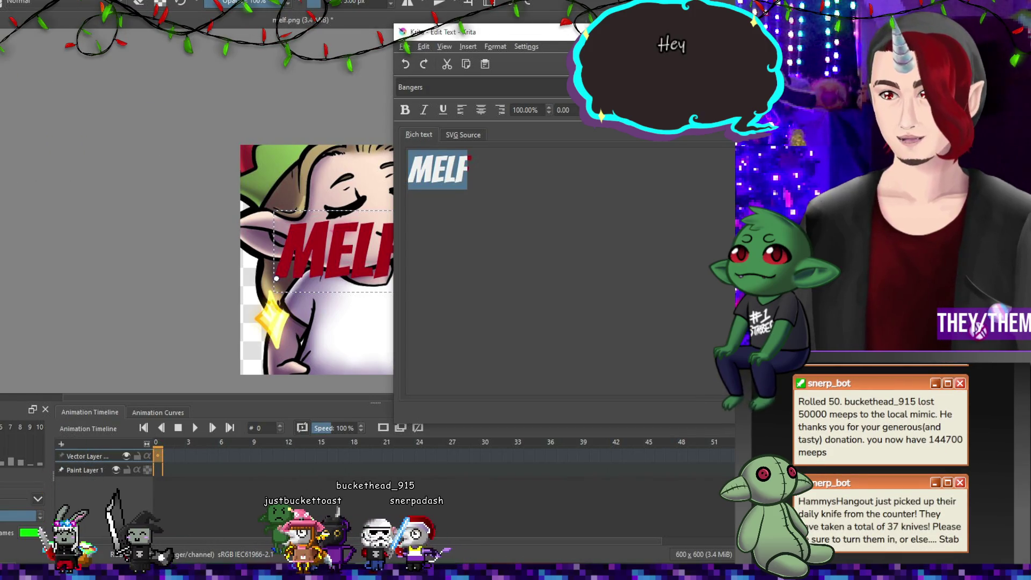
key(ctrl+plus)
key(ctrl+s)
Give MELF 3.00 letter spacing and font size 60, saving it to the canvas.
mouse_move(417, 31)
mouse_down()
mouse_move(139, 154)
mouse_move(12, 108)
mouse_move(62, 62)
mouse_move(37, 101)
mouse_move(98, 82)
mouse_up()
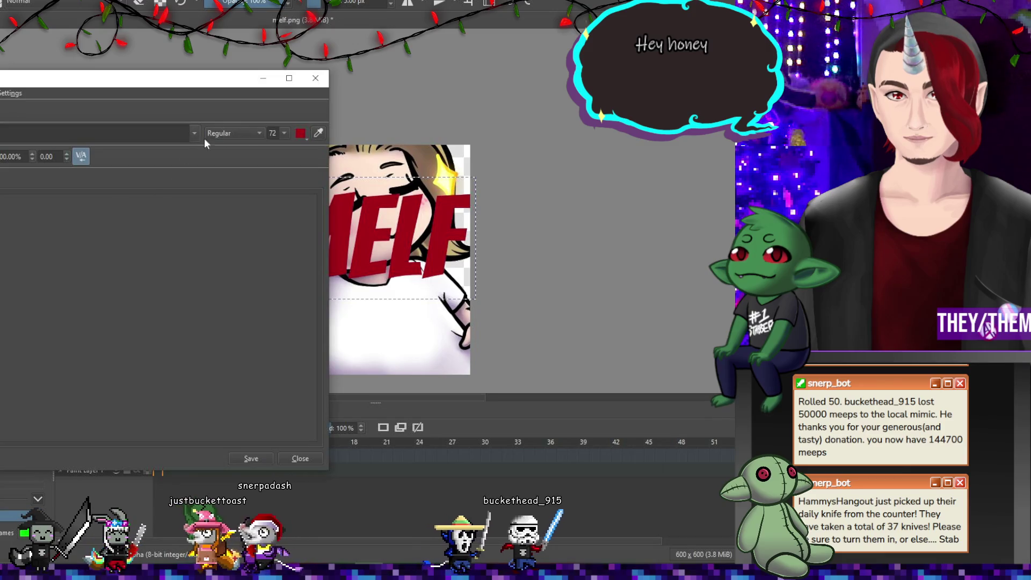
key(BackSpace)
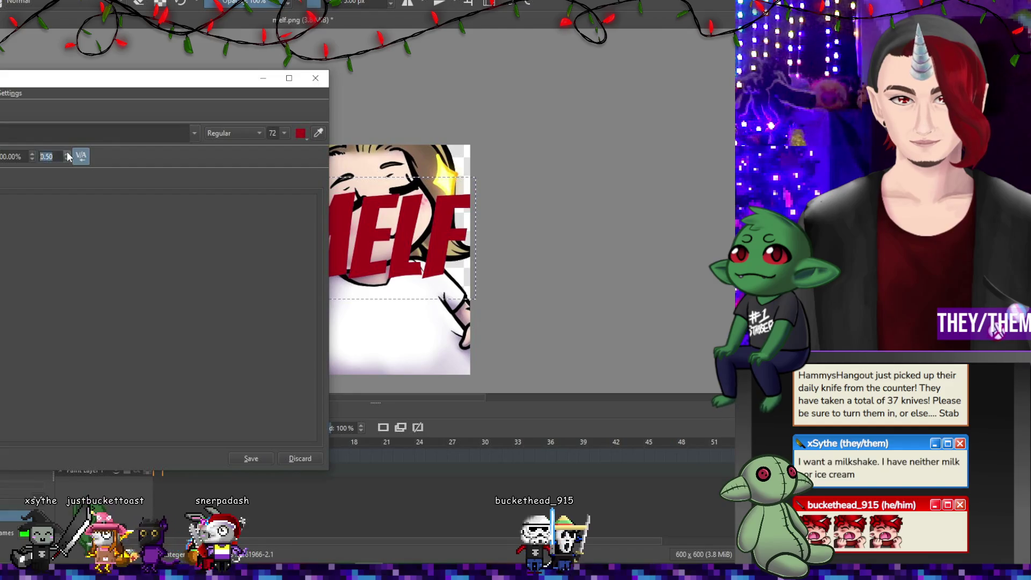
text(3.)
click(260, 462)
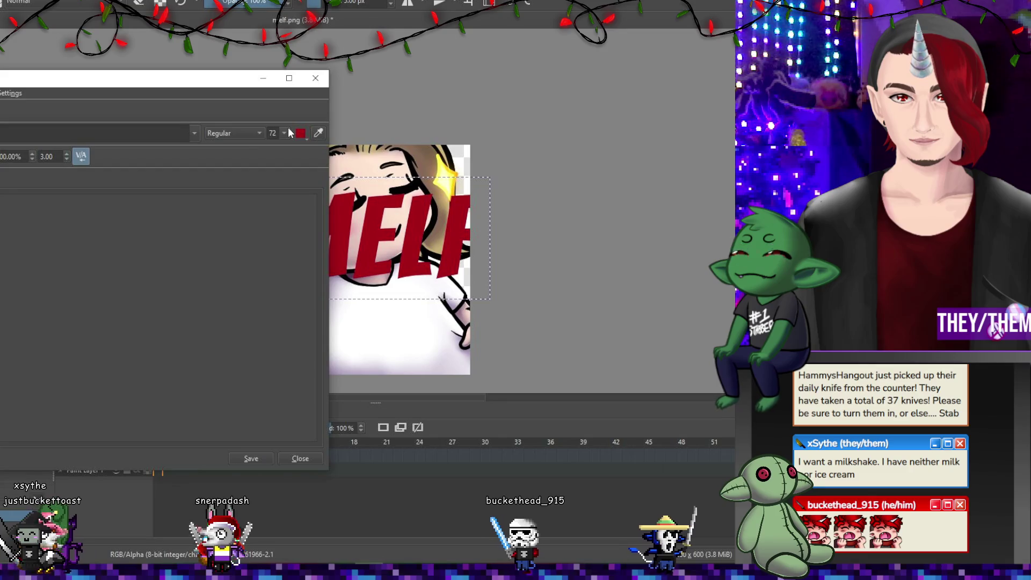
double_click(272, 133)
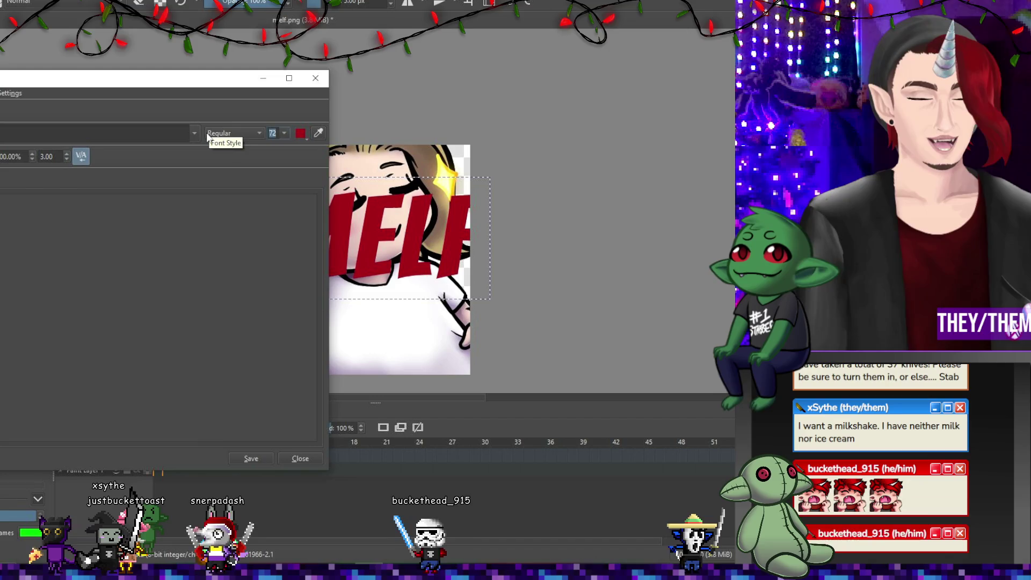
text(60)
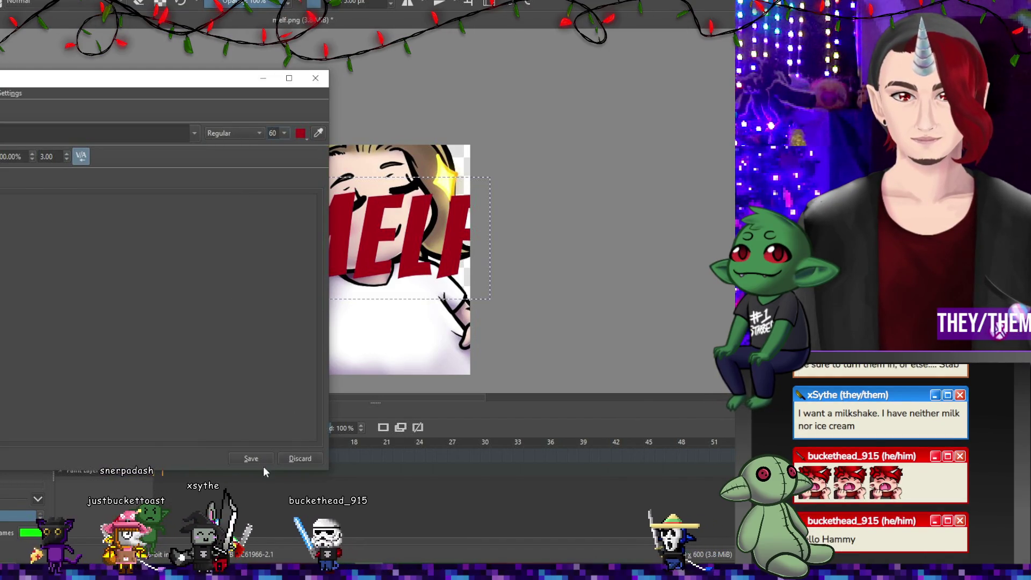
click(262, 456)
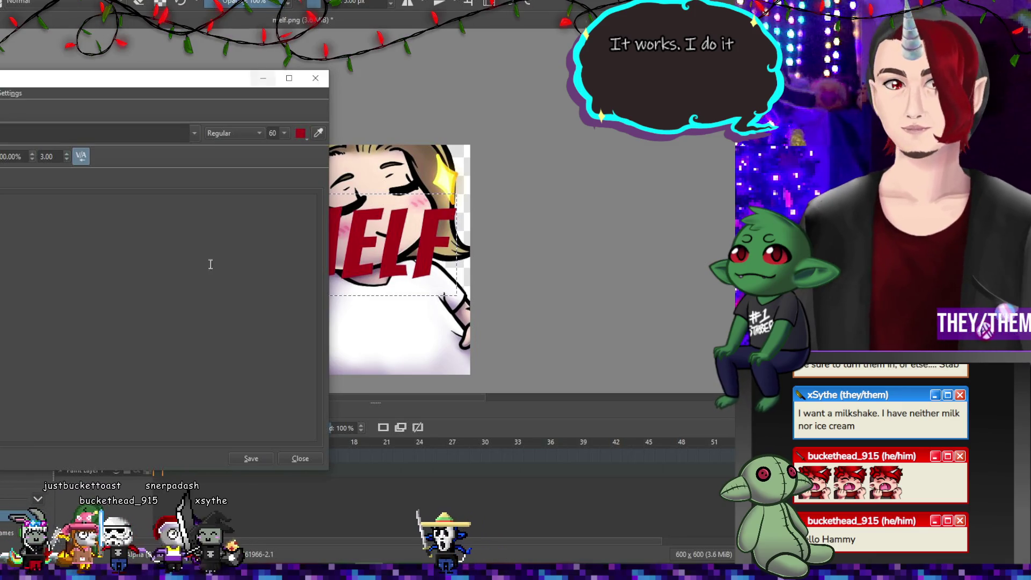
click(302, 458)
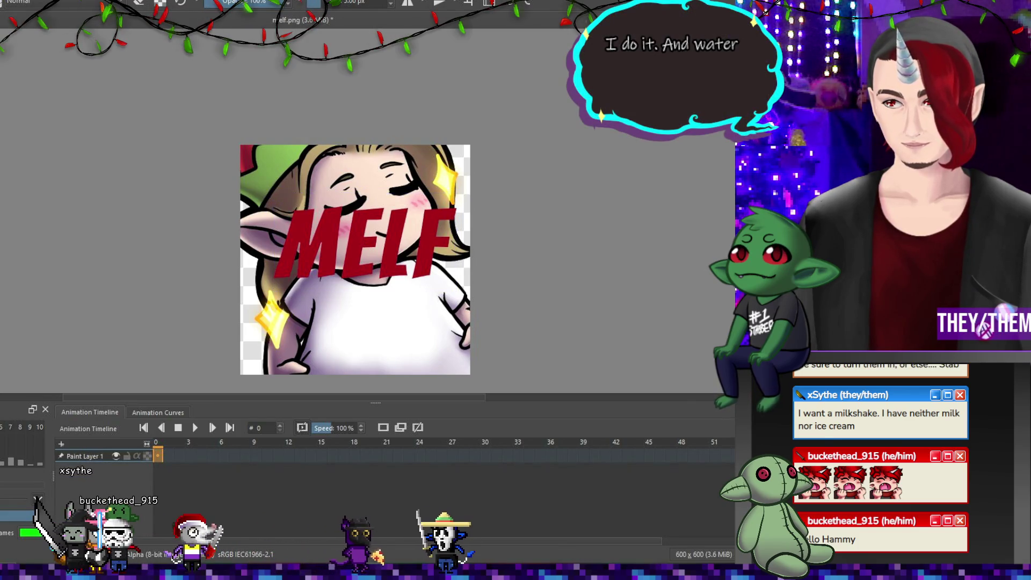
Merge the MELF text layer into Paint Layer 1 and drag the lettering down onto the shirt.
key(ctrl+e)
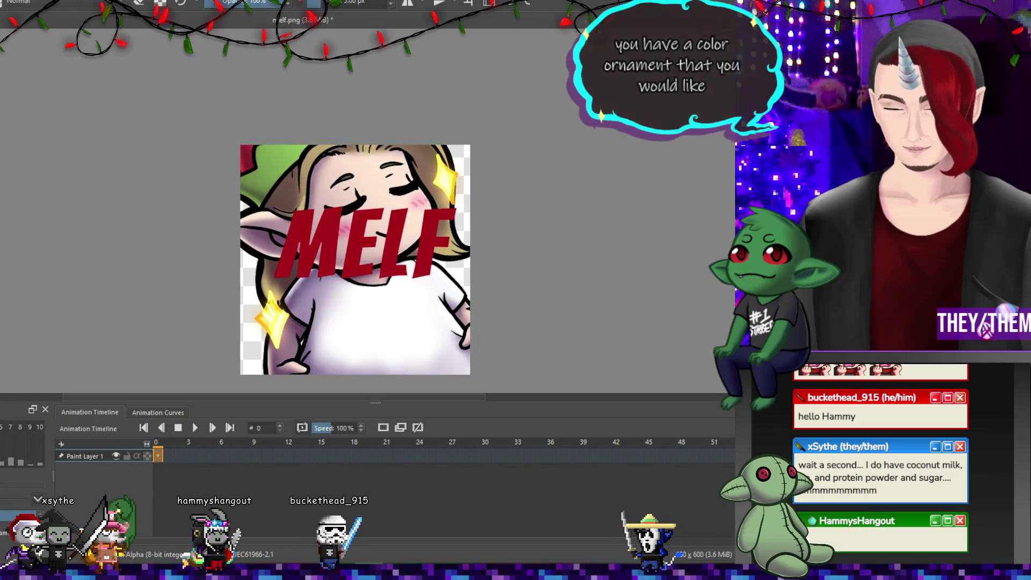
key(ctrl+t)
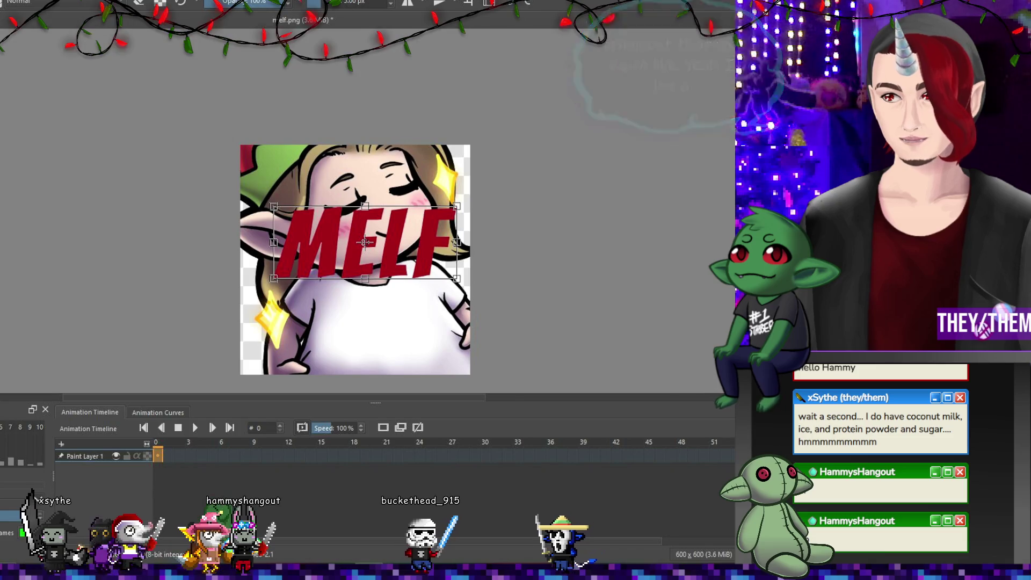
key(Return)
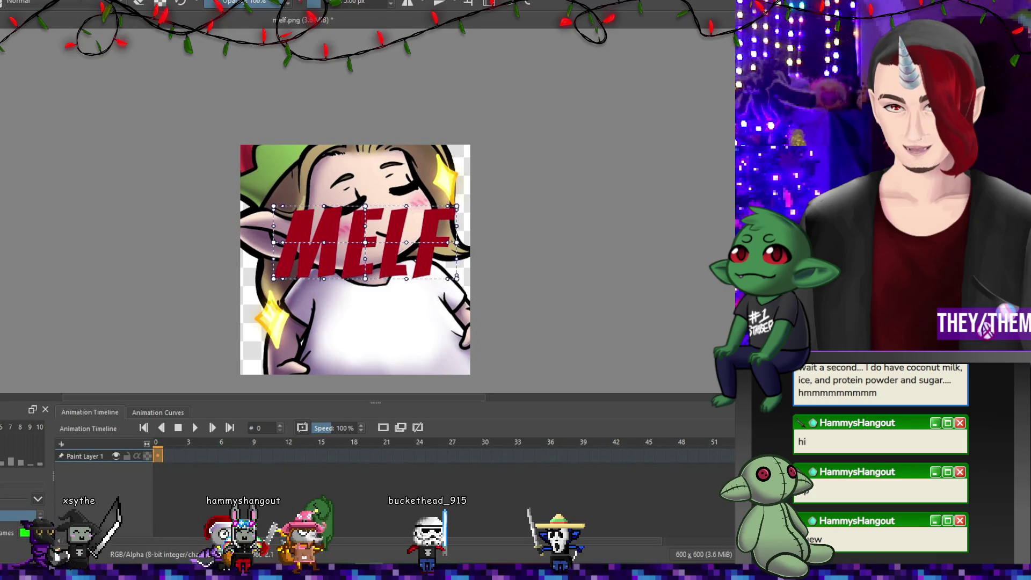
drag(354, 242, 365, 313)
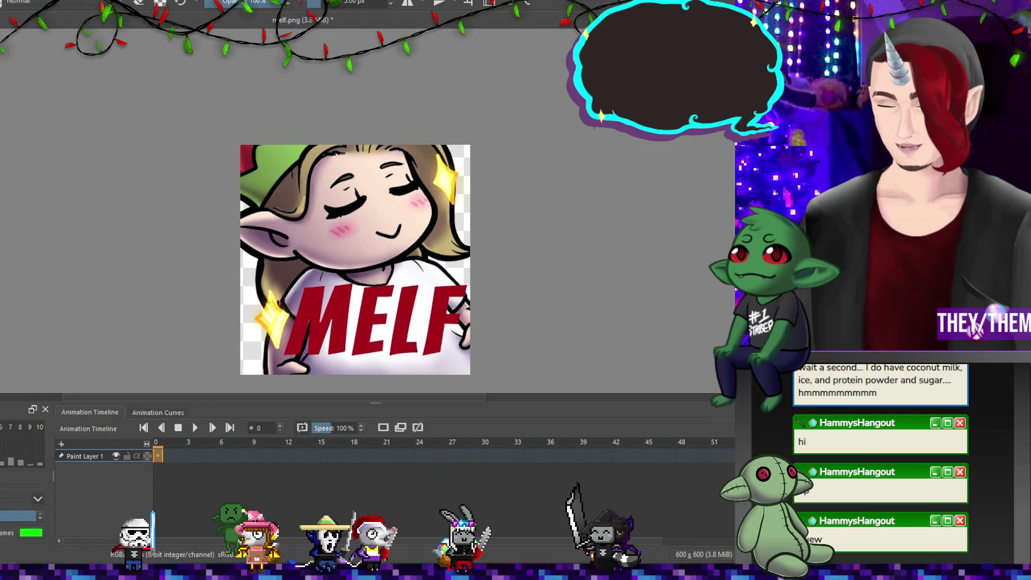
scroll(399, 238, down, 1)
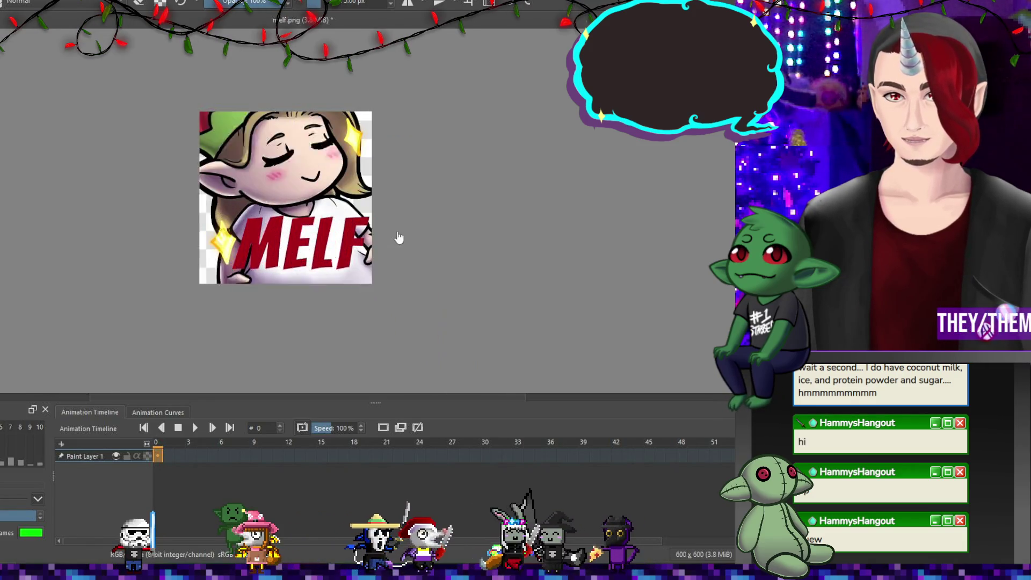
Duplicate the image layer and hide the original Paint Layer 1.
scroll(269, 156, up, 1)
scroll(277, 227, down, 1)
key(ctrl+t)
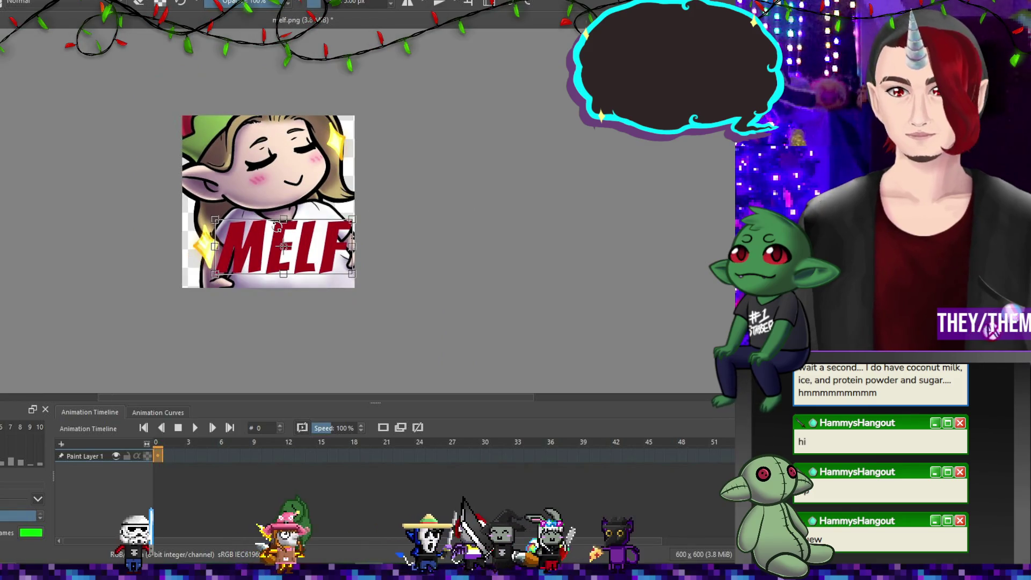
key(ctrl+j)
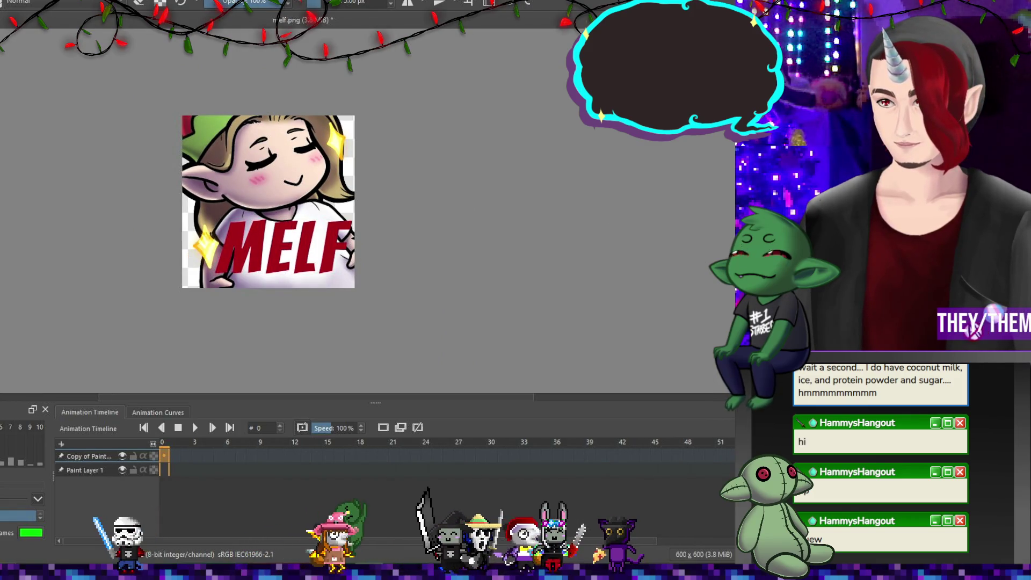
click(122, 469)
Nudge the MELF lettering a few pixels left and switch the transform to Mesh mode.
key(ctrl+t)
scroll(313, 265, up, 4)
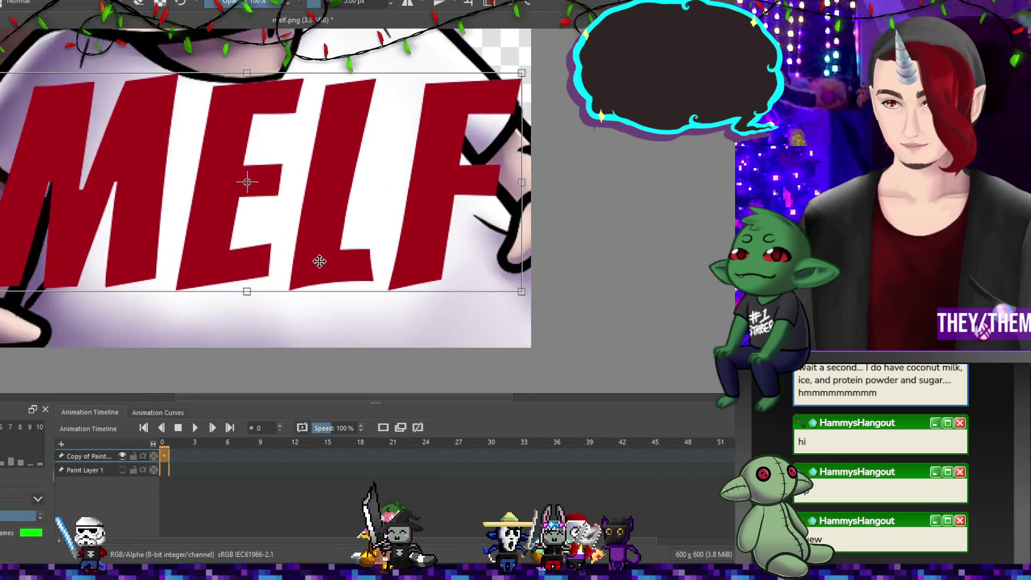
scroll(313, 265, down, 3)
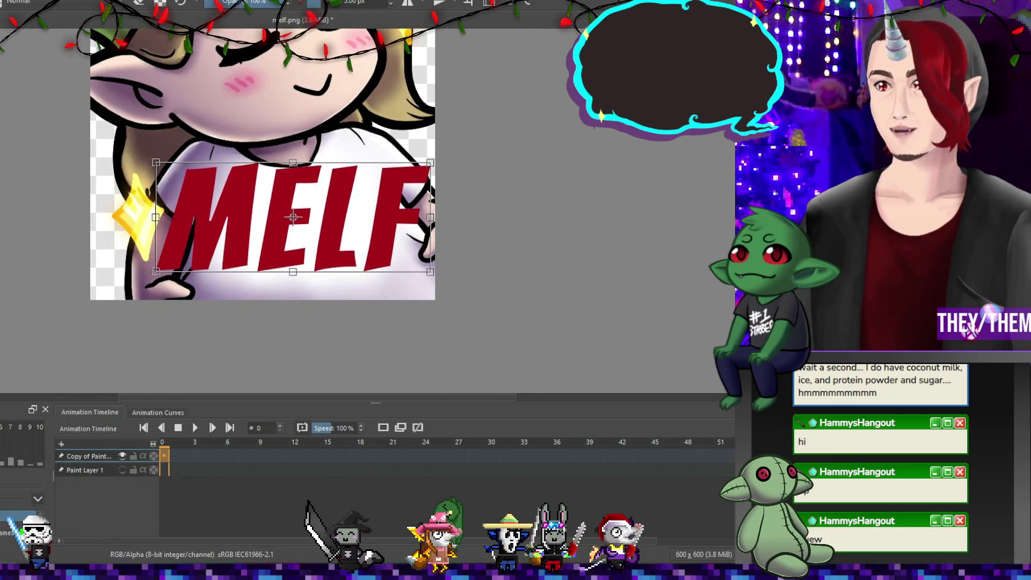
drag(293, 217, 292, 217)
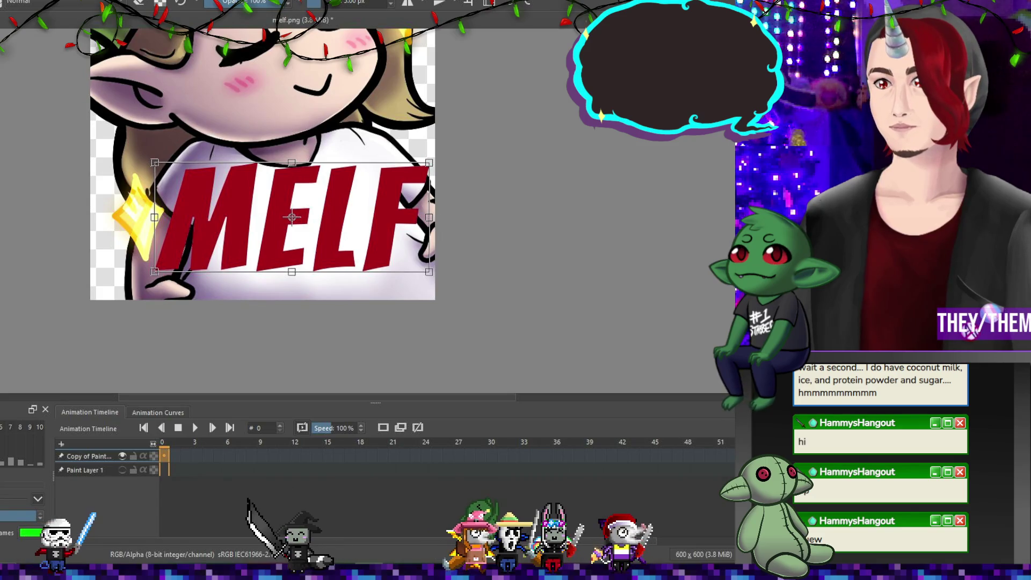
key(Return)
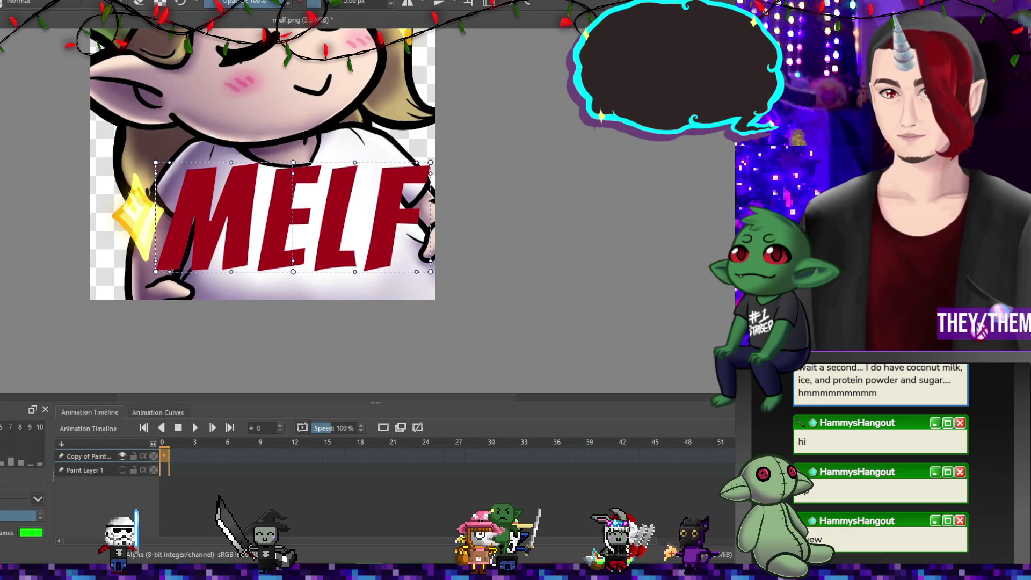
click(292, 217)
Bend MELF's middle and bottom down and pull the M and F edges inward with mesh nodes.
drag(291, 217, 308, 228)
drag(293, 272, 328, 289)
mouse_move(156, 273)
mouse_down()
mouse_move(194, 299)
mouse_move(213, 297)
mouse_up()
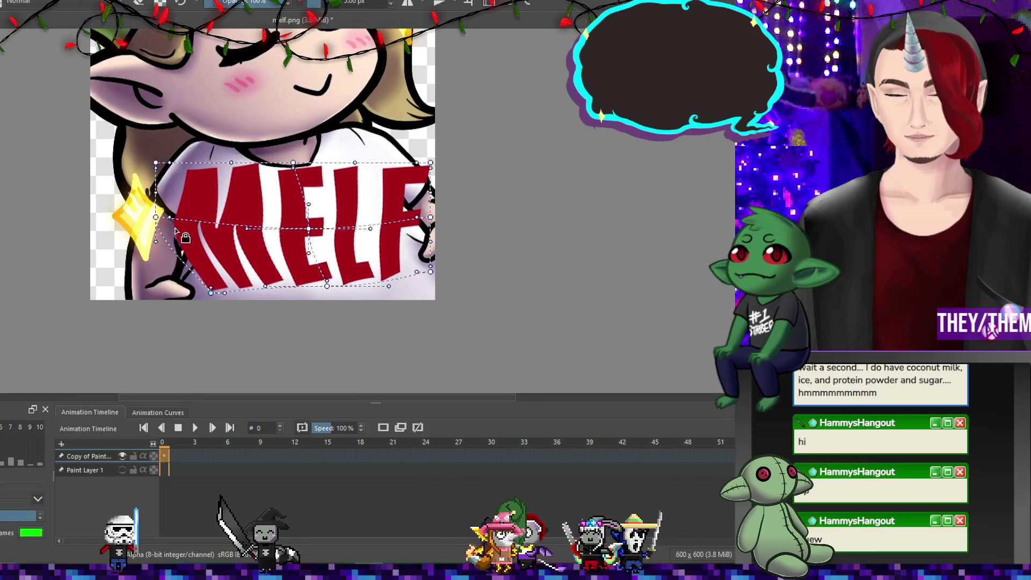
drag(156, 217, 193, 216)
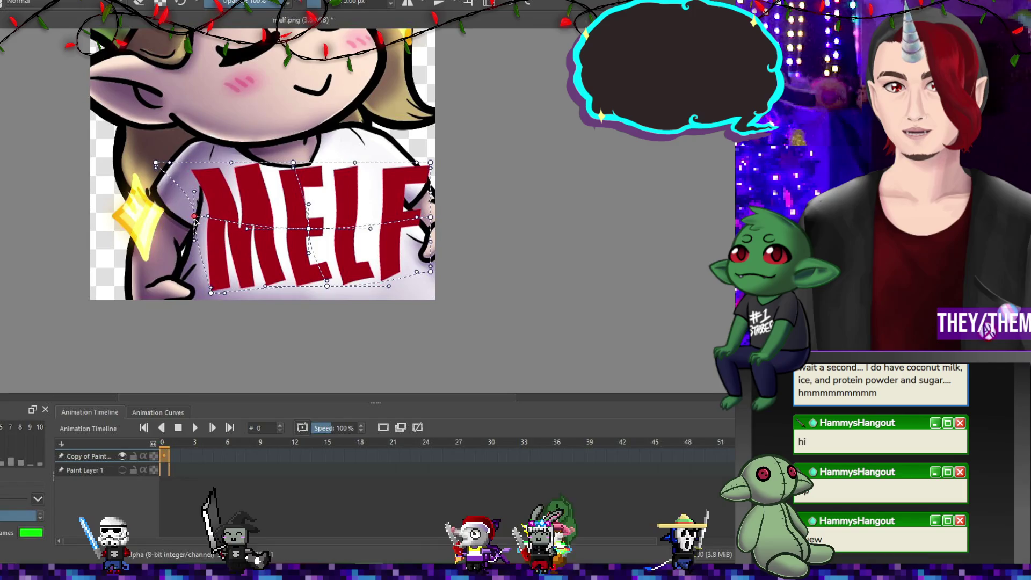
drag(211, 292, 193, 290)
drag(156, 162, 201, 166)
drag(194, 217, 202, 218)
drag(290, 169, 296, 179)
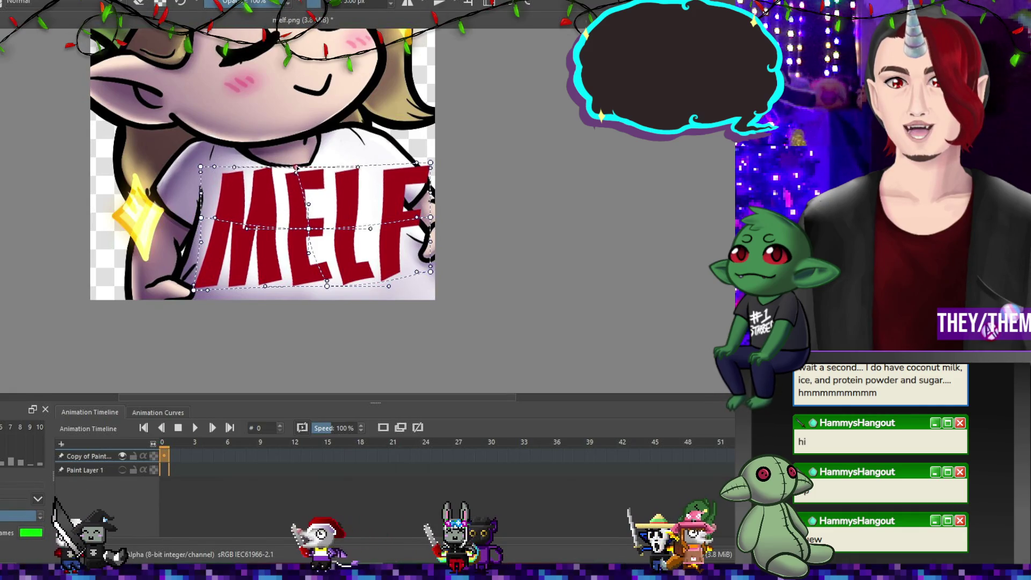
mouse_move(431, 163)
mouse_down()
mouse_move(360, 156)
mouse_move(372, 152)
mouse_up()
drag(427, 216, 402, 235)
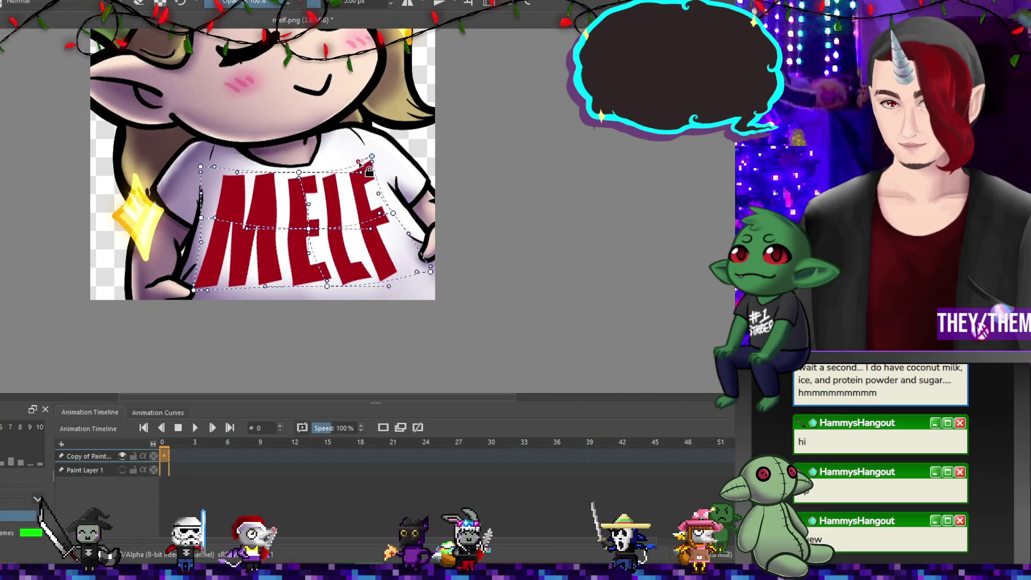
Reshape the mesh curves across the top, middle and right side of MELF.
drag(299, 175, 289, 178)
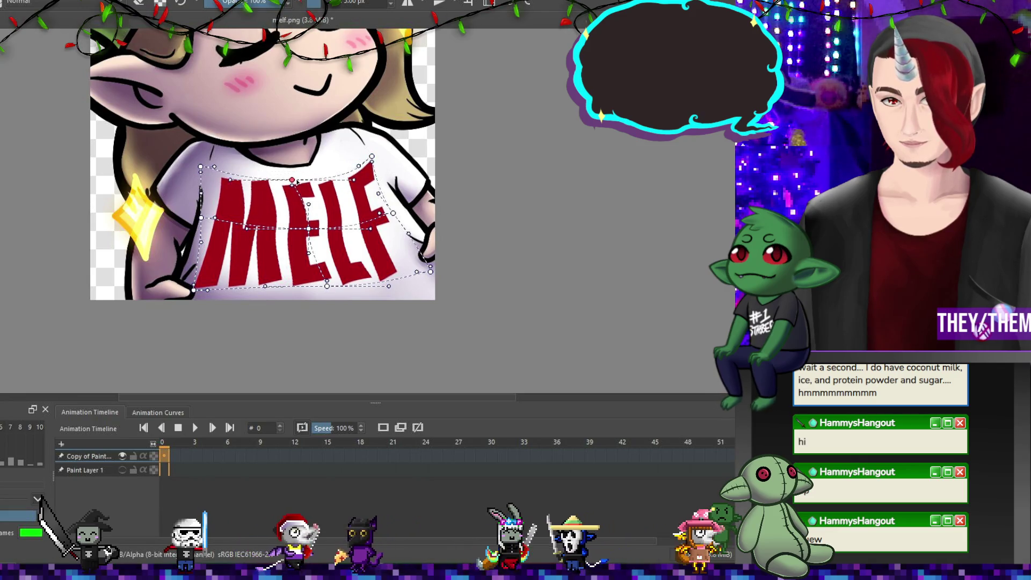
drag(310, 210, 301, 206)
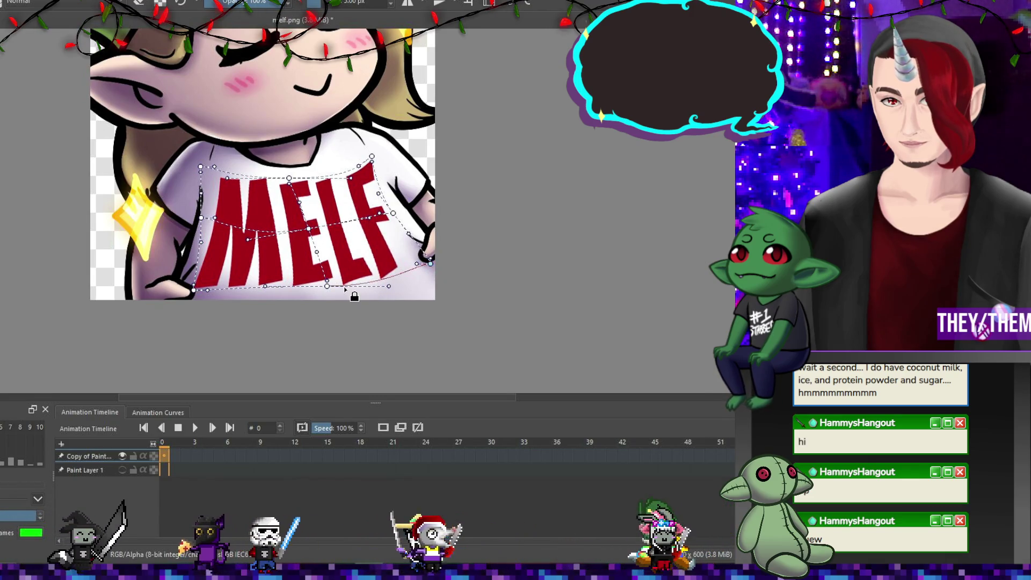
drag(390, 272, 405, 265)
drag(310, 230, 314, 226)
drag(394, 213, 403, 212)
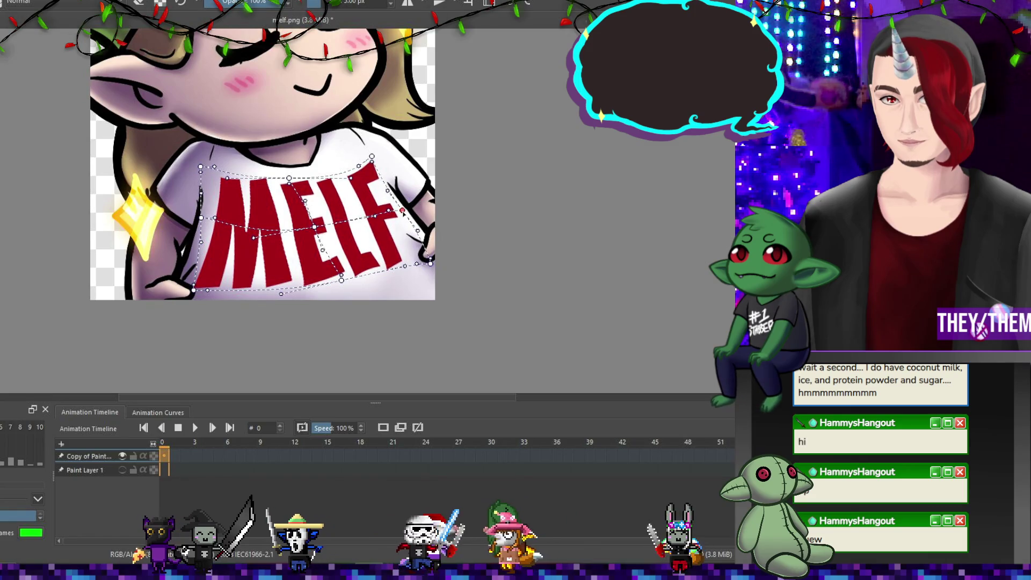
drag(449, 260, 458, 258)
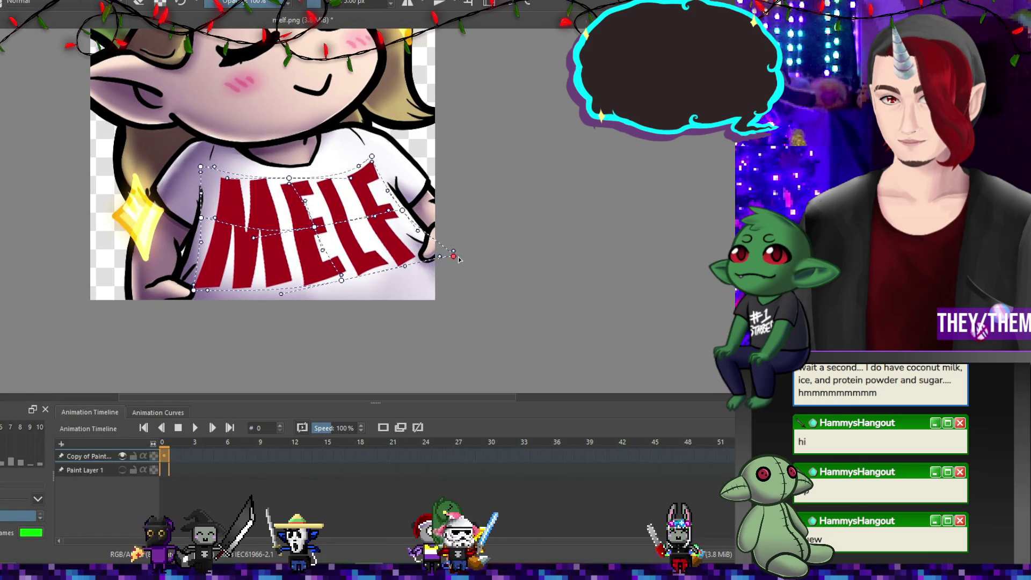
drag(344, 284, 339, 283)
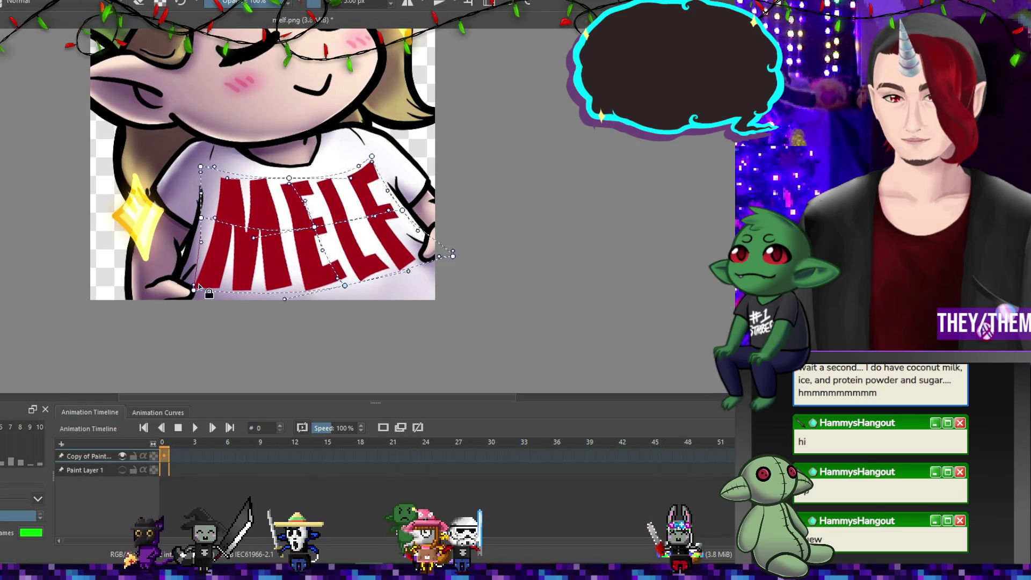
drag(196, 292, 205, 294)
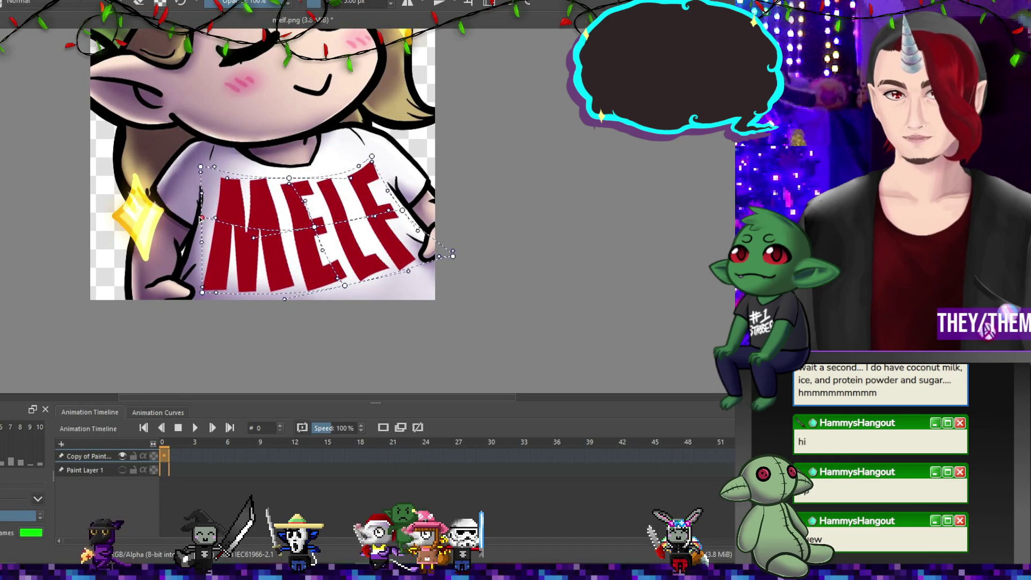
drag(201, 230, 207, 230)
drag(288, 178, 300, 179)
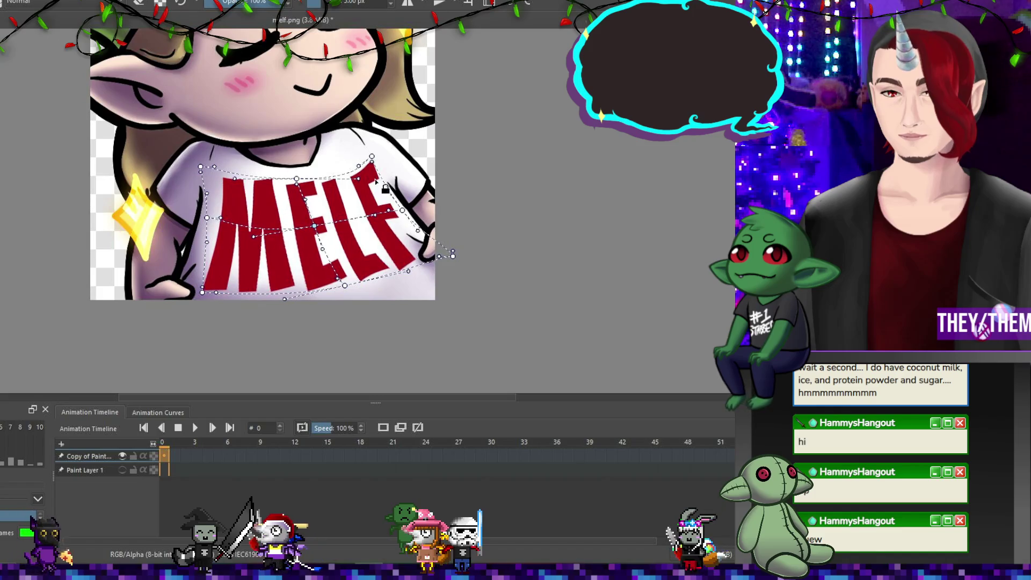
drag(358, 172, 356, 175)
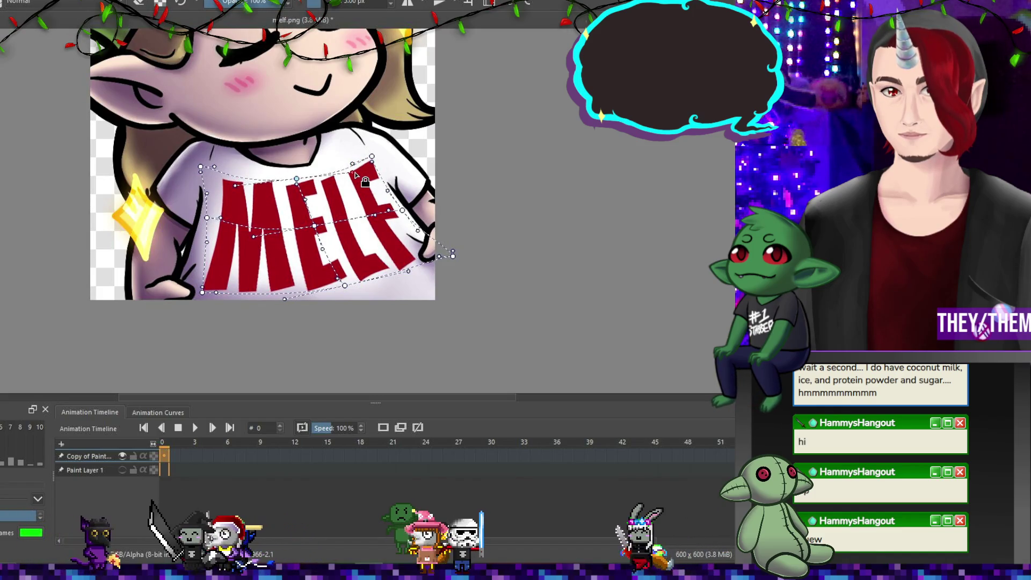
drag(207, 218, 200, 217)
Fine-tune the top-left, bottom edge and right-side nodes so MELF follows the shirt.
scroll(330, 204, right, 2)
drag(269, 185, 264, 171)
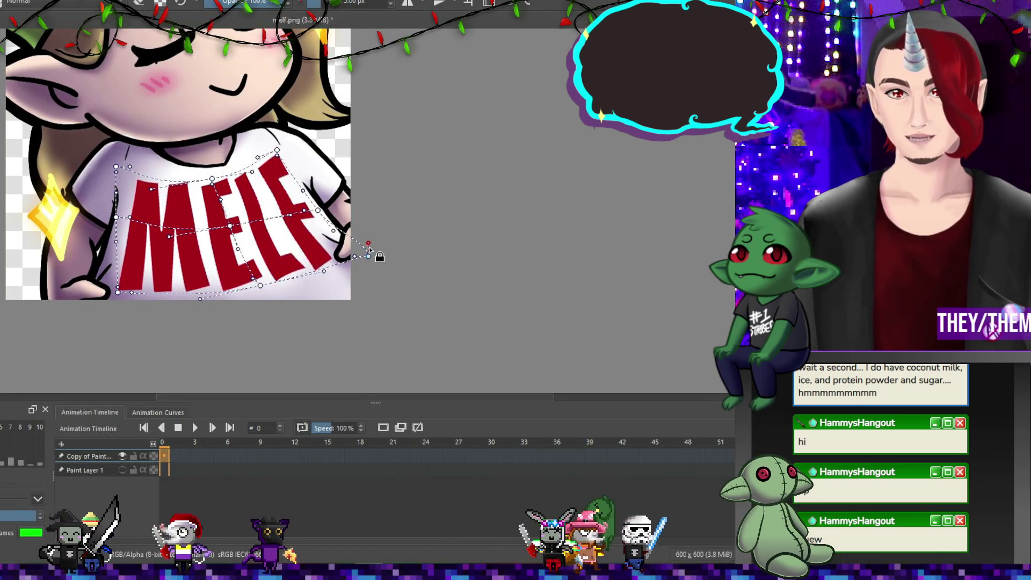
drag(368, 249, 366, 238)
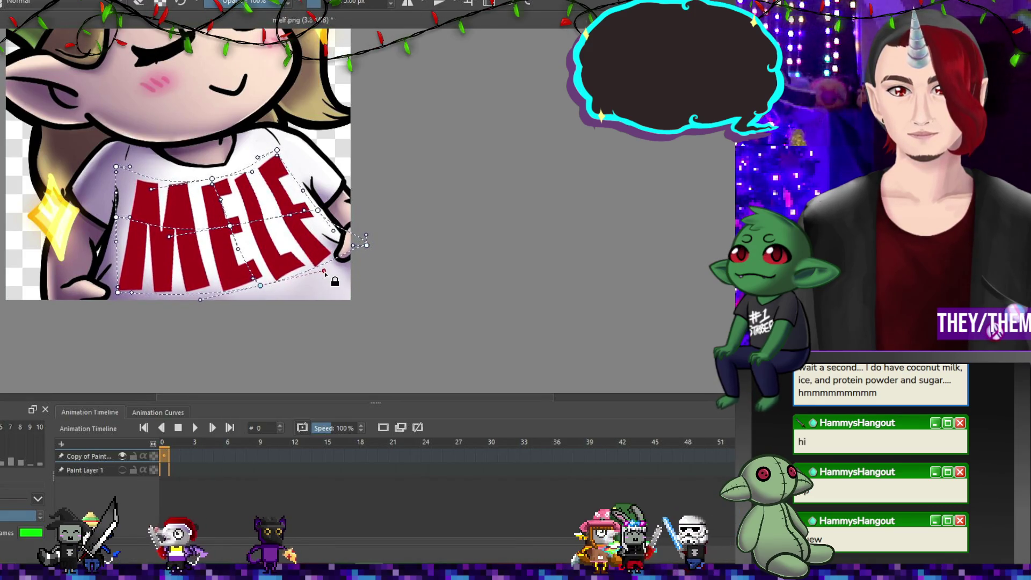
drag(260, 284, 256, 281)
drag(117, 164, 124, 193)
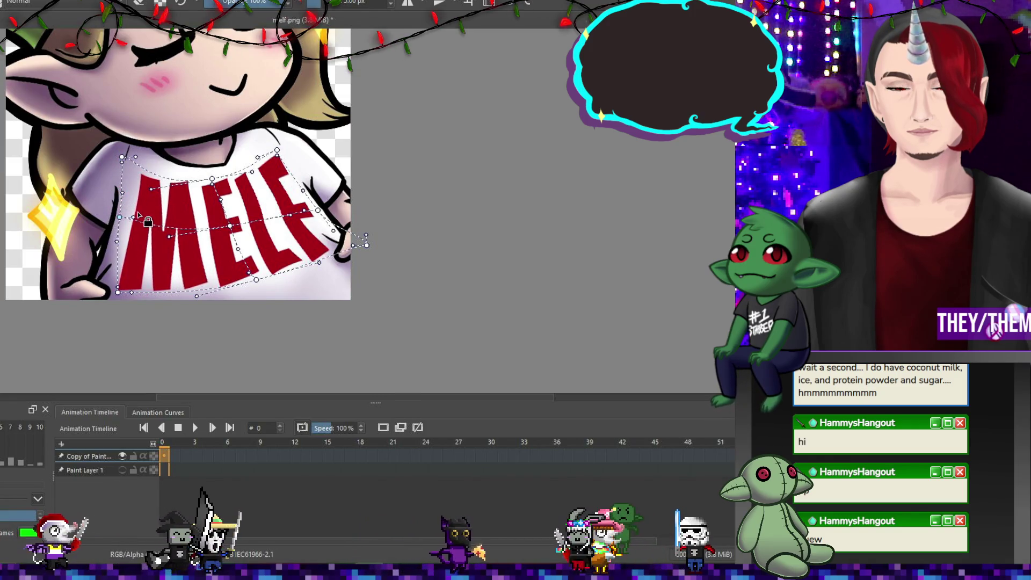
drag(165, 246, 167, 247)
drag(256, 280, 254, 283)
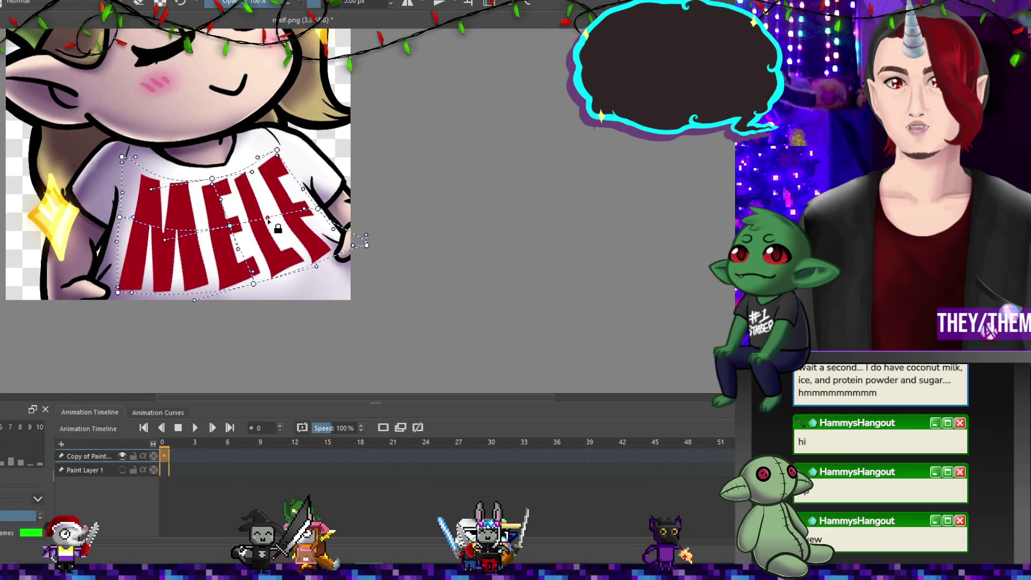
drag(316, 267, 307, 272)
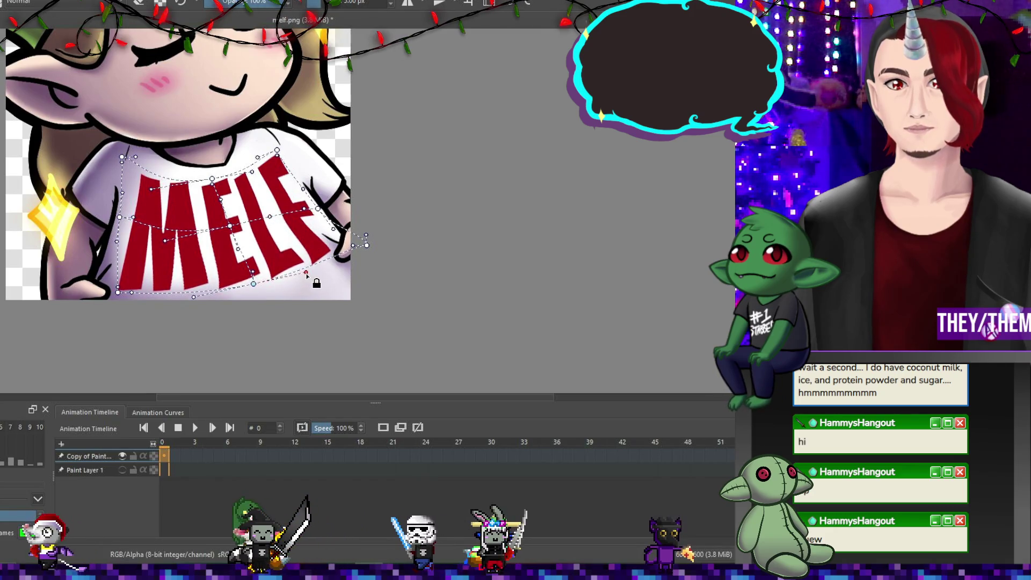
drag(366, 246, 358, 255)
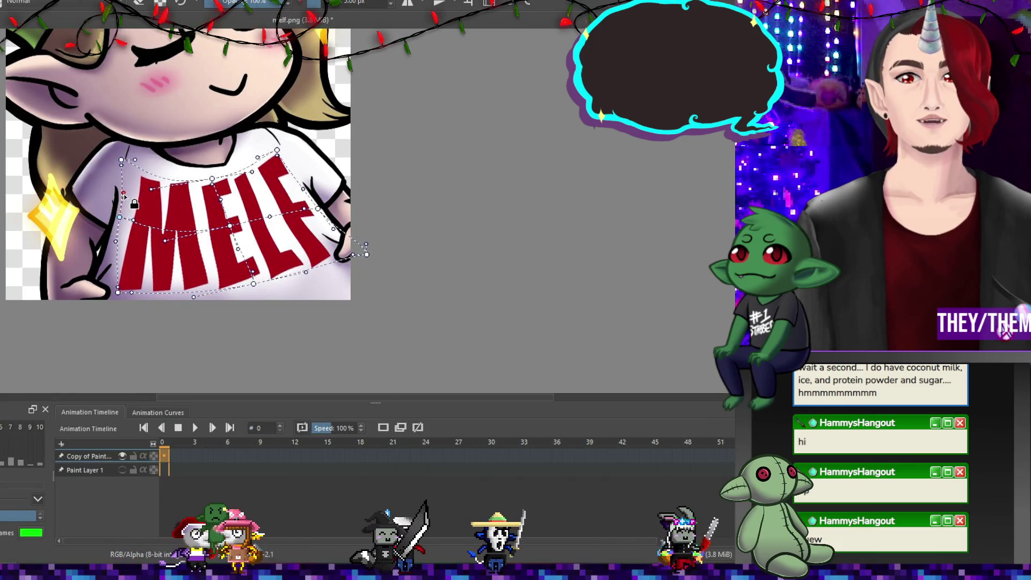
Apply the mesh warp to the MELF lettering.
key(Return)
scroll(219, 214, down, 5)
scroll(258, 225, up, 3)
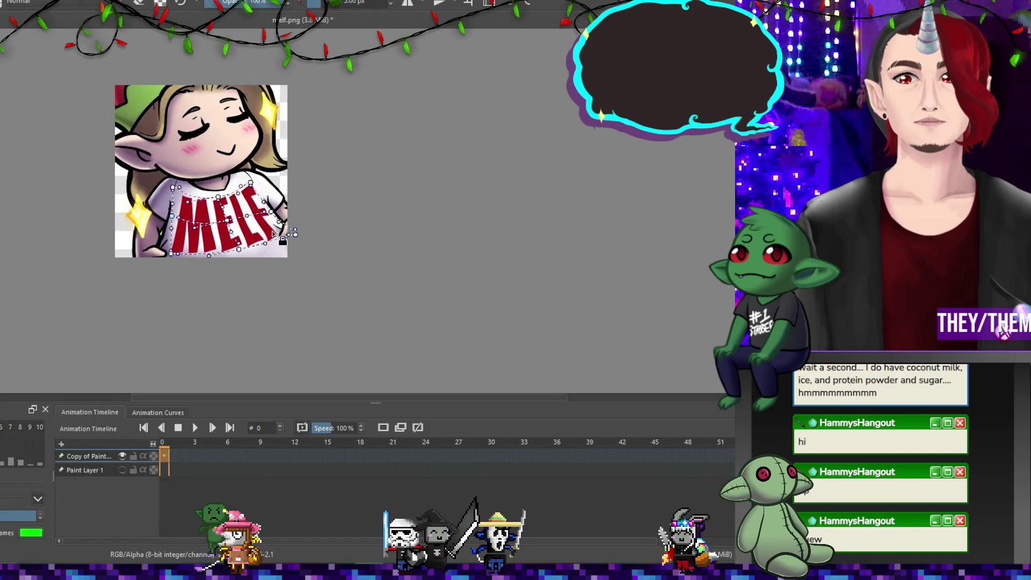
scroll(283, 228, down, 3)
scroll(259, 230, up, 3)
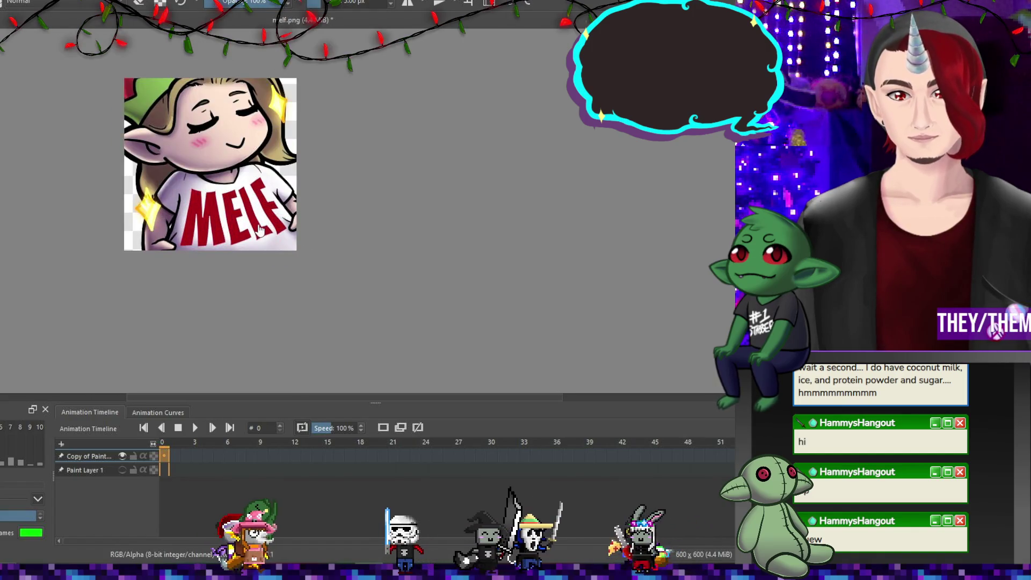
scroll(274, 222, down, 4)
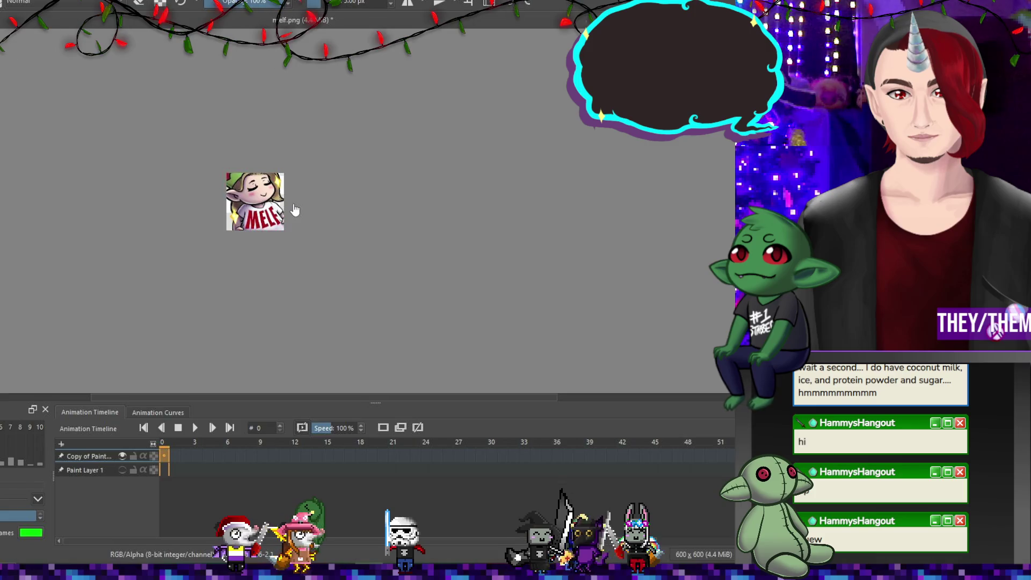
scroll(294, 210, up, 4)
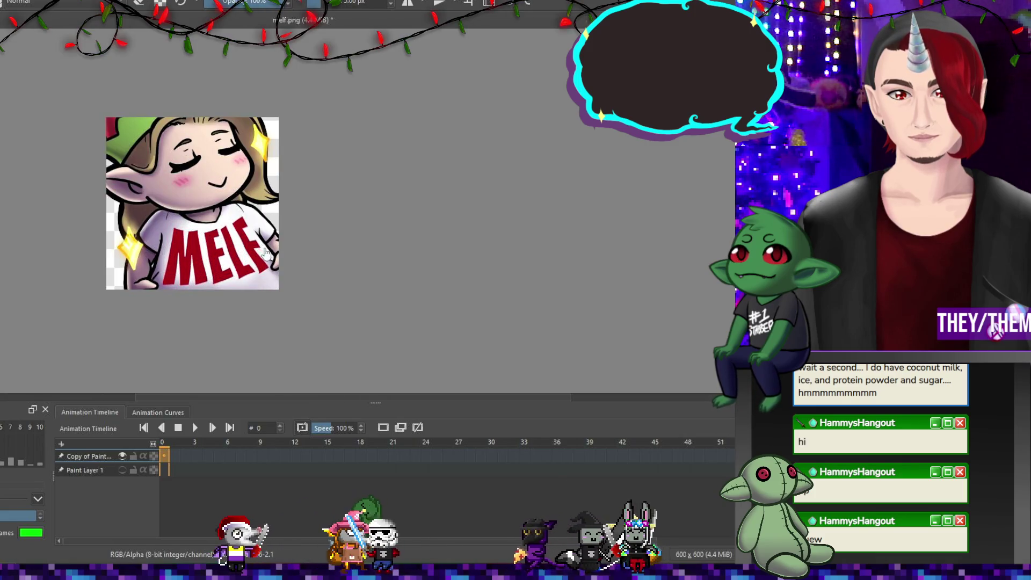
Save the image as melf.png, keeping the default PNG options.
scroll(267, 252, up, 1)
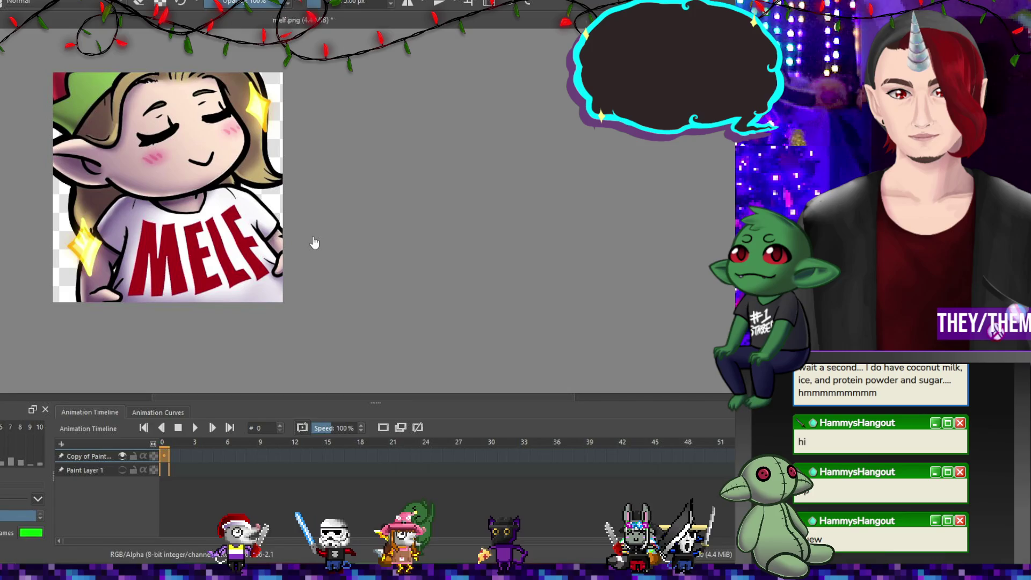
scroll(218, 213, down, 6)
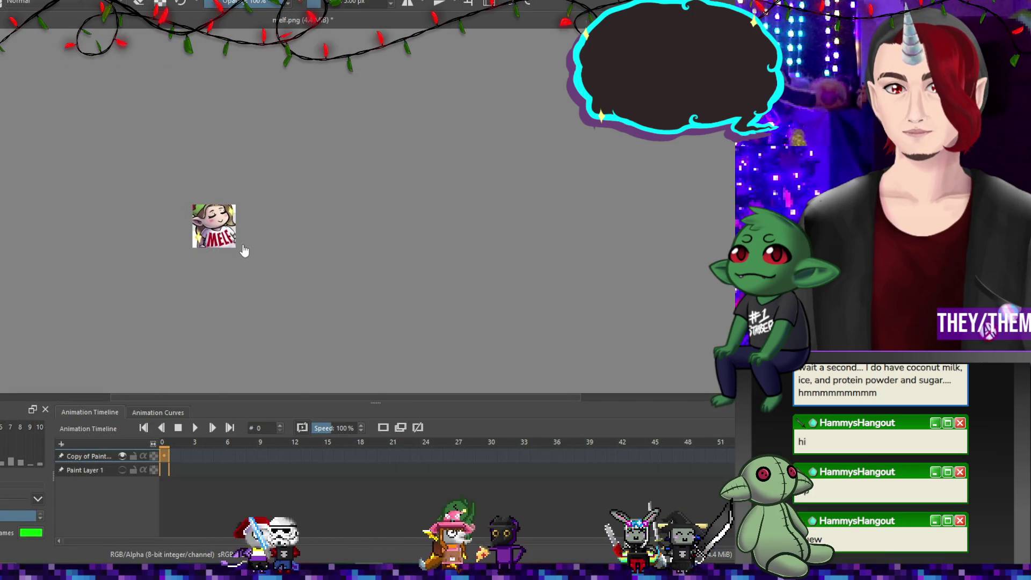
scroll(237, 249, up, 2)
scroll(231, 248, down, 1)
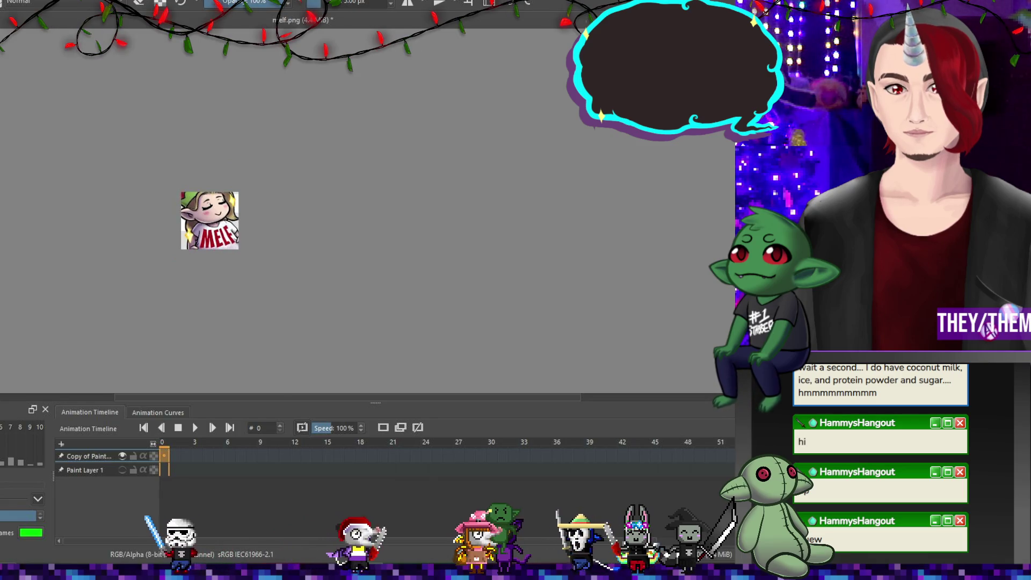
key(ctrl+s)
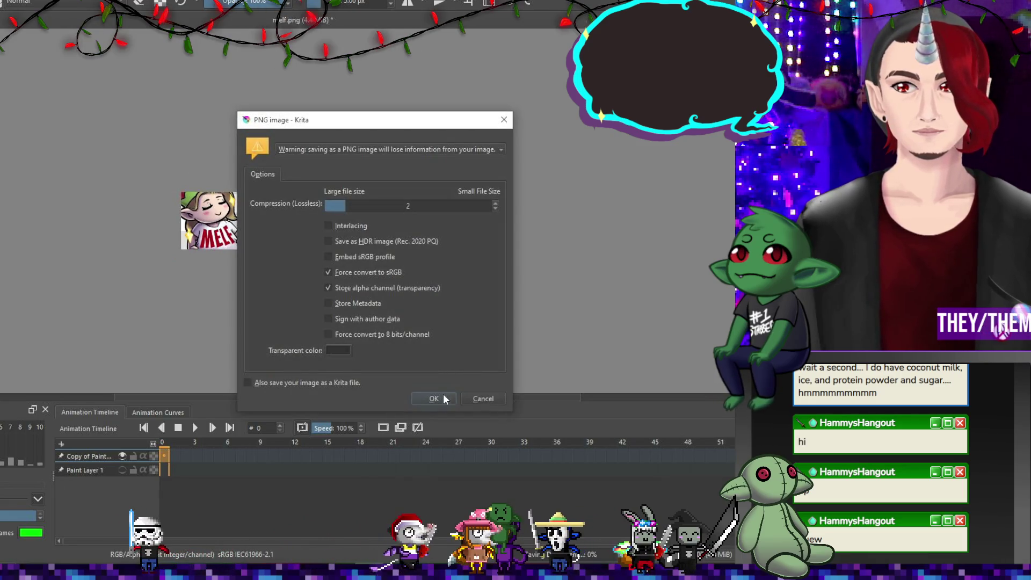
click(443, 396)
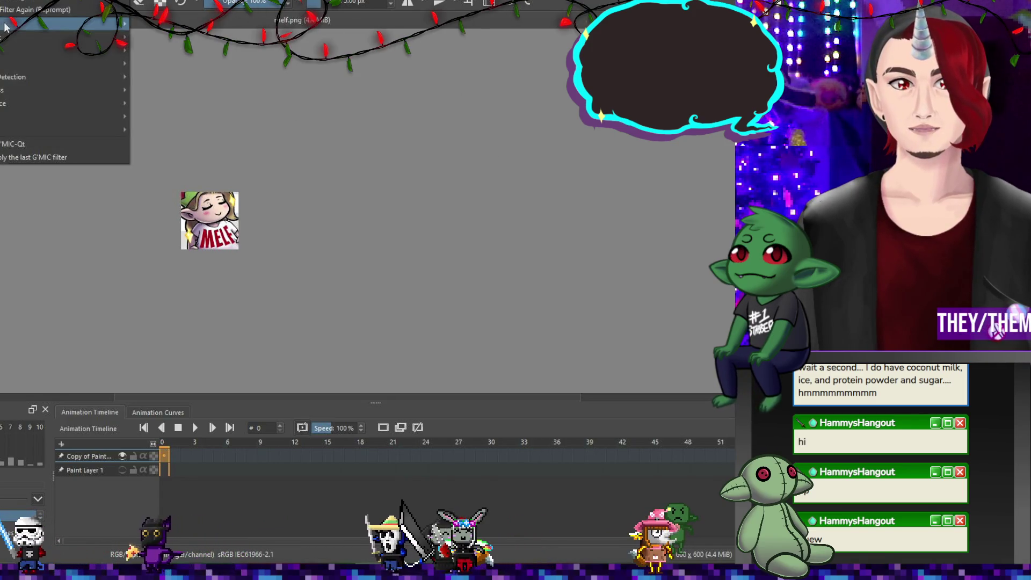
Shift the hue with HSV Adjustment so the MELF lettering turns from red to green.
mouse_move(118, 23)
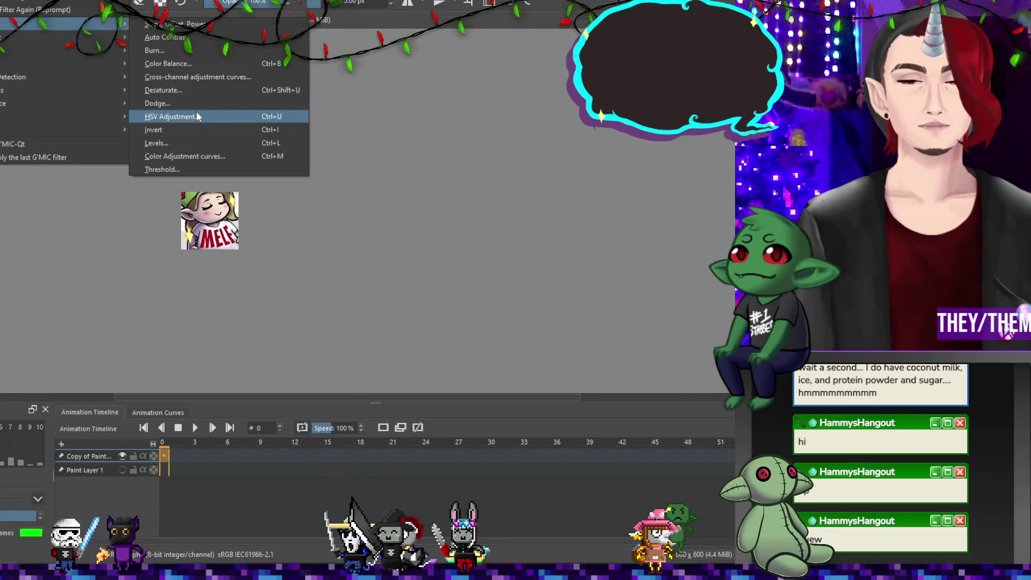
click(196, 115)
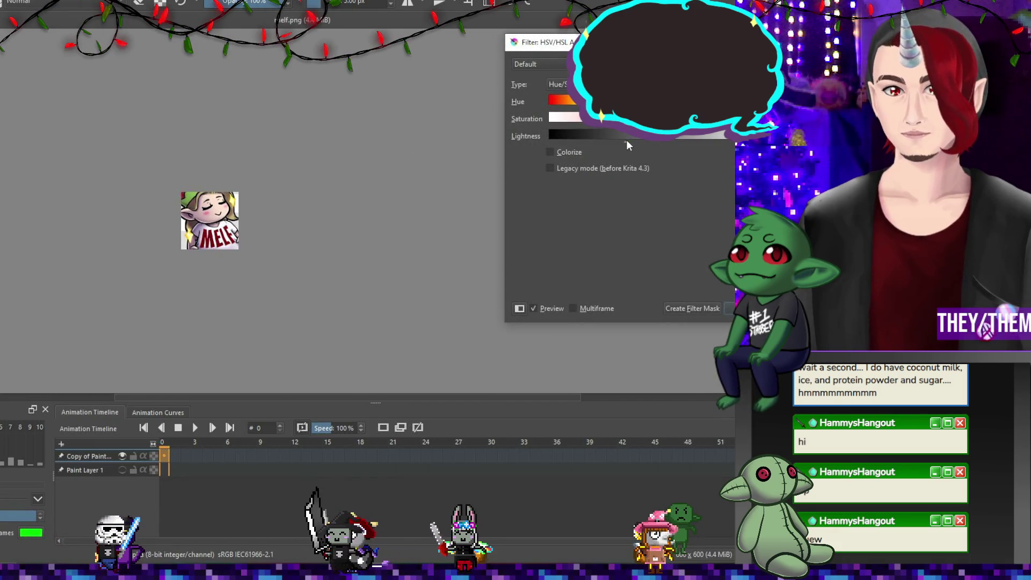
drag(626, 141, 568, 144)
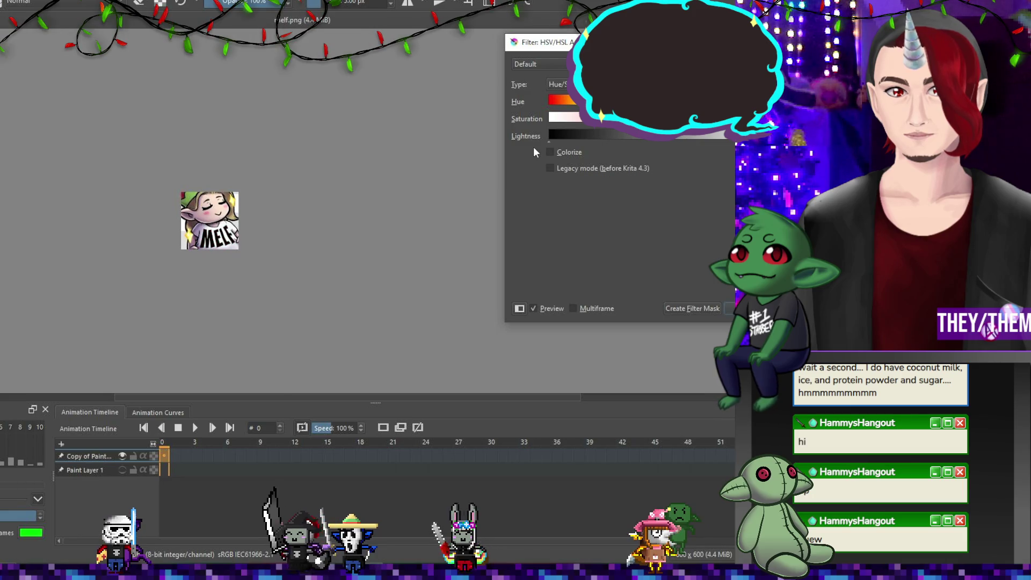
click(633, 138)
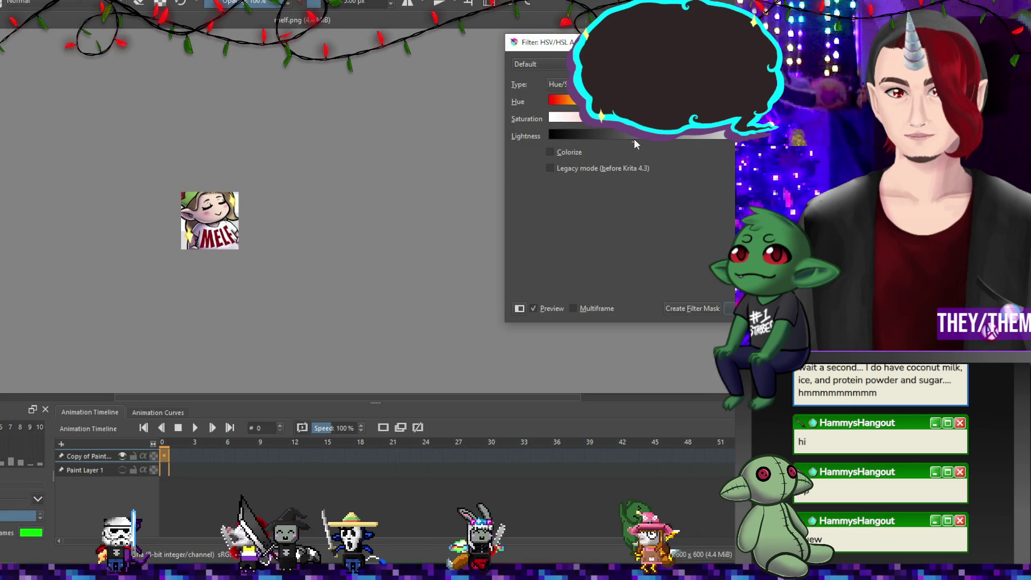
click(645, 101)
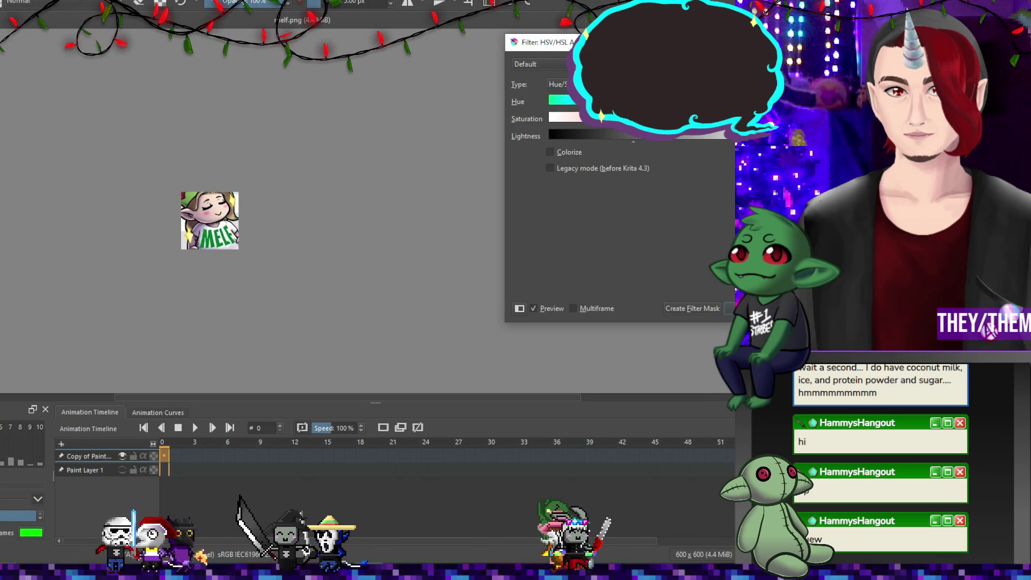
key(Return)
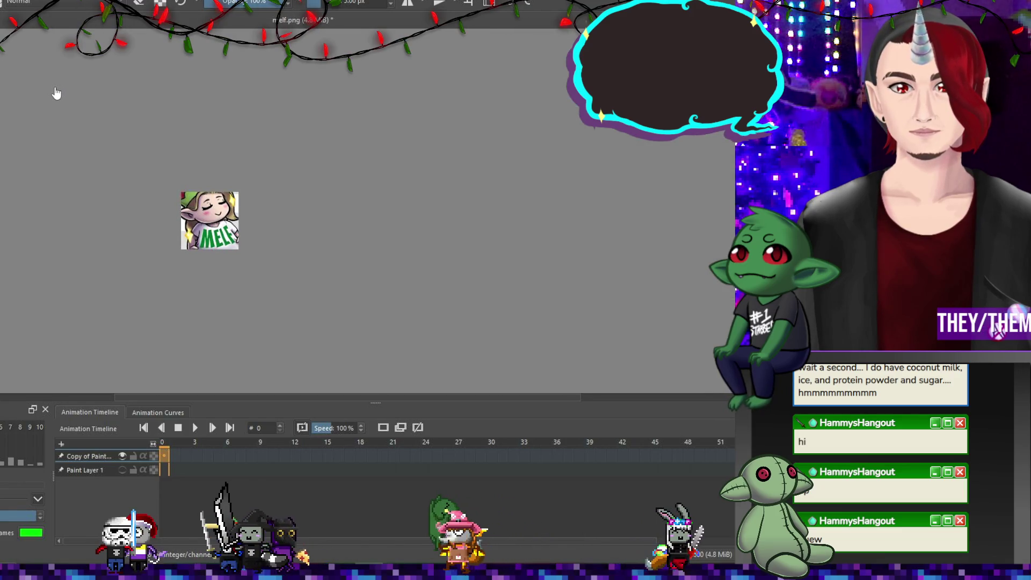
Start saving the recoloured image as PNG again.
scroll(153, 180, down, 1)
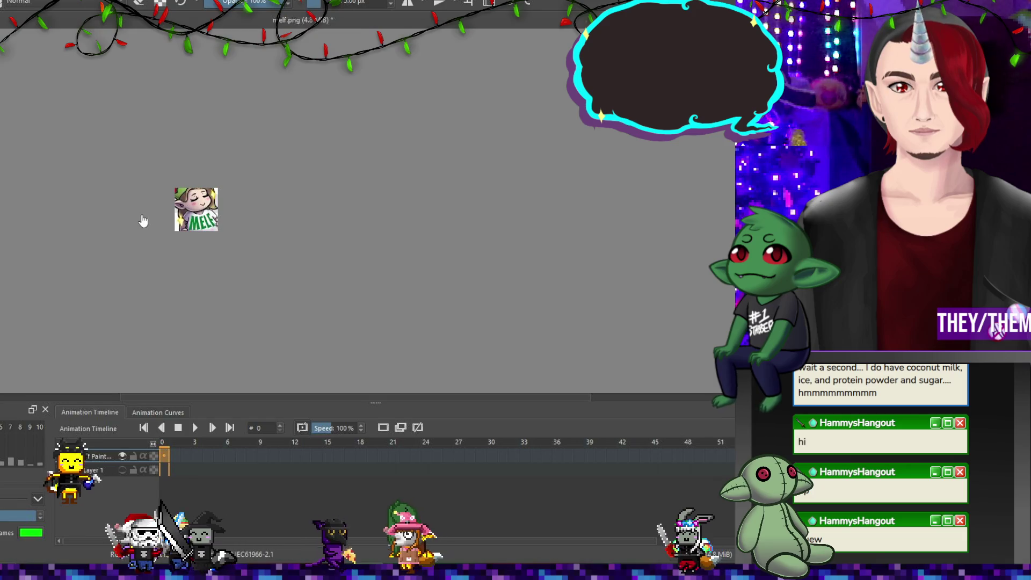
scroll(140, 220, up, 3)
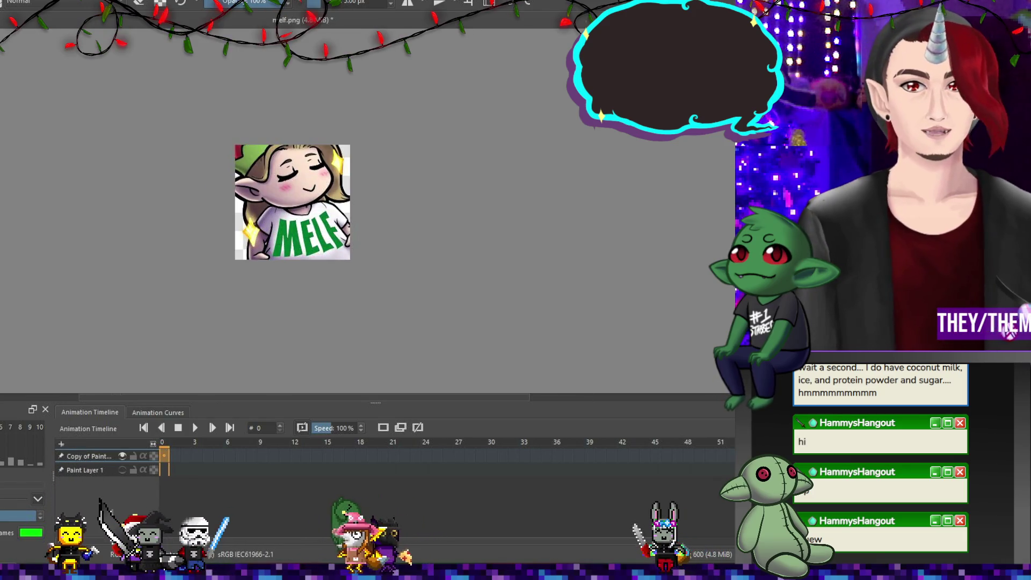
key(ctrl+s)
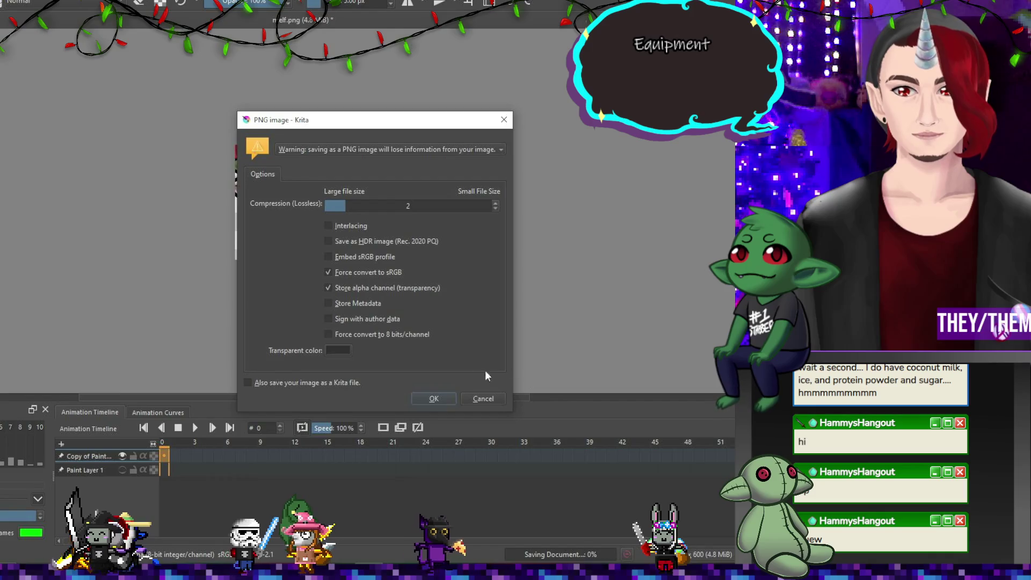
Confirm the PNG save, then save the image as the Krita document melf.kra.
click(433, 398)
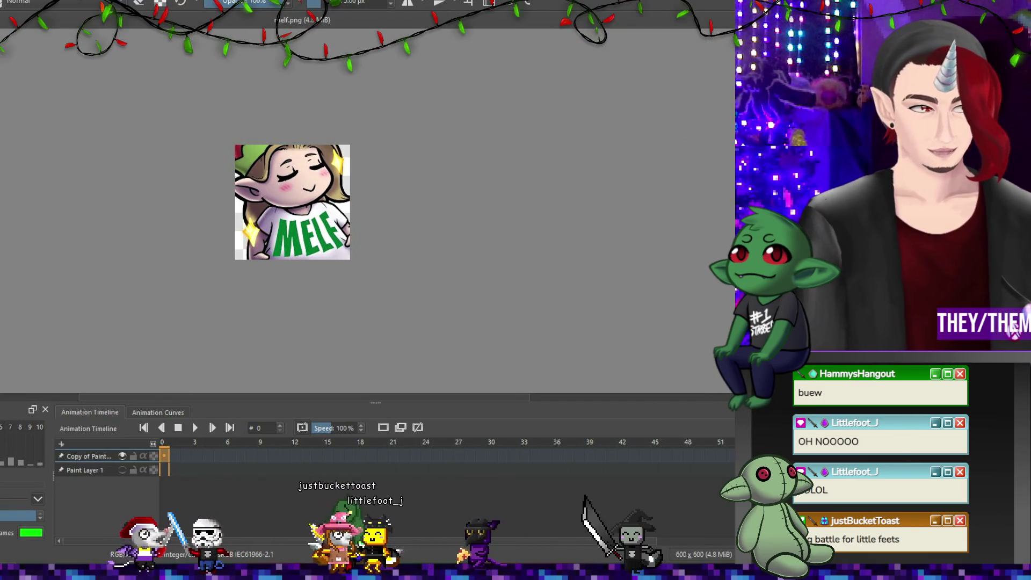
click(22, 498)
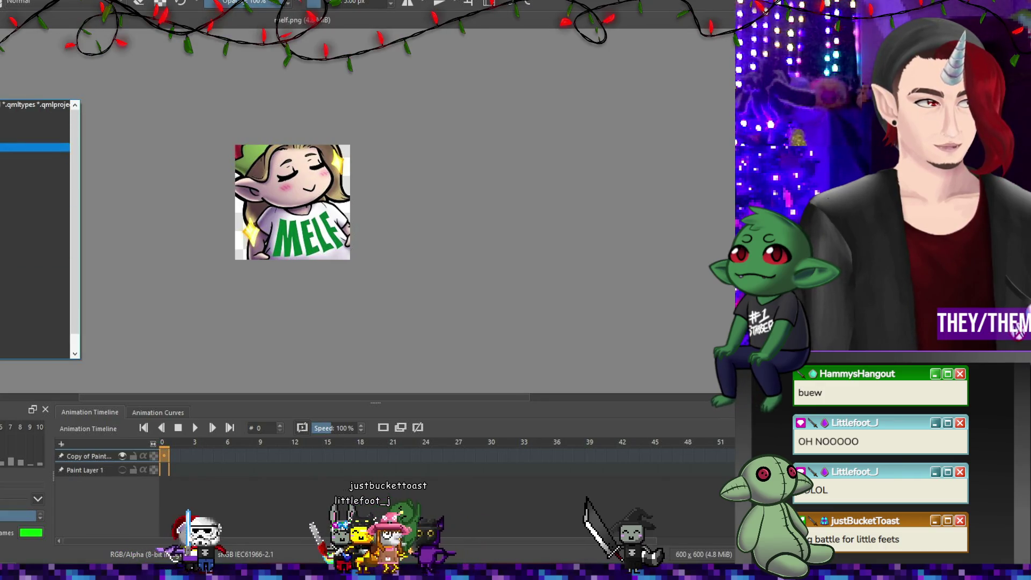
click(33, 148)
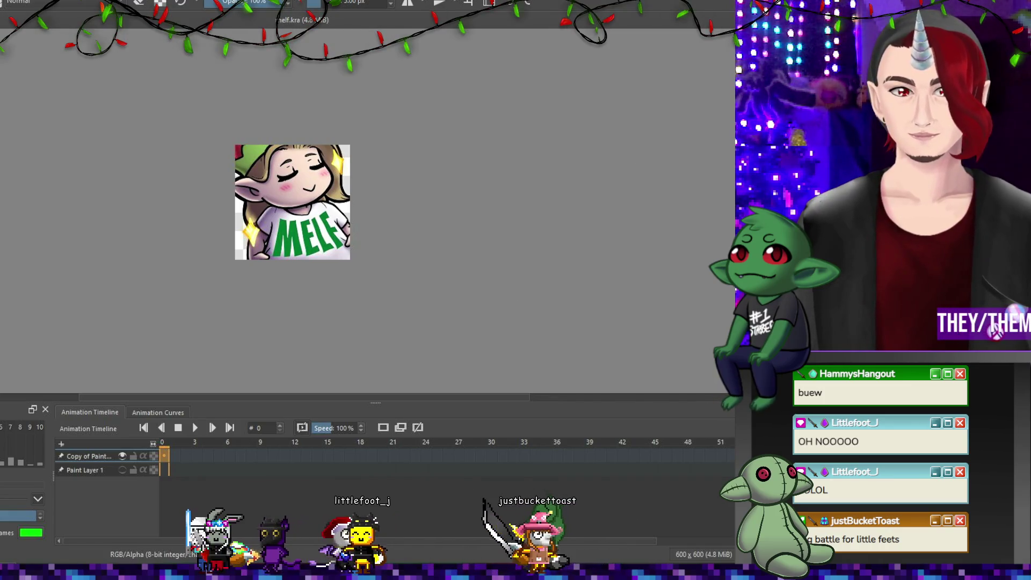
scroll(283, 241, up, 5)
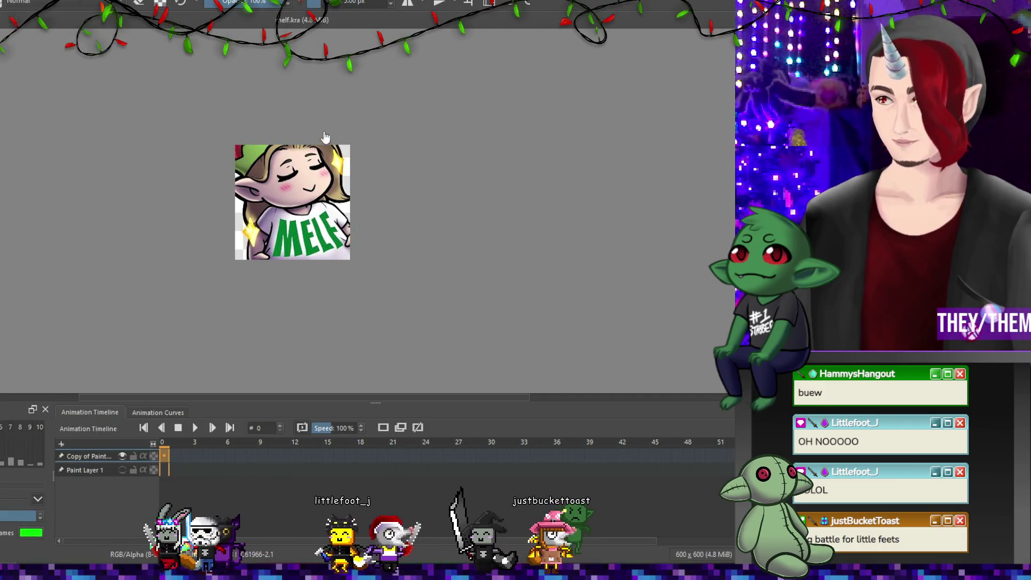
scroll(282, 242, down, 5)
scroll(271, 281, up, 5)
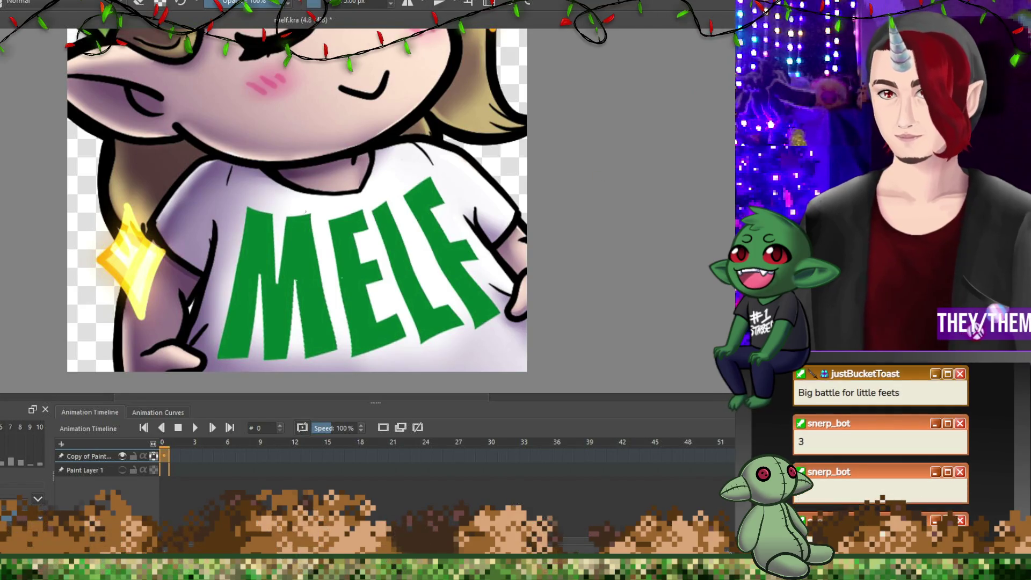
Resize the brush to 60 px using the bracket keys.
key(bracketright)
key(minus)
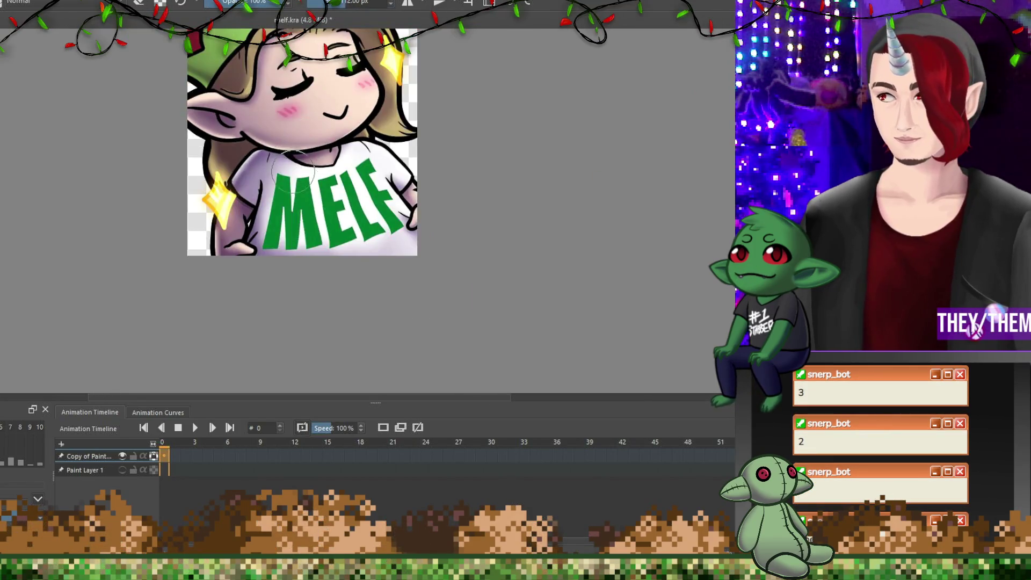
scroll(451, 252, down, 4)
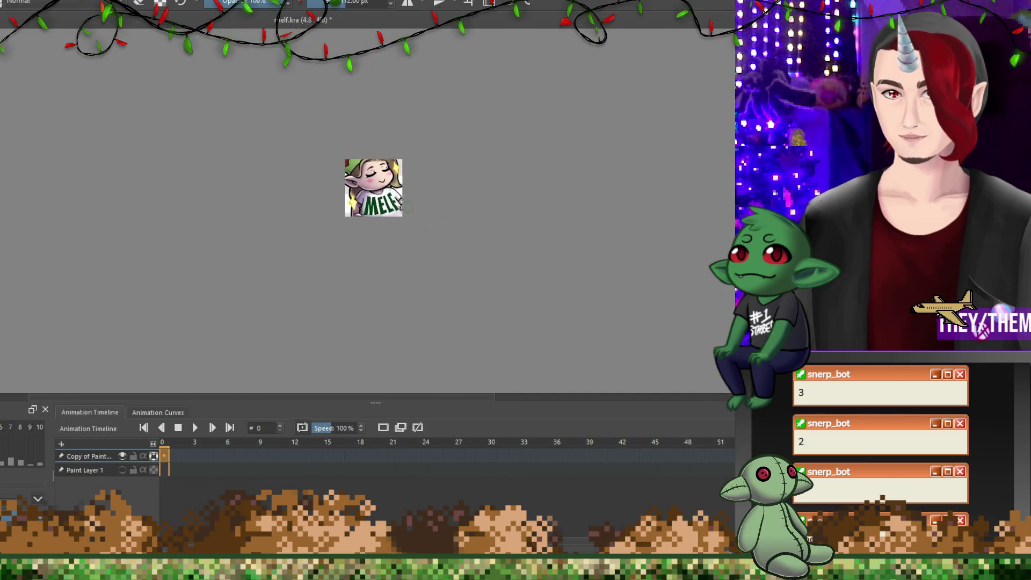
scroll(458, 215, up, 4)
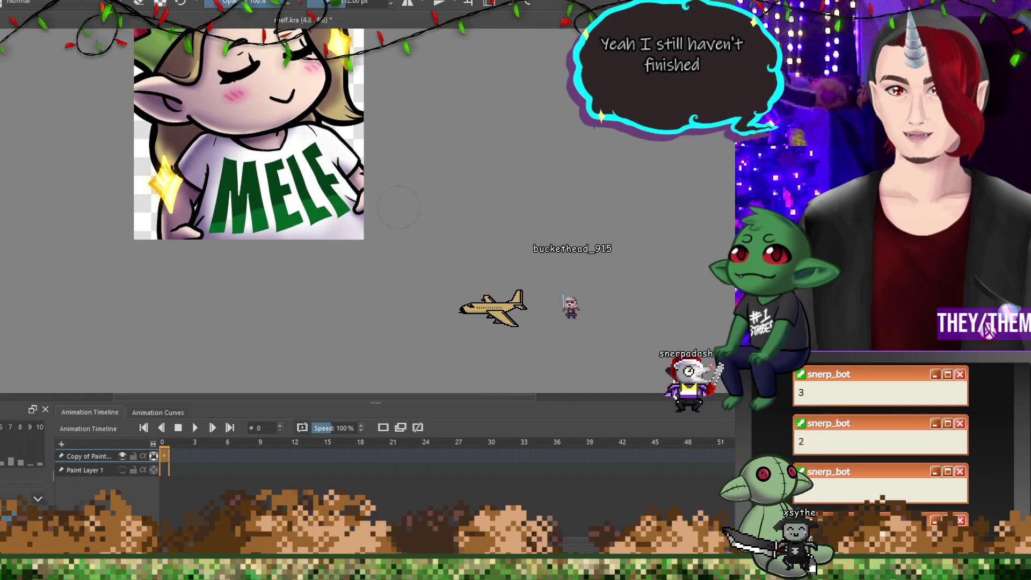
key(bracketleft)
key(bracketleft)
key(bracketleft)
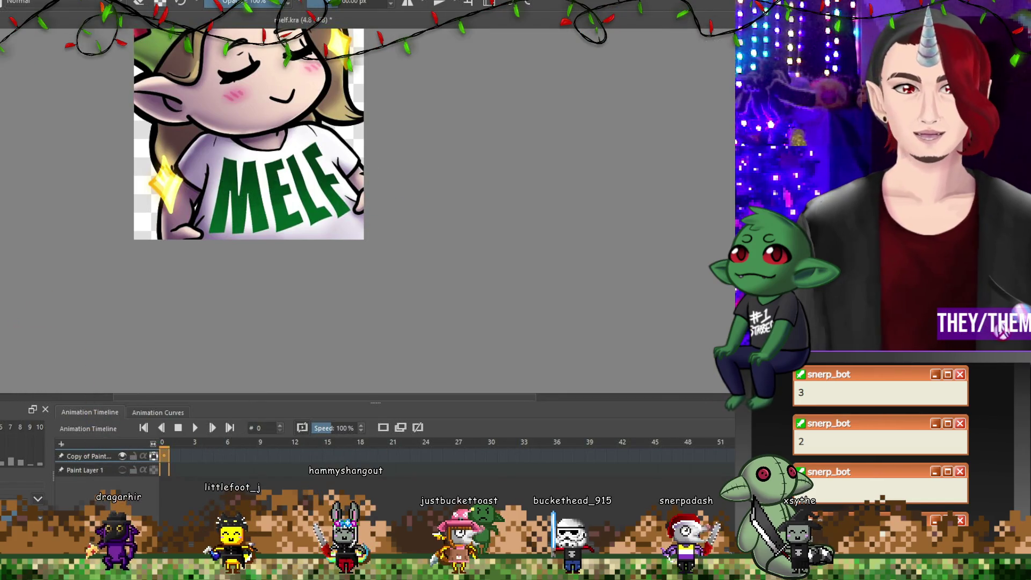
Save the melf.kra document.
key(ctrl+s)
scroll(182, 196, down, 8)
scroll(182, 188, up, 4)
scroll(182, 188, down, 3)
scroll(182, 188, up, 1)
scroll(156, 168, up, 1)
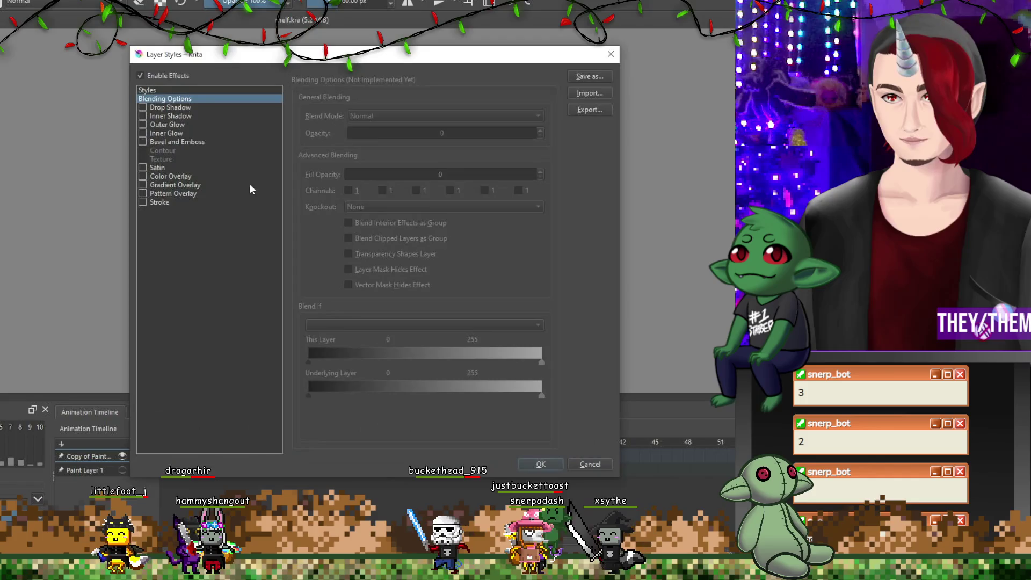
Enable the Stroke layer style with a reduced width and Normal blend mode.
click(170, 201)
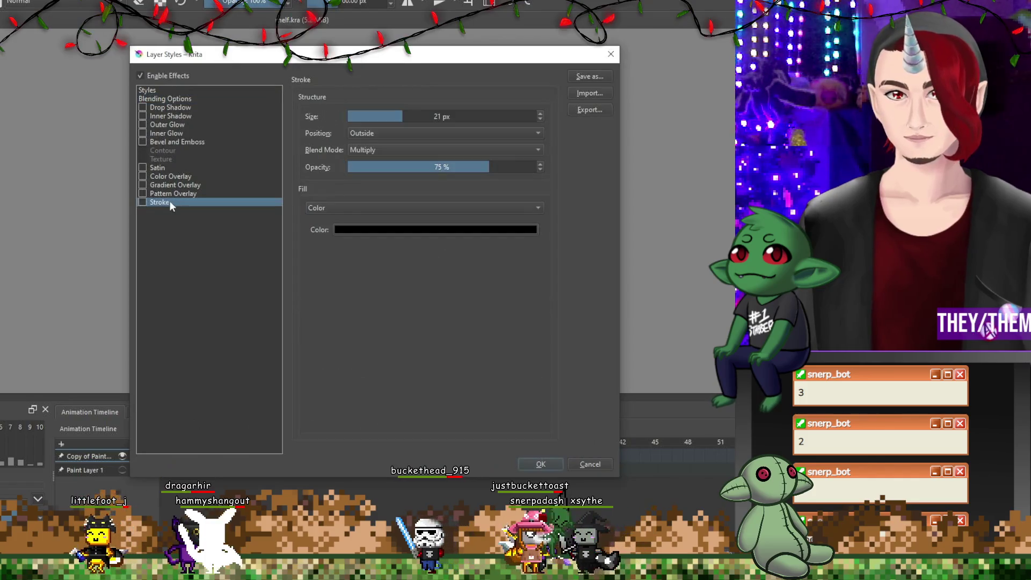
click(386, 118)
click(379, 150)
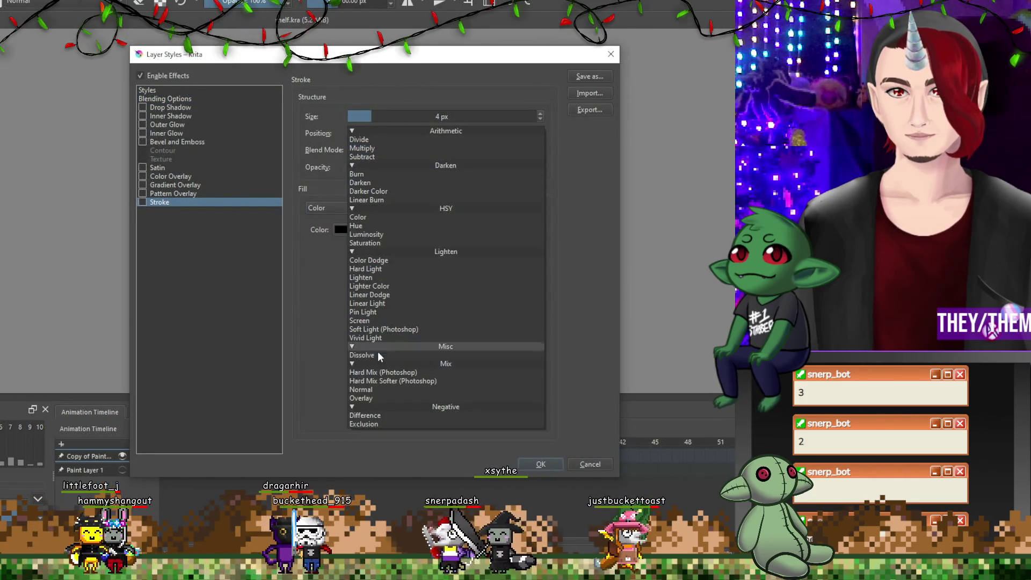
click(368, 390)
click(142, 201)
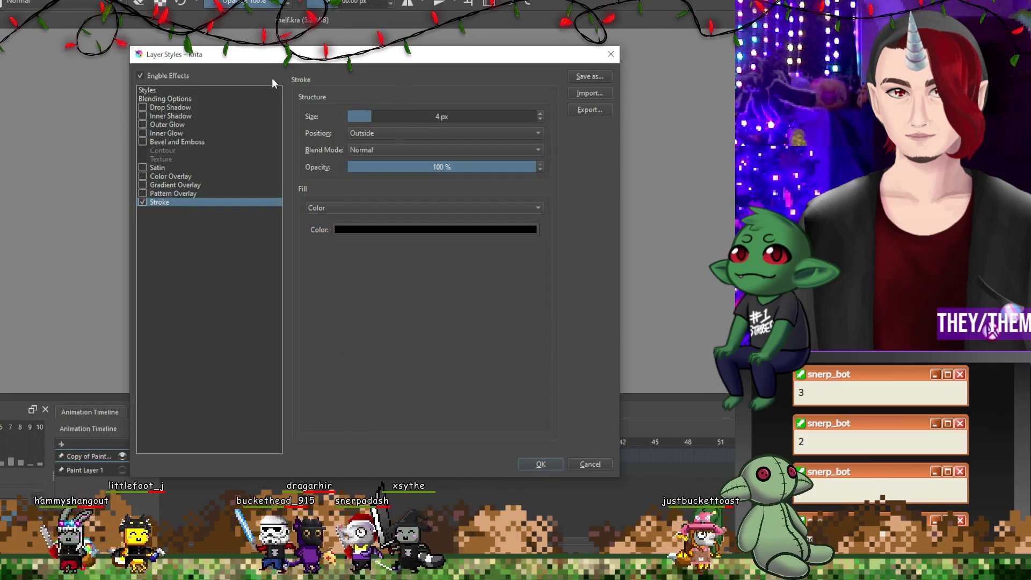
mouse_move(272, 58)
mouse_down()
mouse_move(451, 44)
mouse_move(440, 41)
mouse_up()
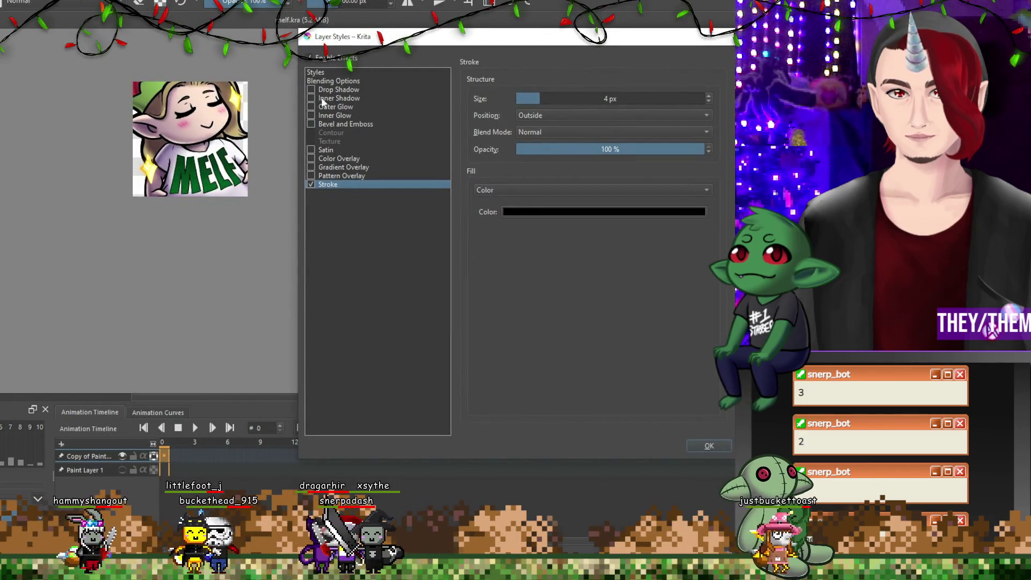
Make the stroke white, thin it to 9 px, and apply the layer style.
click(544, 211)
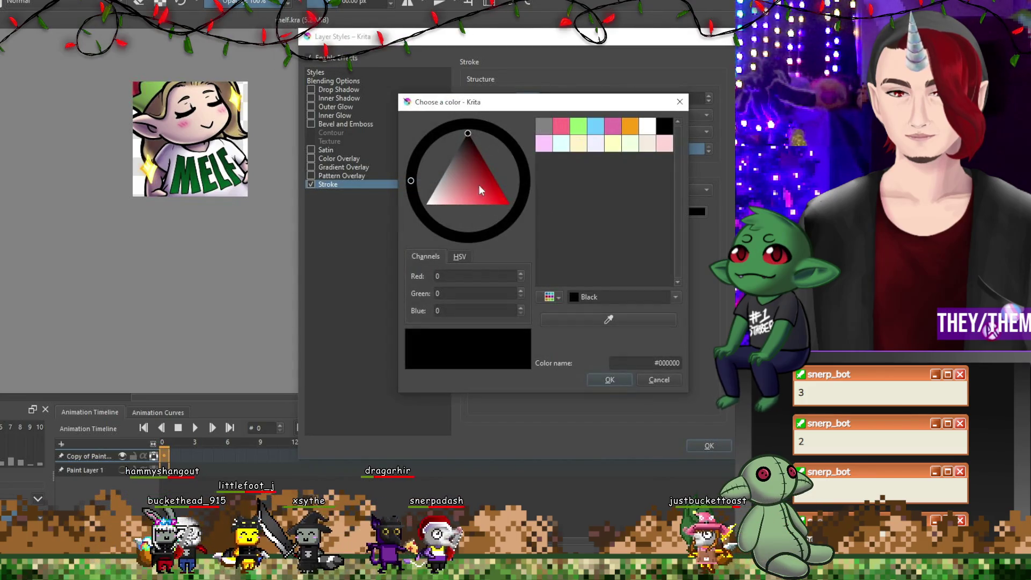
click(427, 203)
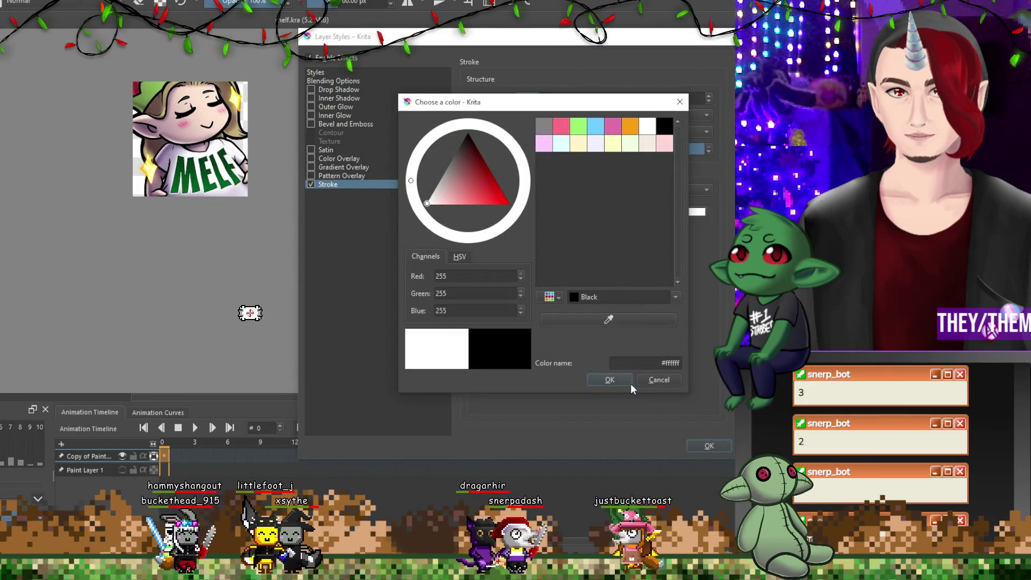
click(614, 378)
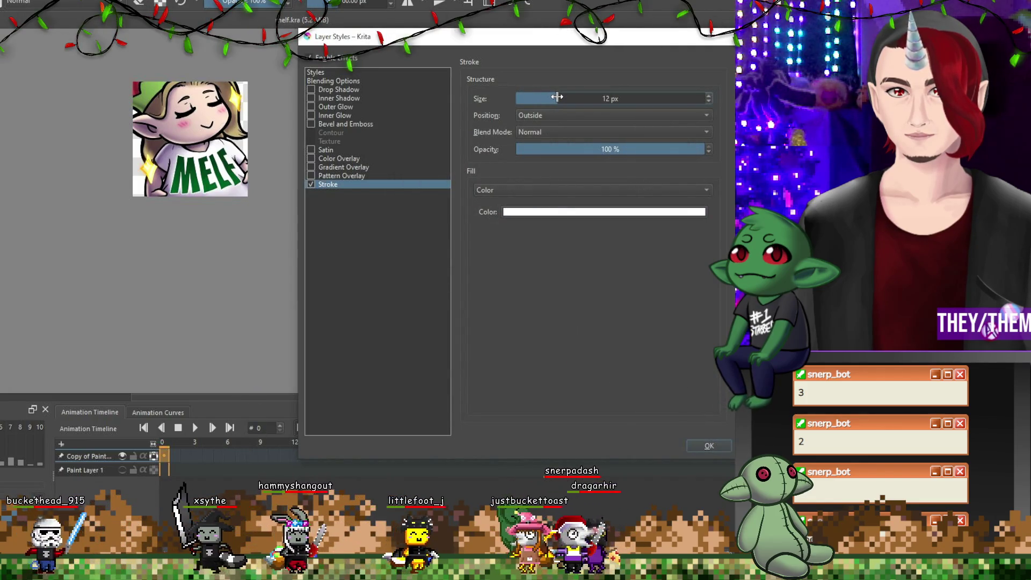
drag(557, 97, 552, 98)
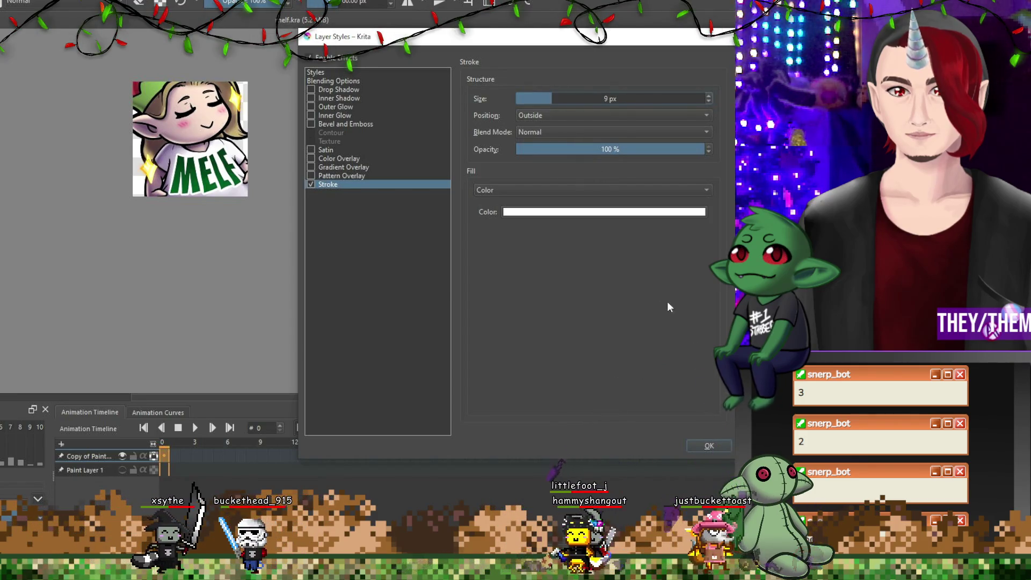
click(709, 445)
scroll(346, 238, down, 2)
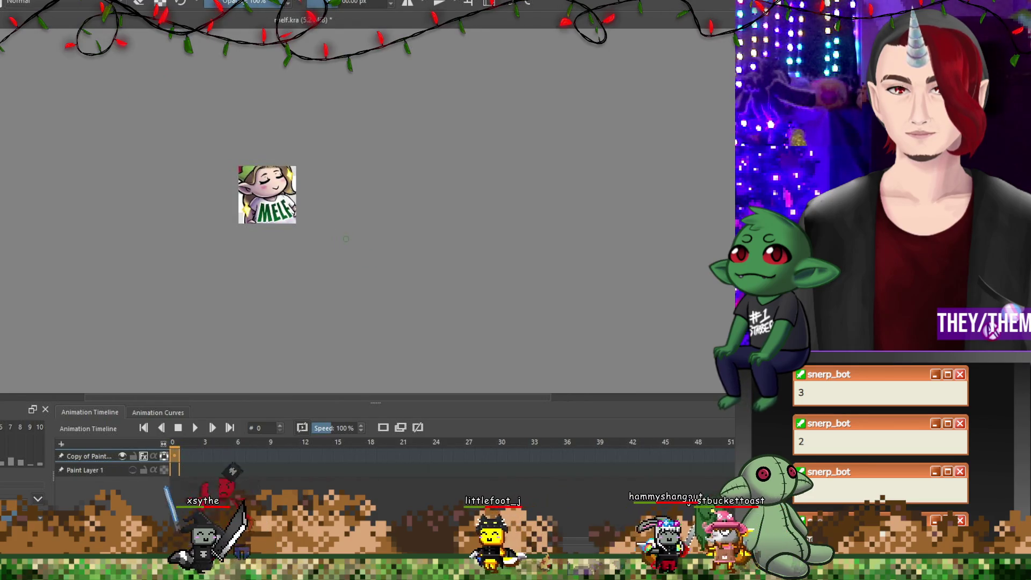
scroll(322, 268, up, 1)
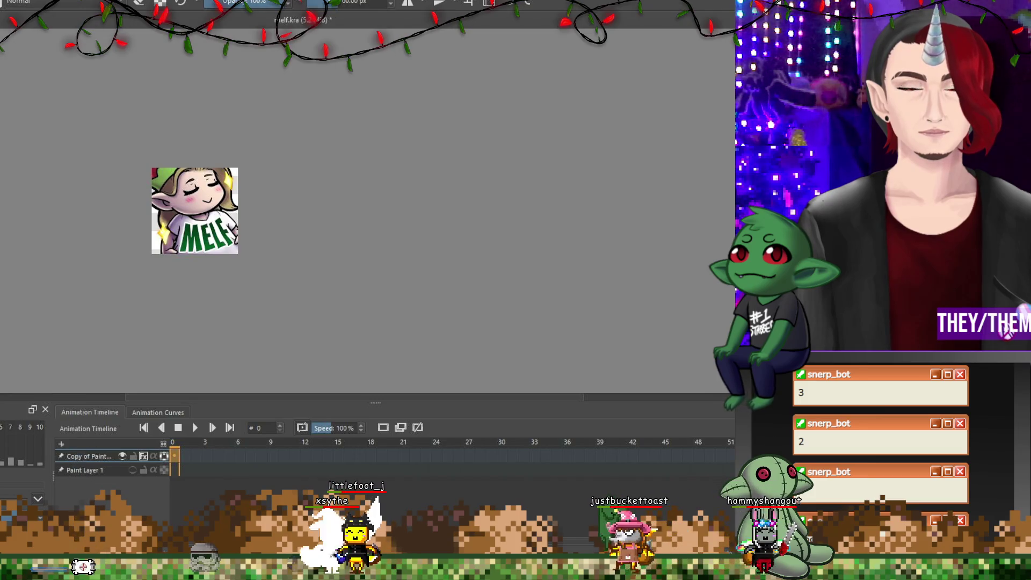
Save the MELF emote and export it as a PNG, confirming the PNG options.
key(ctrl+s)
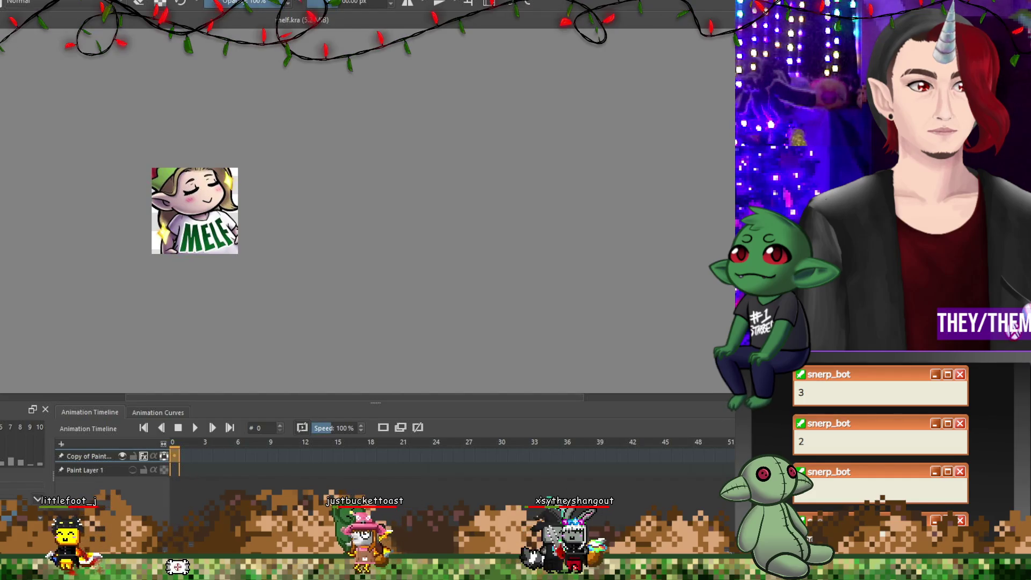
click(37, 498)
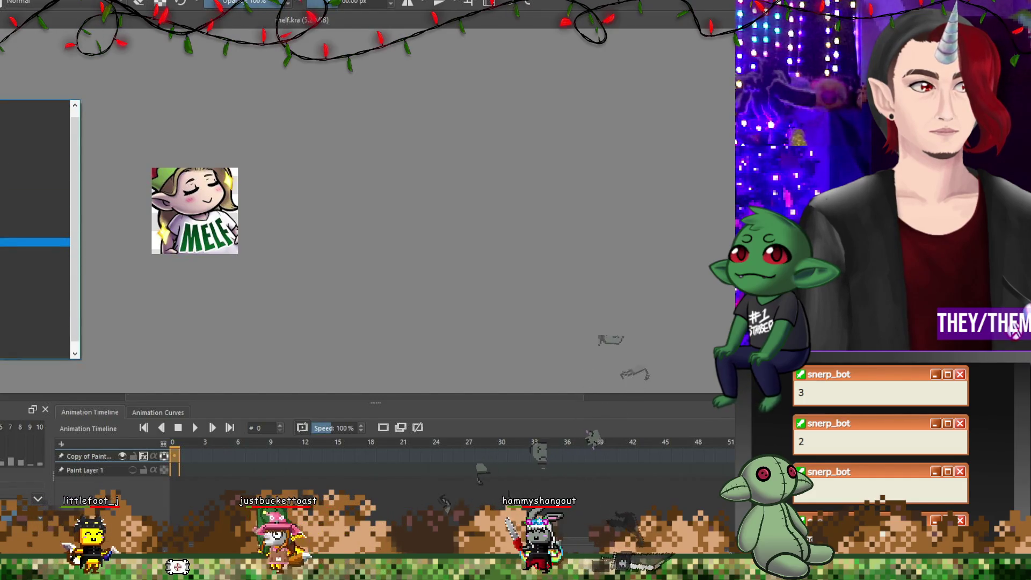
key(Escape)
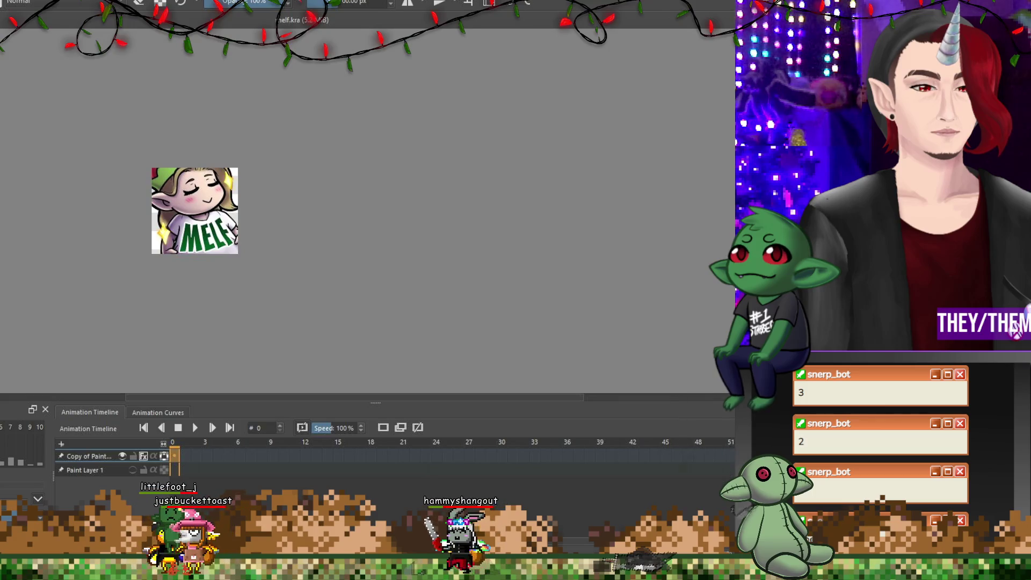
key(Return)
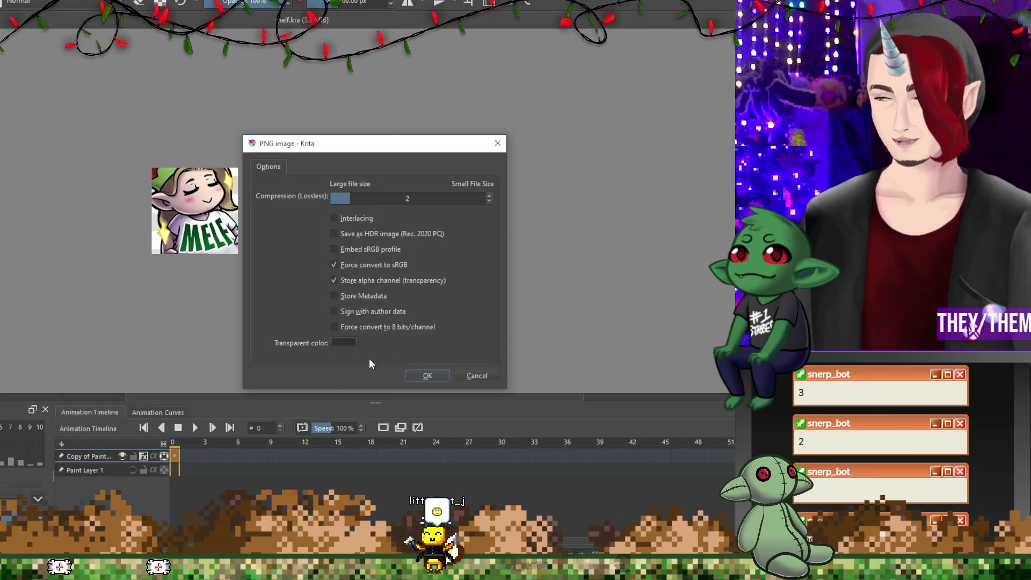
click(427, 375)
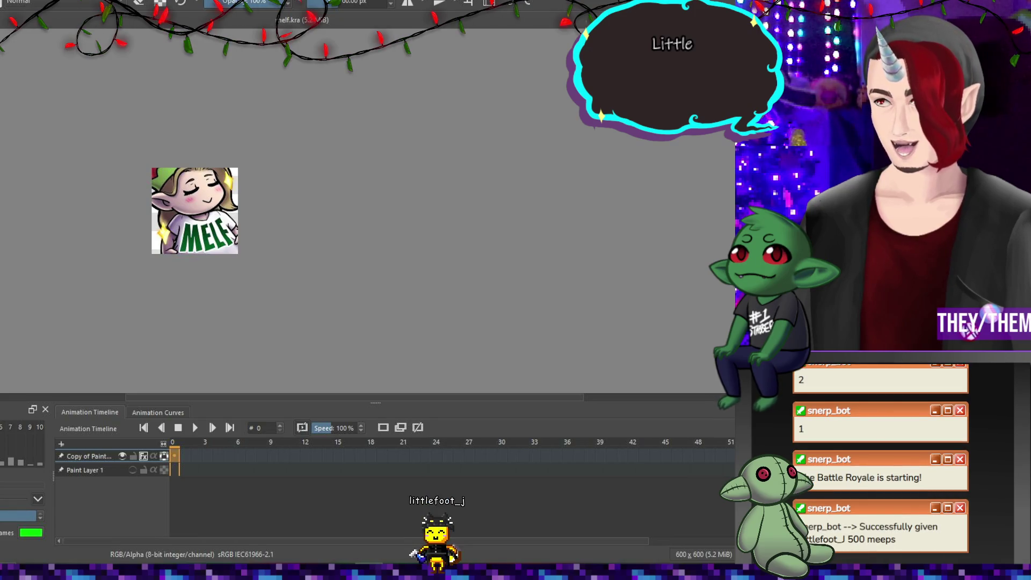
key(ctrl+v)
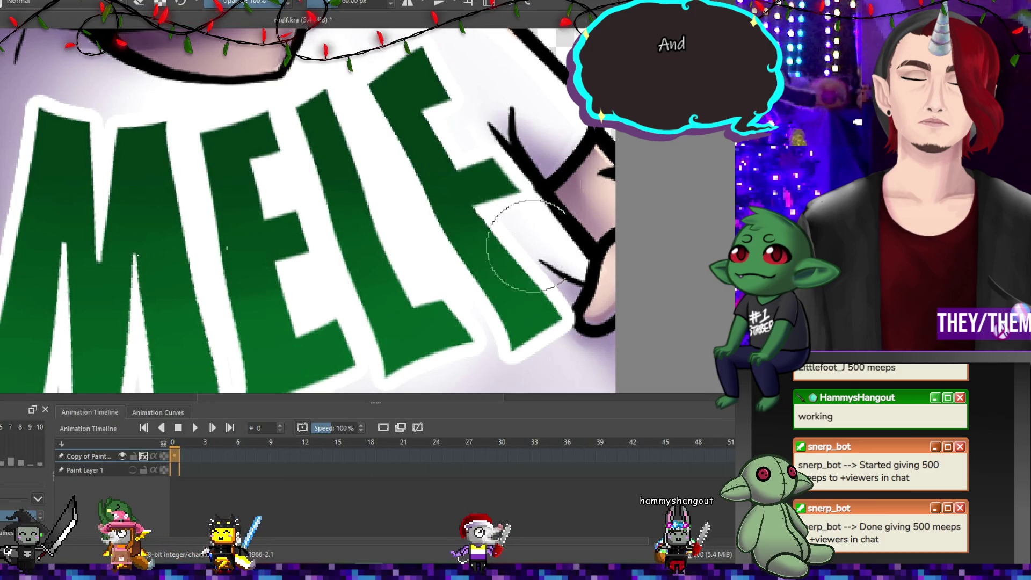
Shrink the brush to about 14 px and paint green over the F's pale top corner.
key(bracketleft)
key(bracketleft)
key(bracketleft)
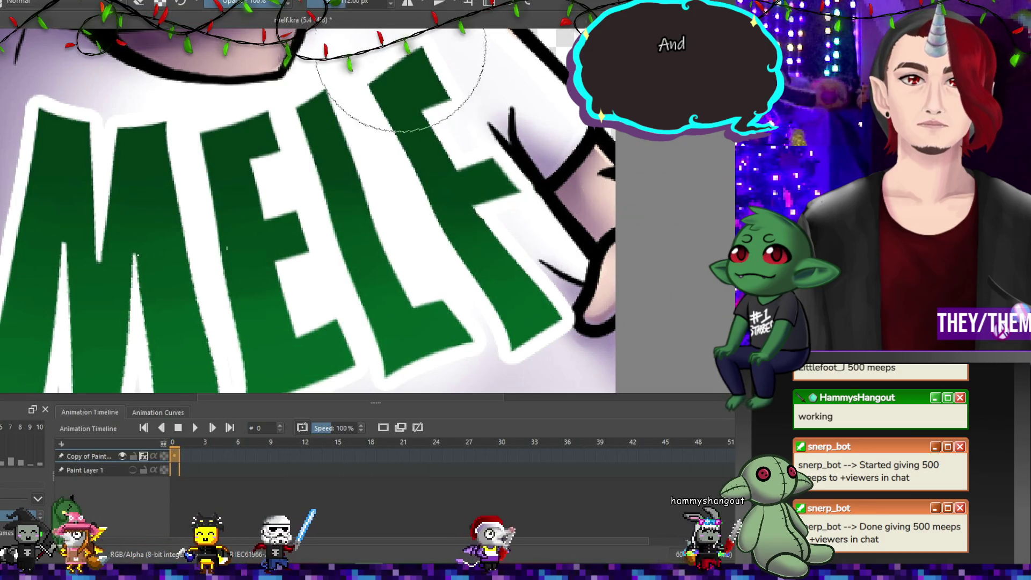
key(bracketleft)
key(bracketleft)
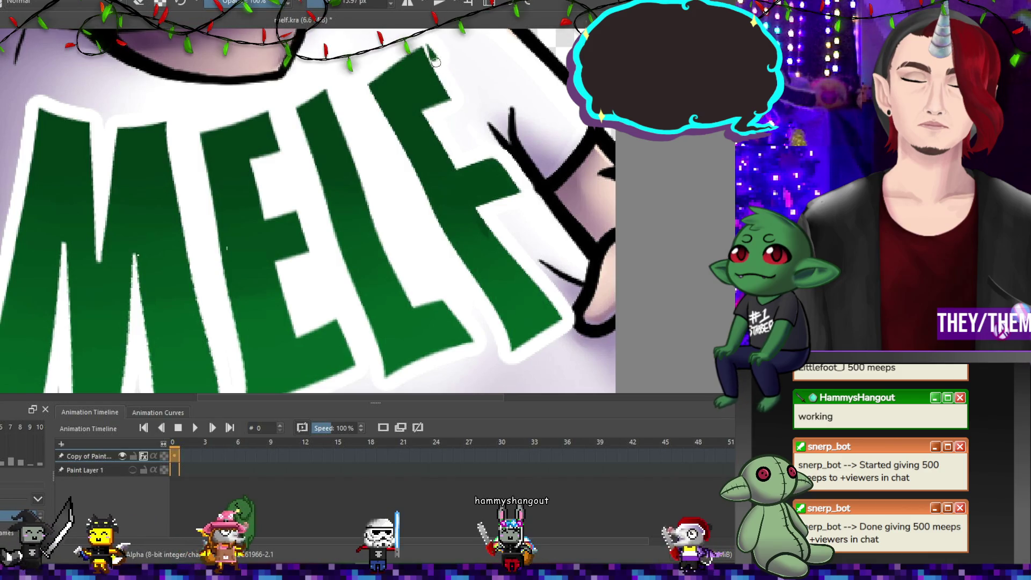
drag(454, 94, 422, 110)
mouse_move(427, 55)
mouse_down()
mouse_move(434, 69)
mouse_move(403, 64)
mouse_up()
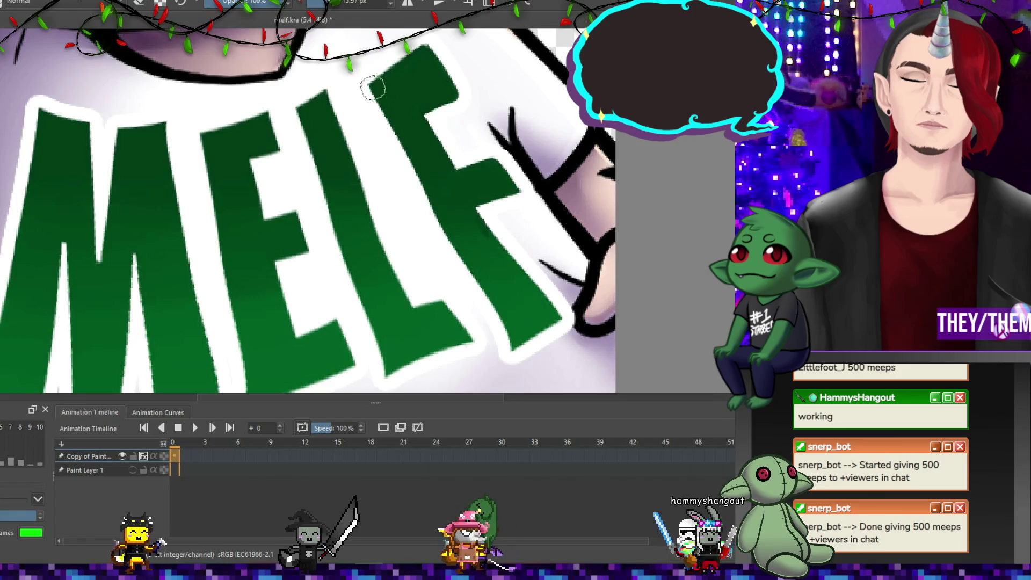
Add shading strokes, undo the dark one on the F, and select its upper part.
drag(424, 172, 498, 324)
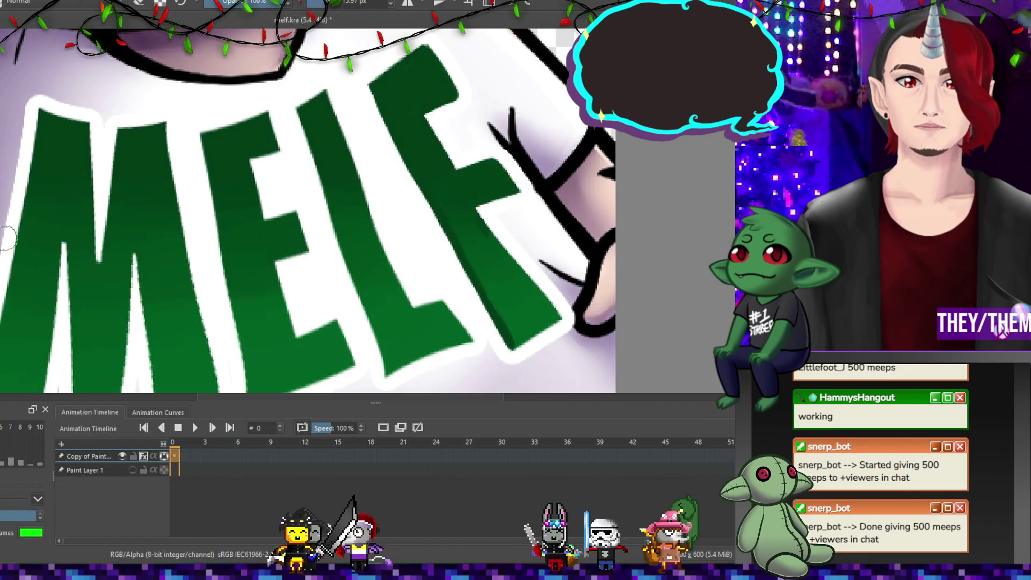
drag(306, 104, 321, 182)
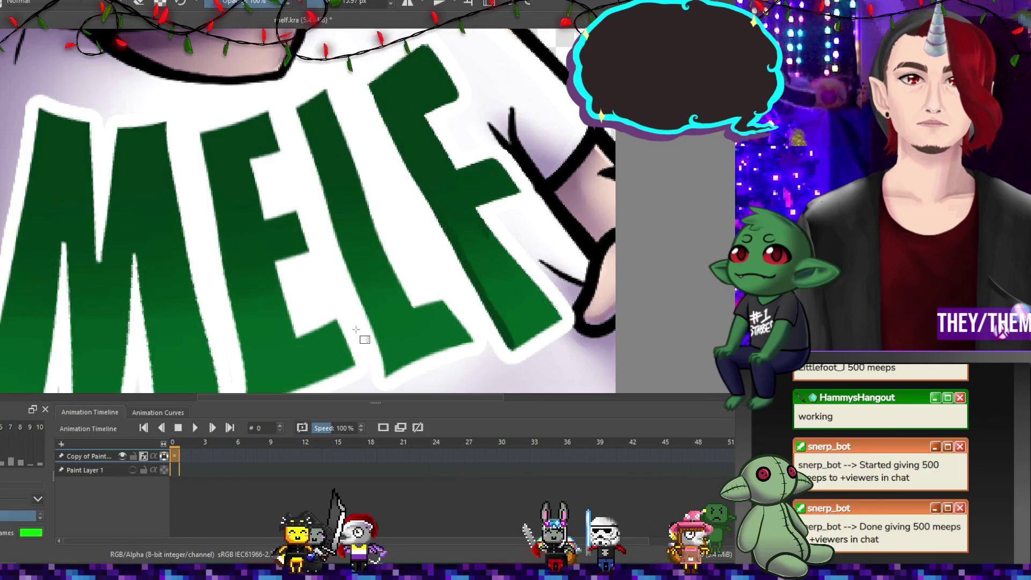
key(ctrl+z)
key(ctrl+r)
drag(416, 71, 480, 266)
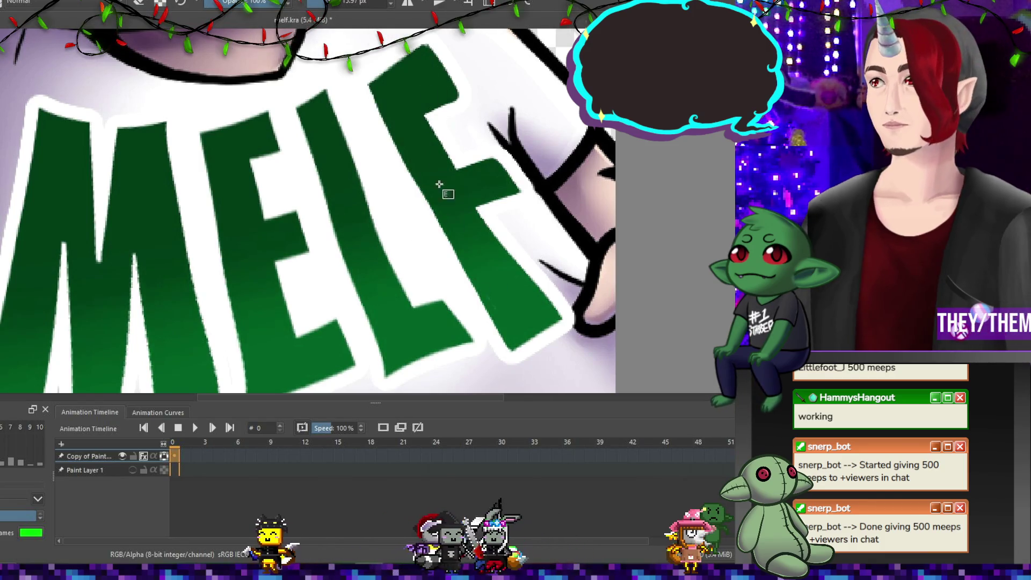
Fit the touched-up emote in view and export it as a PNG again.
key(1)
key(2)
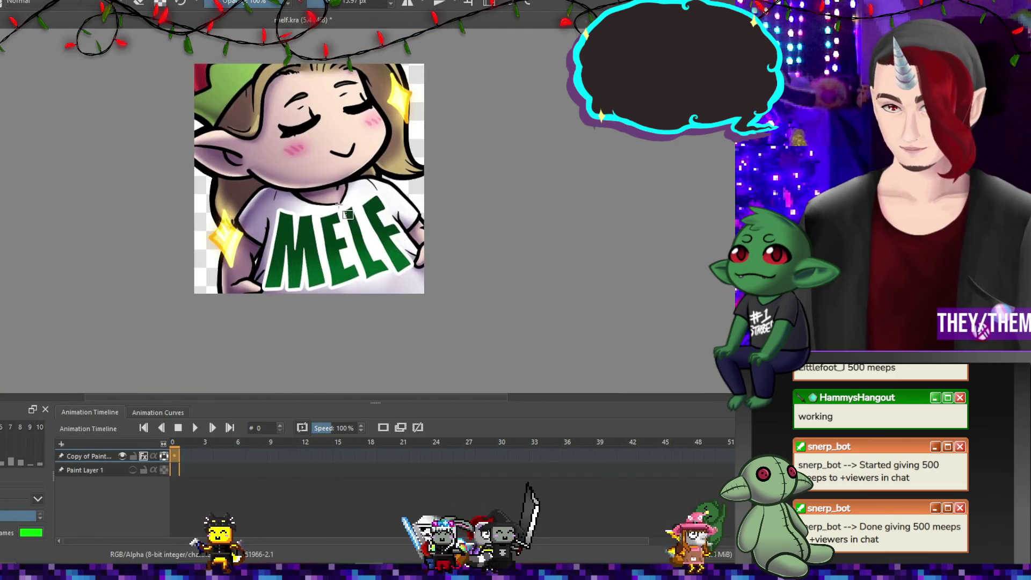
scroll(465, 236, up, 1)
scroll(463, 235, down, 1)
scroll(502, 244, up, 1)
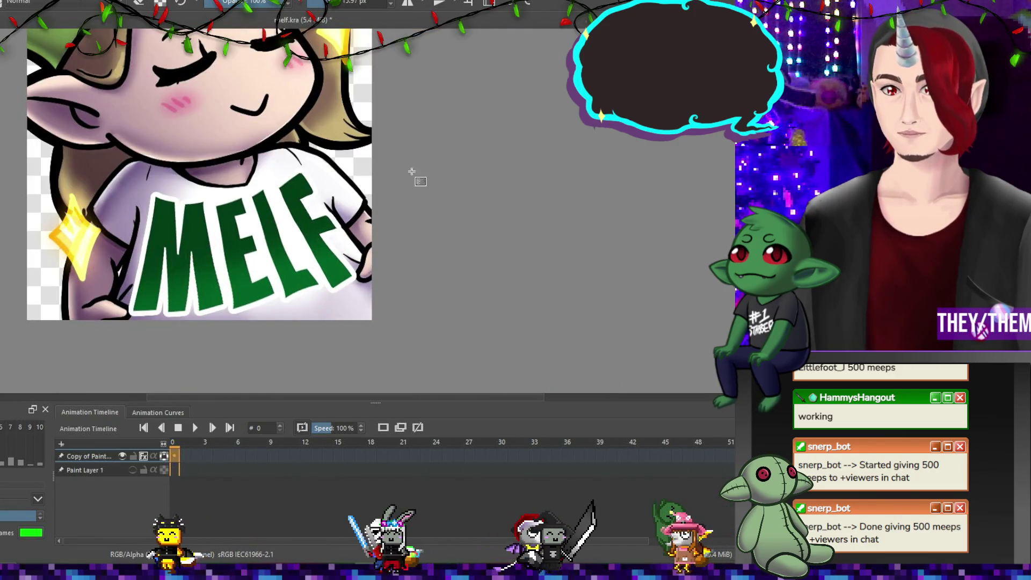
key(alt+f)
key(Escape)
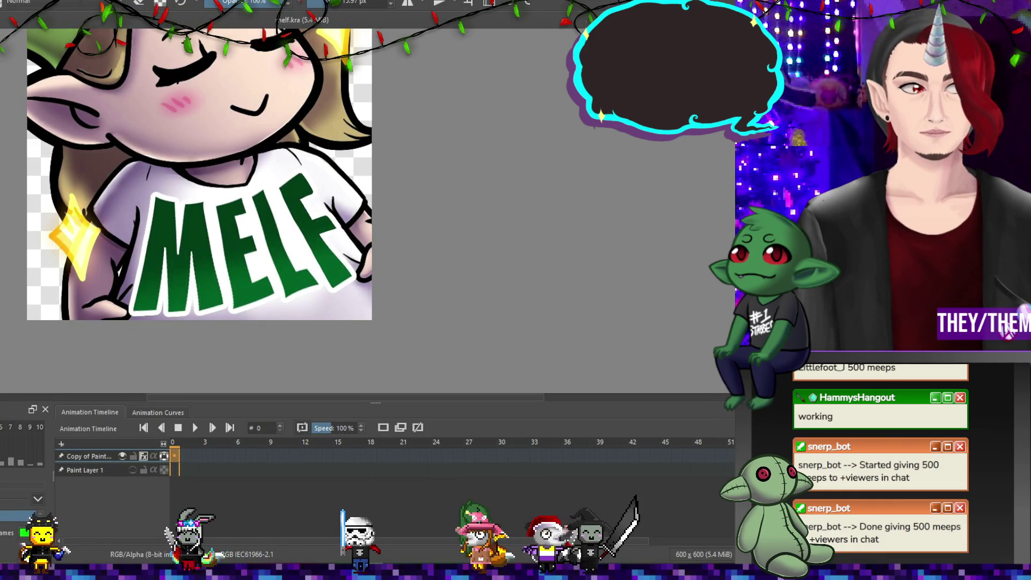
key(Return)
key(Return)
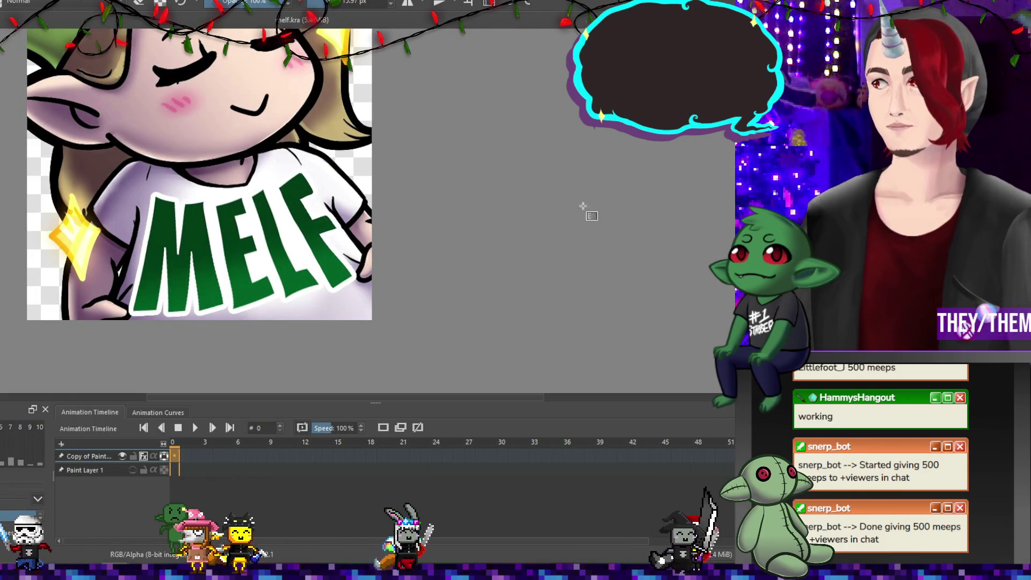
key(ctrl+t)
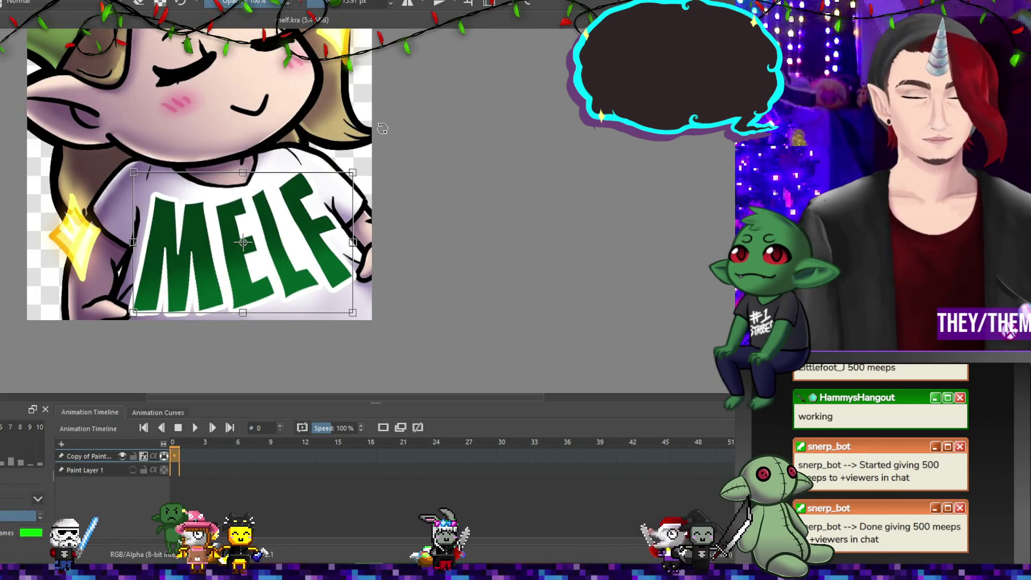
Squeeze the MELF lettering narrower by dragging the top-right transform handle inward.
drag(353, 169, 309, 199)
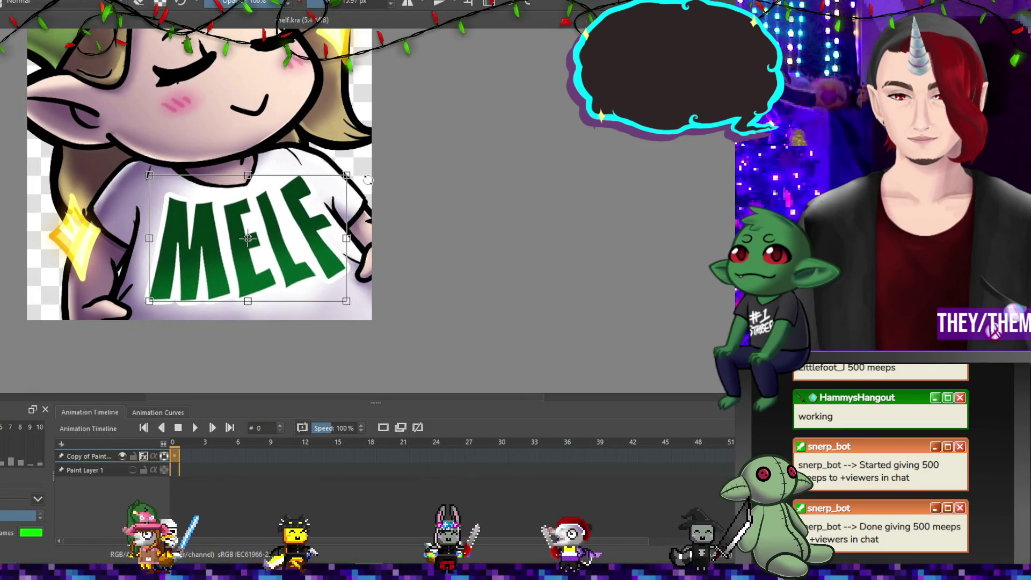
scroll(397, 187, down, 5)
scroll(409, 194, up, 3)
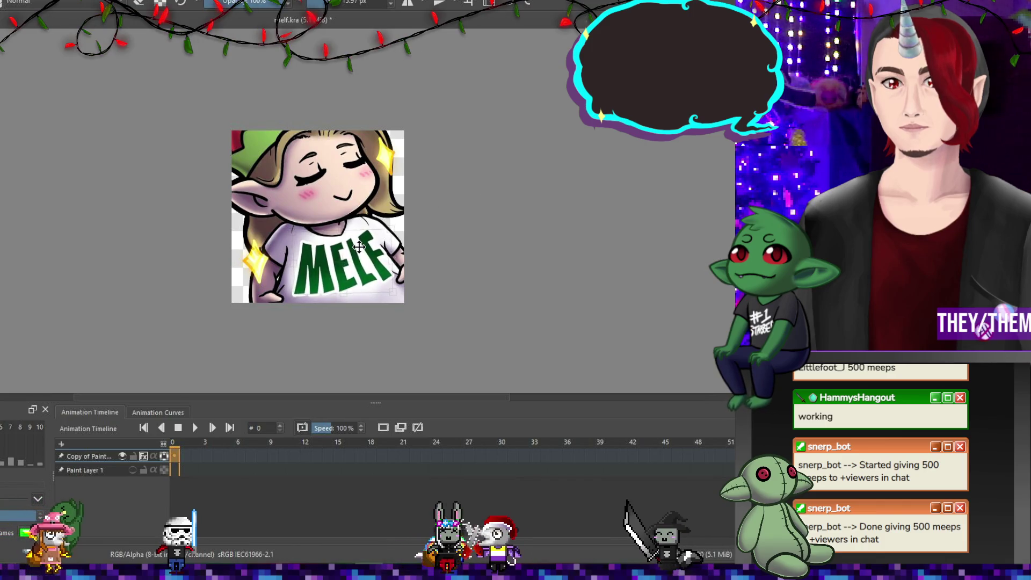
key(Return)
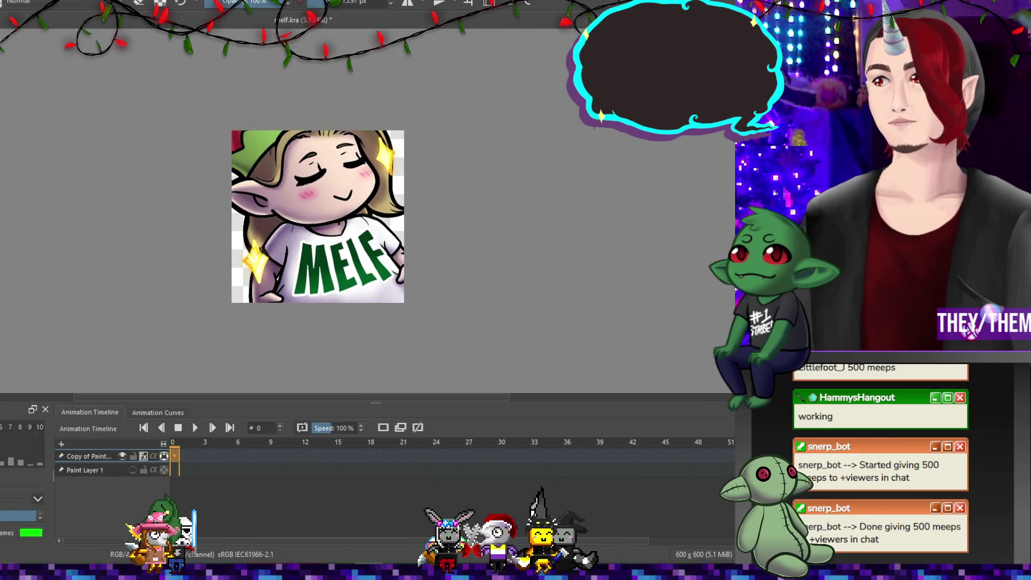
Lasso-select the M and nudge it slightly left.
scroll(330, 287, up, 5)
scroll(330, 287, down, 4)
scroll(511, 269, up, 3)
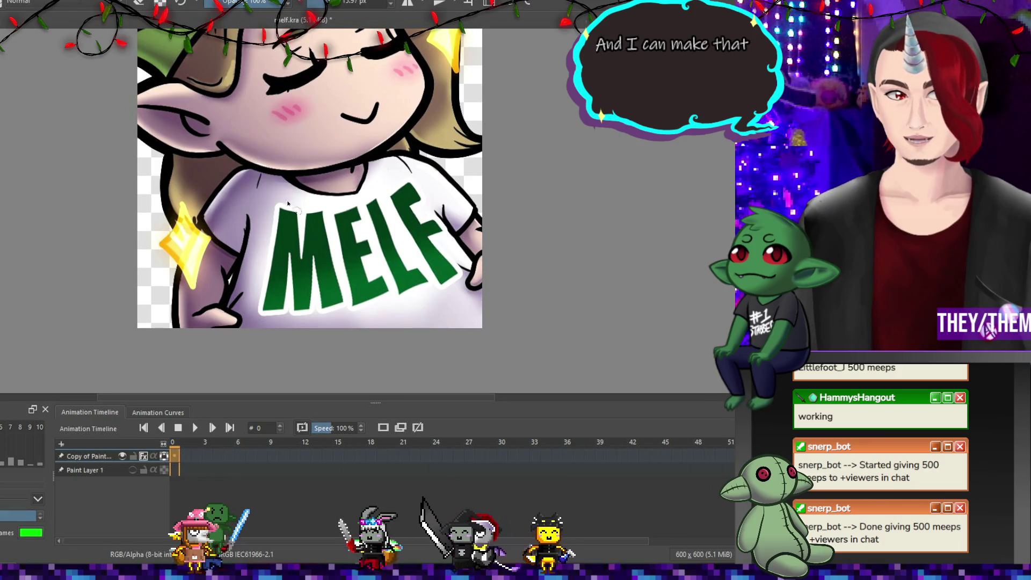
mouse_move(326, 207)
mouse_down()
mouse_move(348, 308)
mouse_move(286, 322)
mouse_move(242, 256)
mouse_up()
drag(285, 187, 321, 213)
Finish the M transform, then lasso and transform the E and the L.
key(ctrl+t)
key(Return)
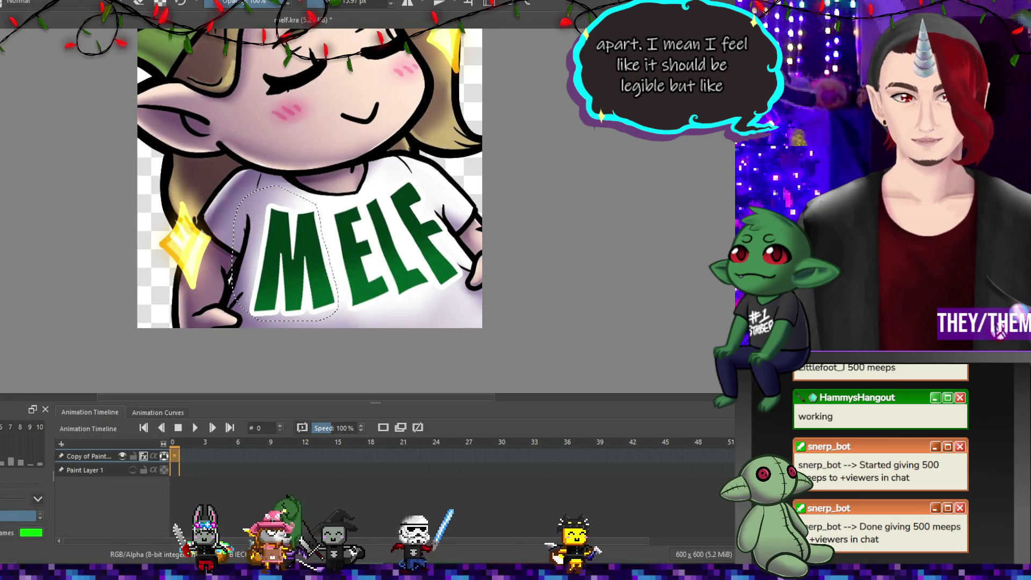
key(ctrl+shift+a)
mouse_move(326, 216)
mouse_down()
mouse_move(348, 318)
mouse_move(391, 303)
mouse_move(370, 228)
mouse_move(349, 204)
mouse_up()
key(ctrl+t)
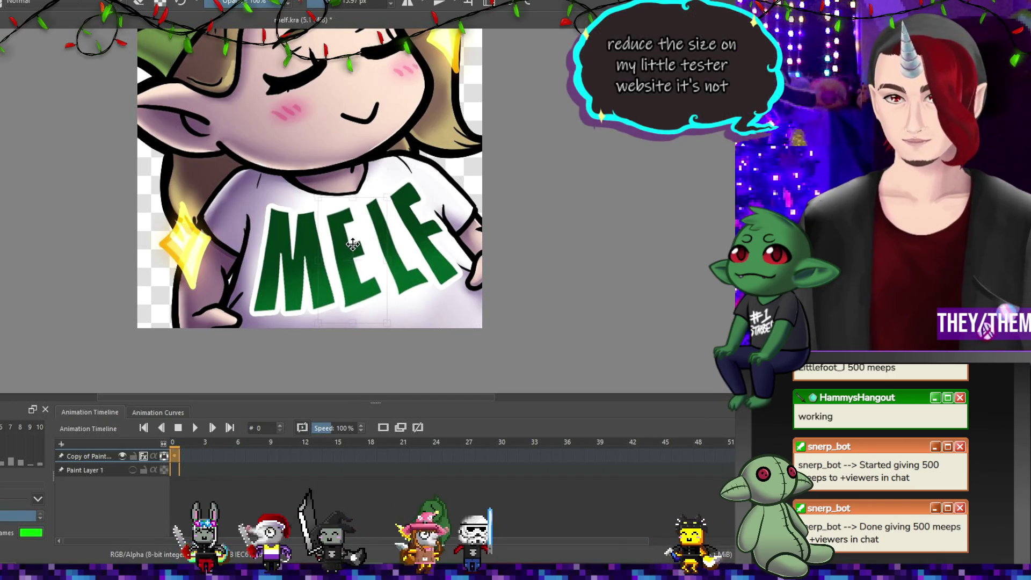
key(Escape)
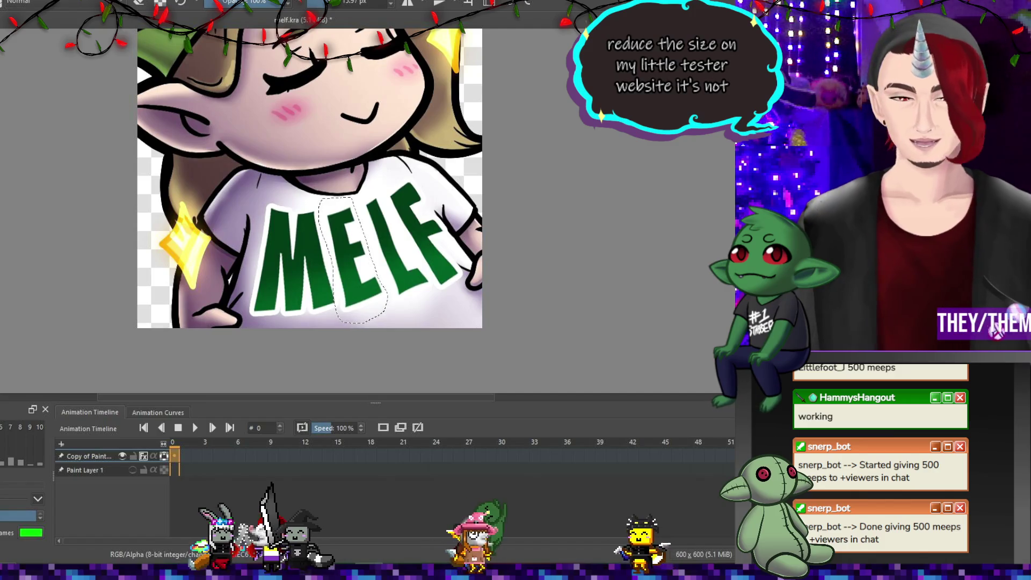
mouse_move(378, 189)
mouse_down()
mouse_move(371, 252)
mouse_move(392, 304)
mouse_move(431, 296)
mouse_move(428, 273)
mouse_up()
drag(400, 226, 393, 215)
key(ctrl+t)
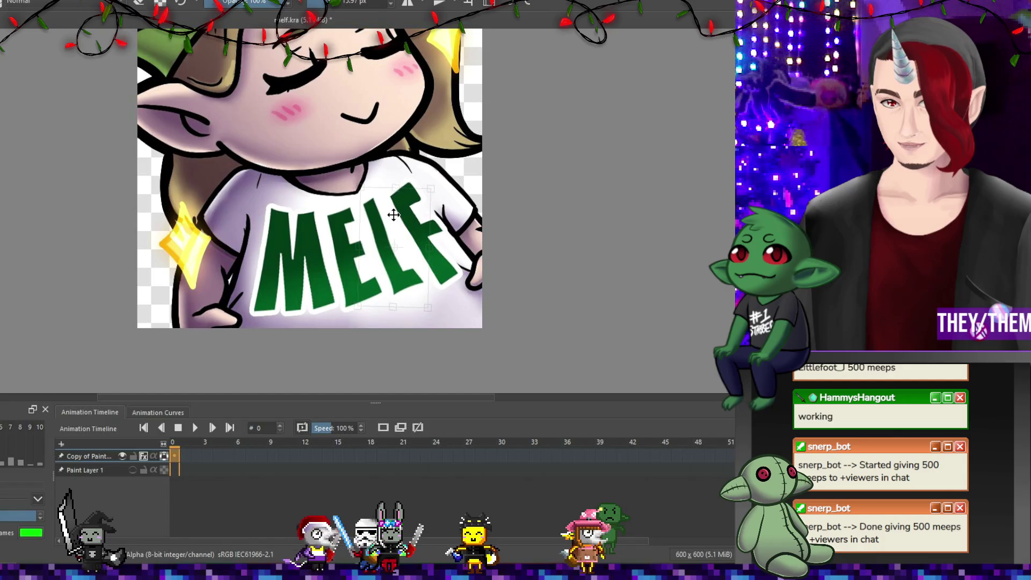
key(Return)
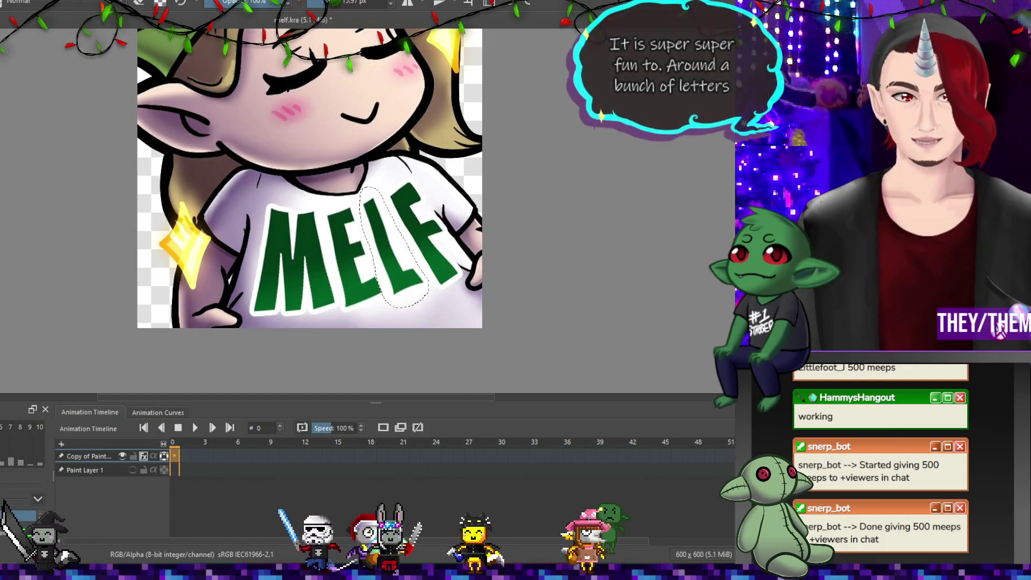
key(ctrl+shift+a)
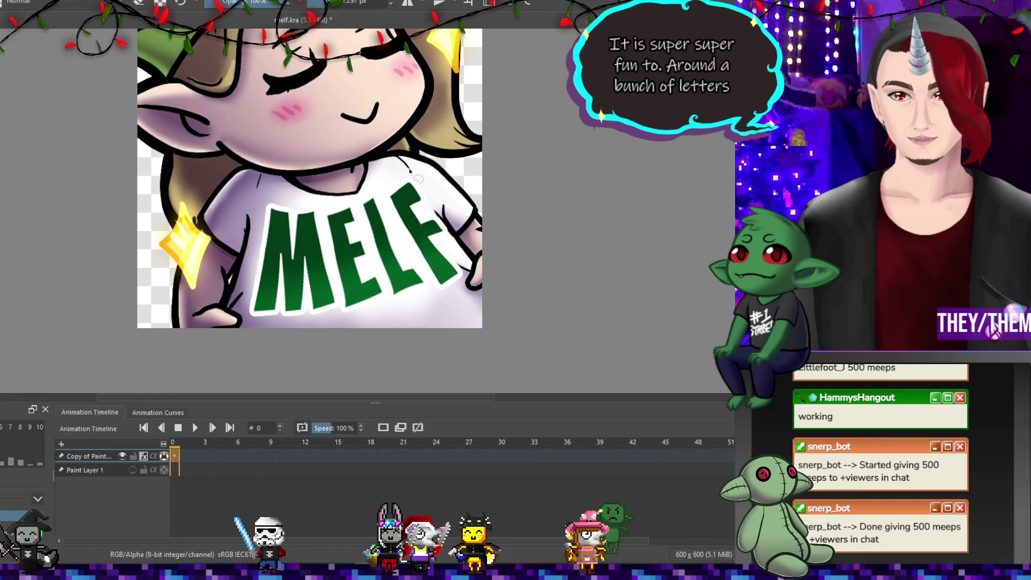
Tilt the L slightly clockwise, deselect, save, and bring up the PNG export.
mouse_move(409, 171)
mouse_down()
mouse_move(424, 279)
mouse_move(439, 177)
mouse_up()
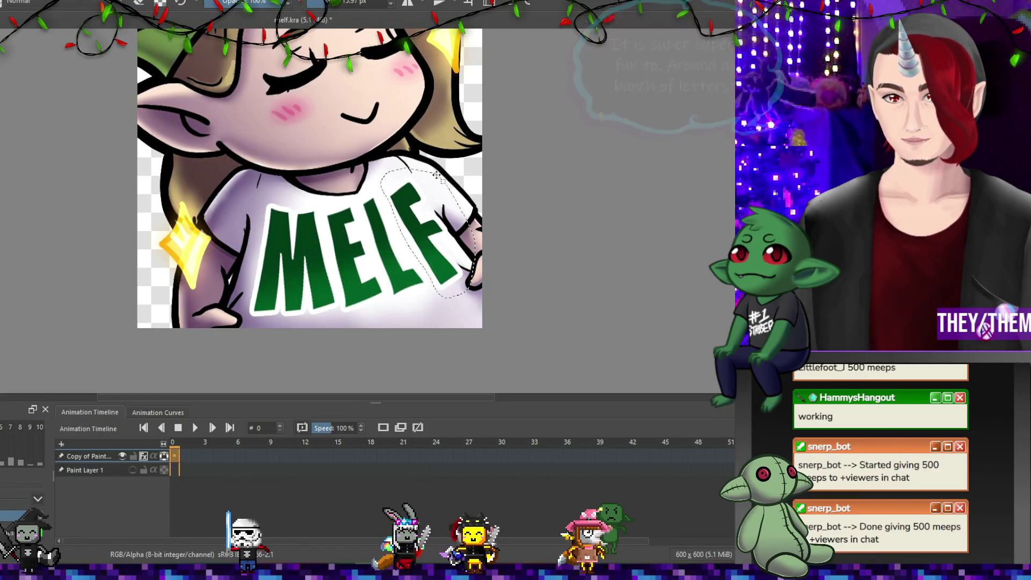
key(ctrl+t)
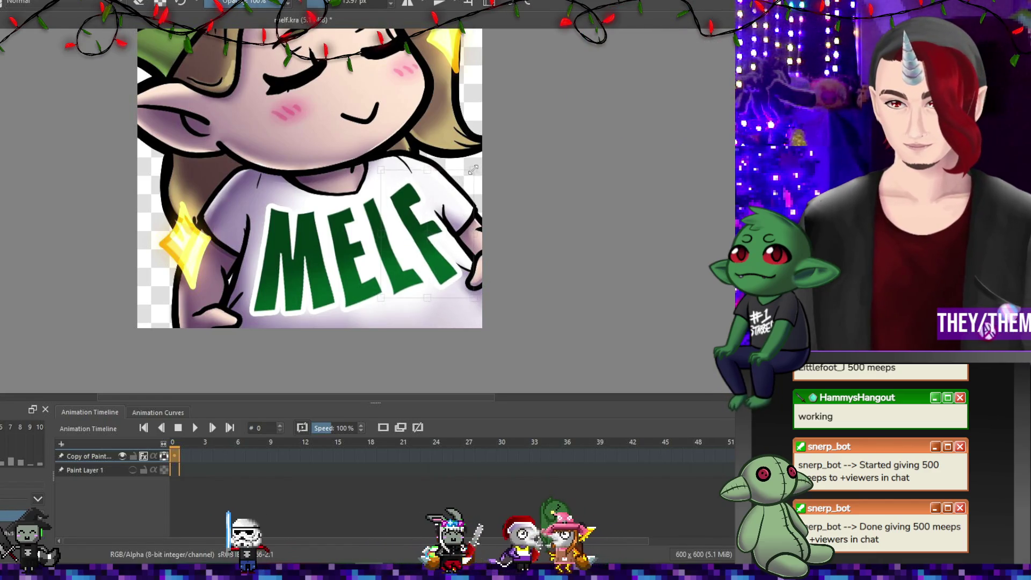
drag(473, 169, 526, 184)
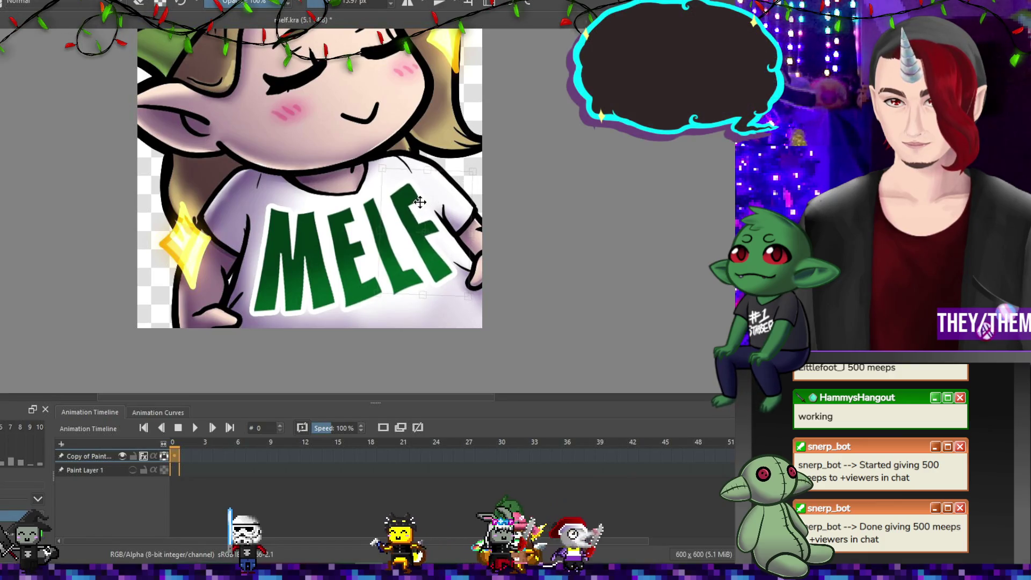
key(Return)
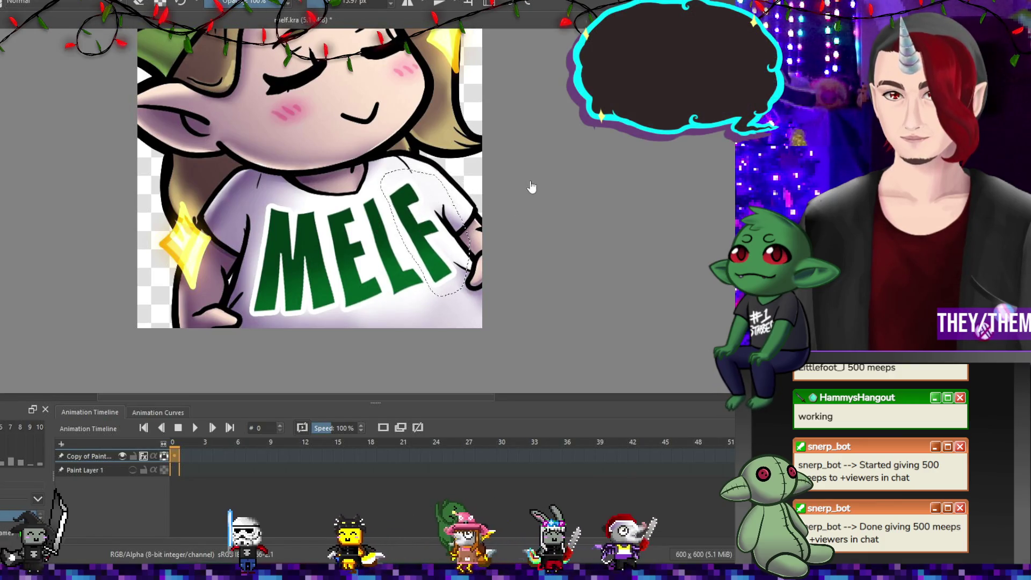
key(ctrl+shift+a)
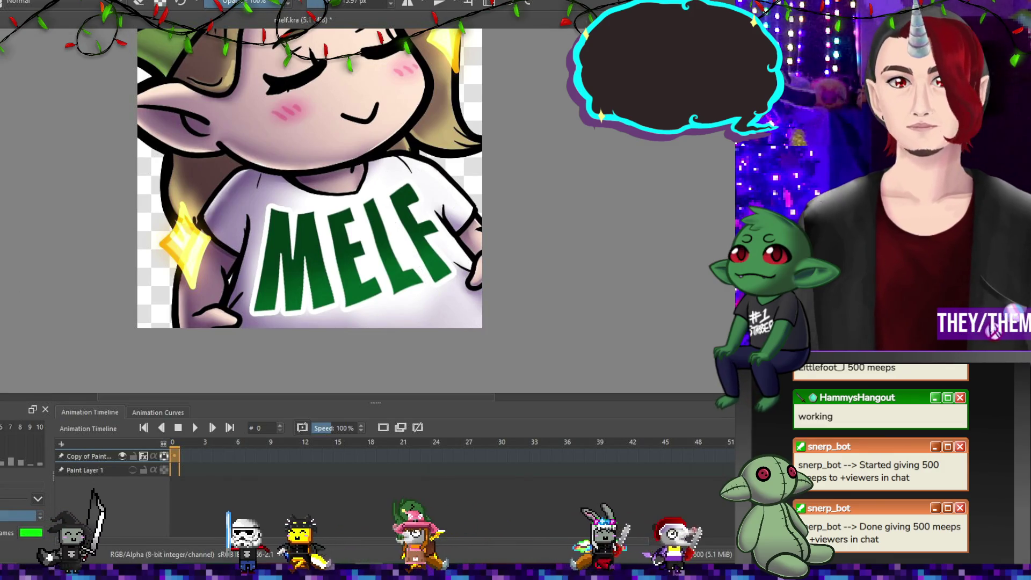
key(ctrl+s)
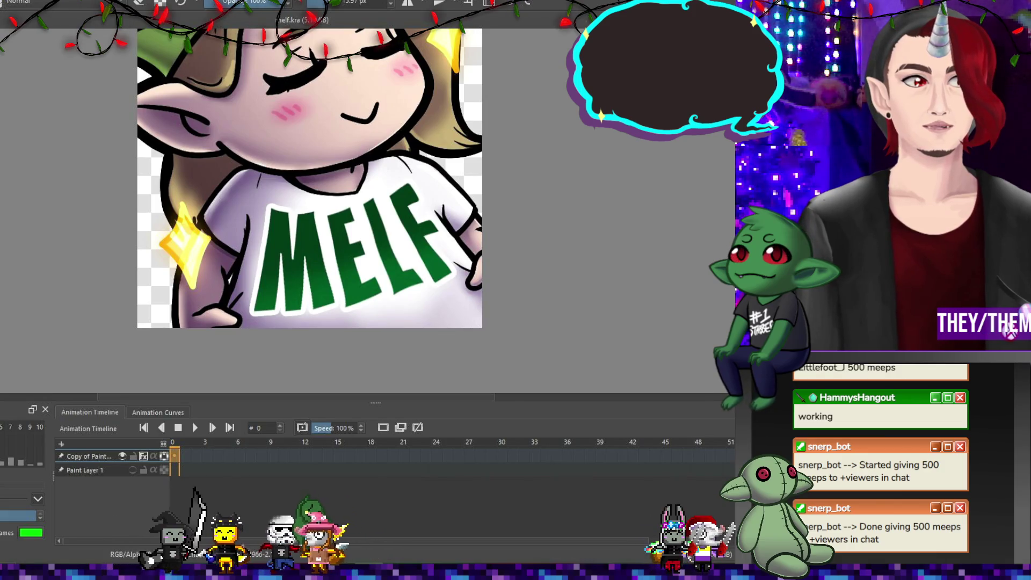
key(ctrl+shift+e)
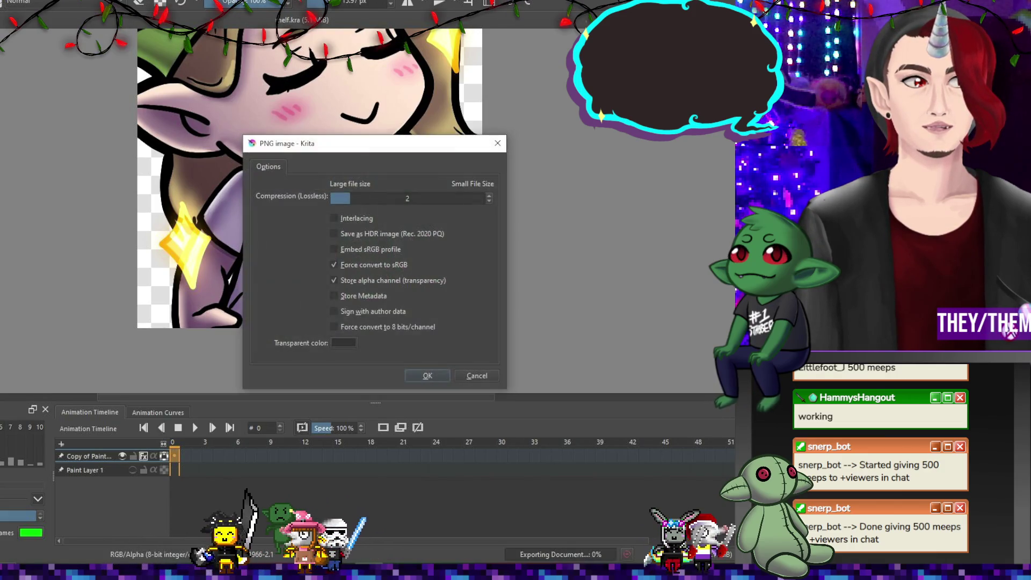
Export the PNG with compression 2, forced sRGB and transparency, then zoom out.
click(429, 374)
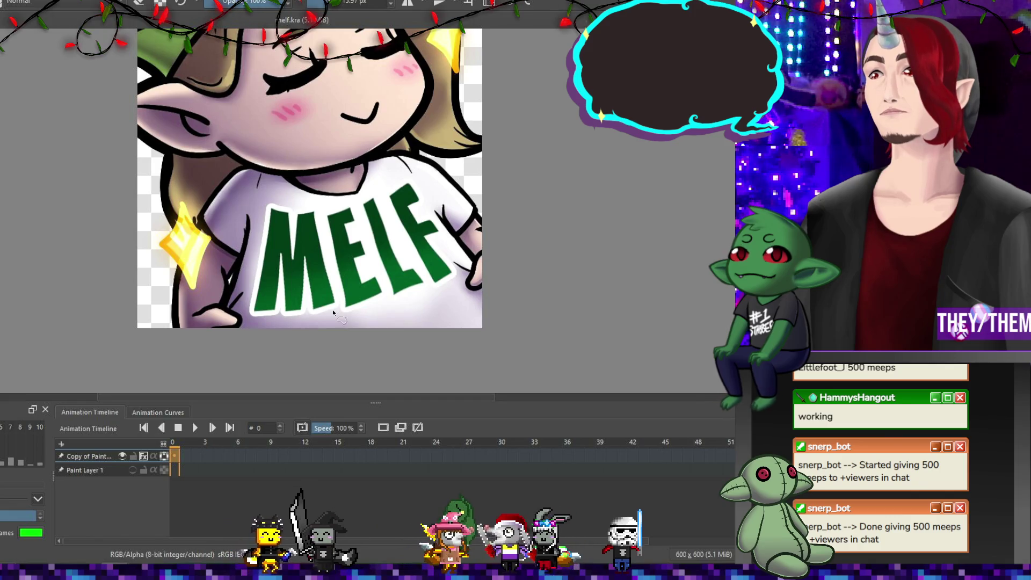
scroll(332, 310, down, 5)
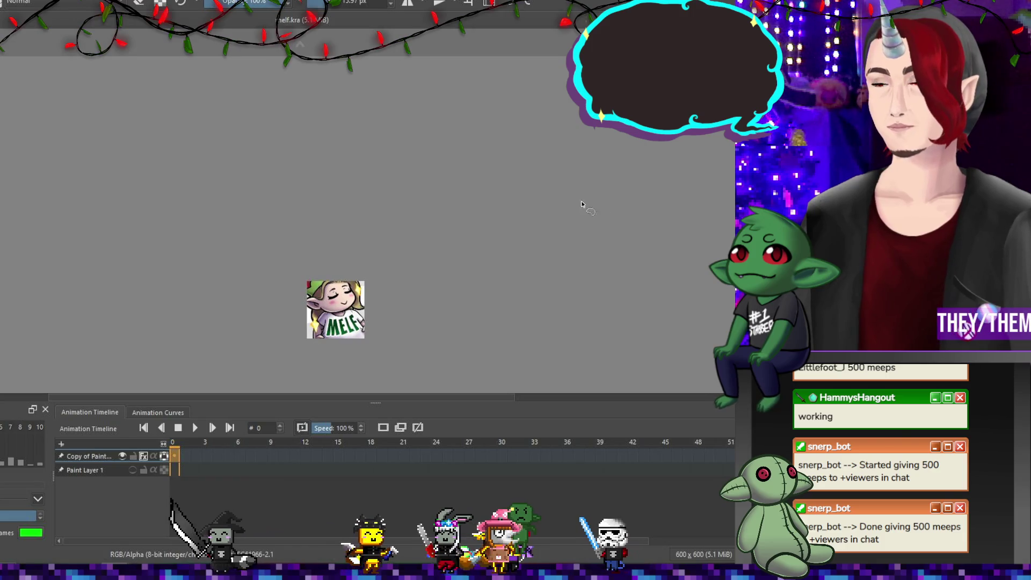
scroll(414, 322, down, 1)
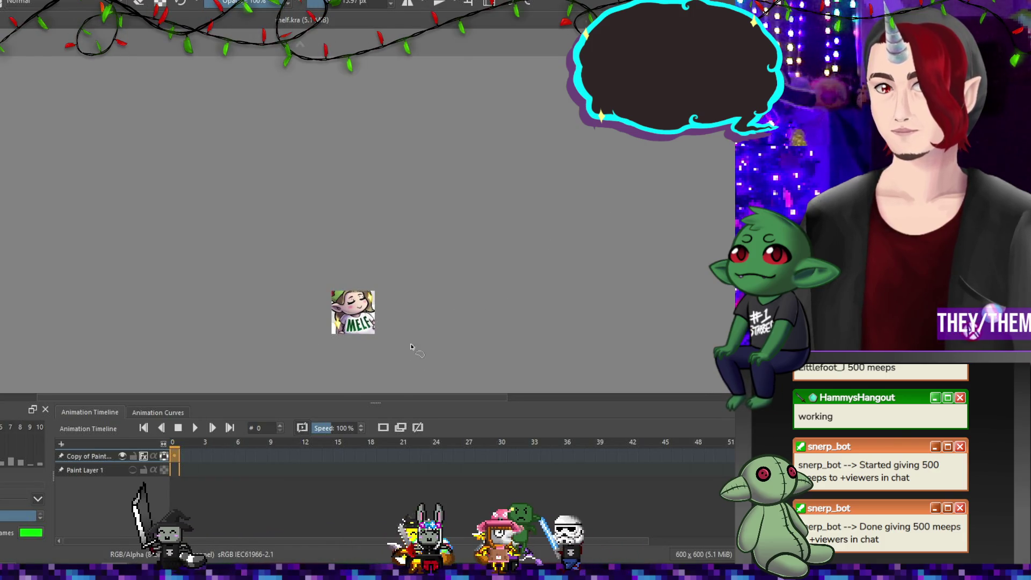
scroll(352, 307, down, 1)
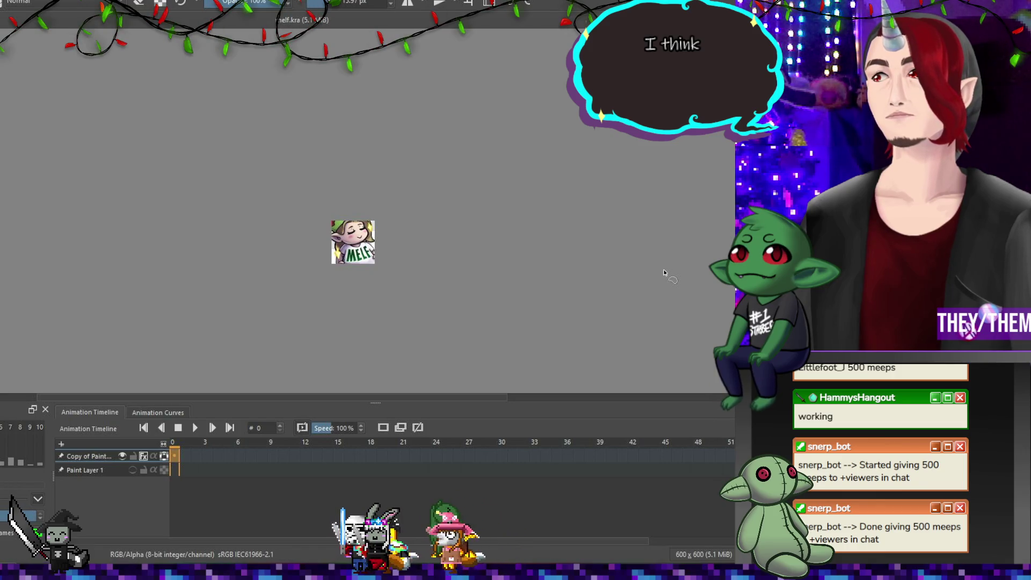
key(alt+Tab)
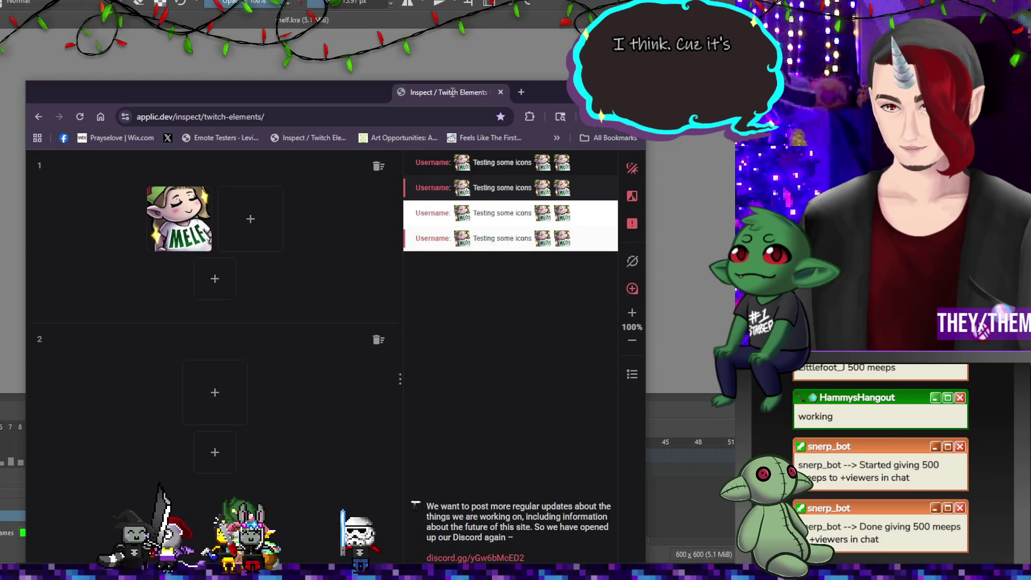
drag(453, 93, 451, 96)
click(156, 92)
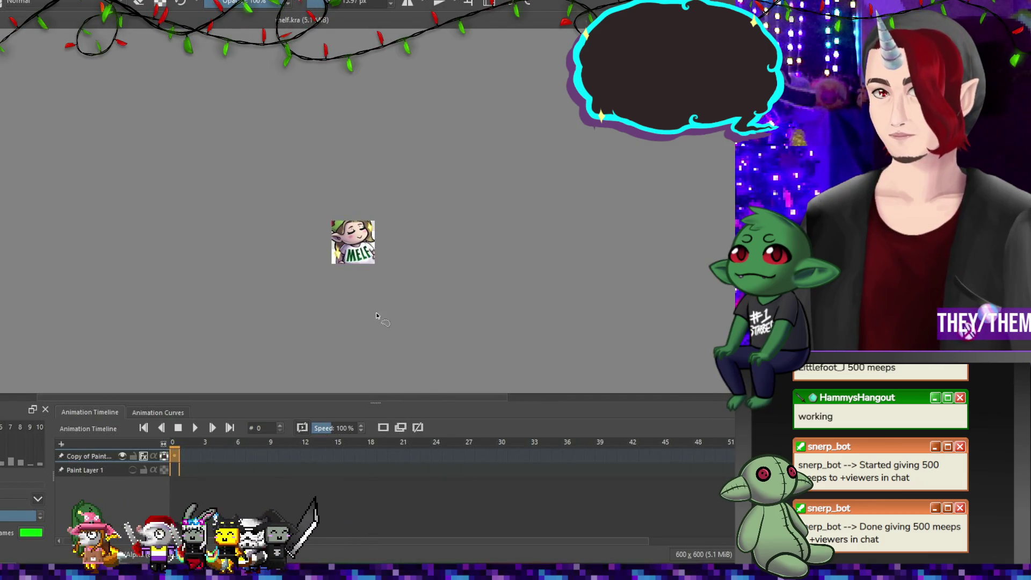
scroll(414, 236, up, 4)
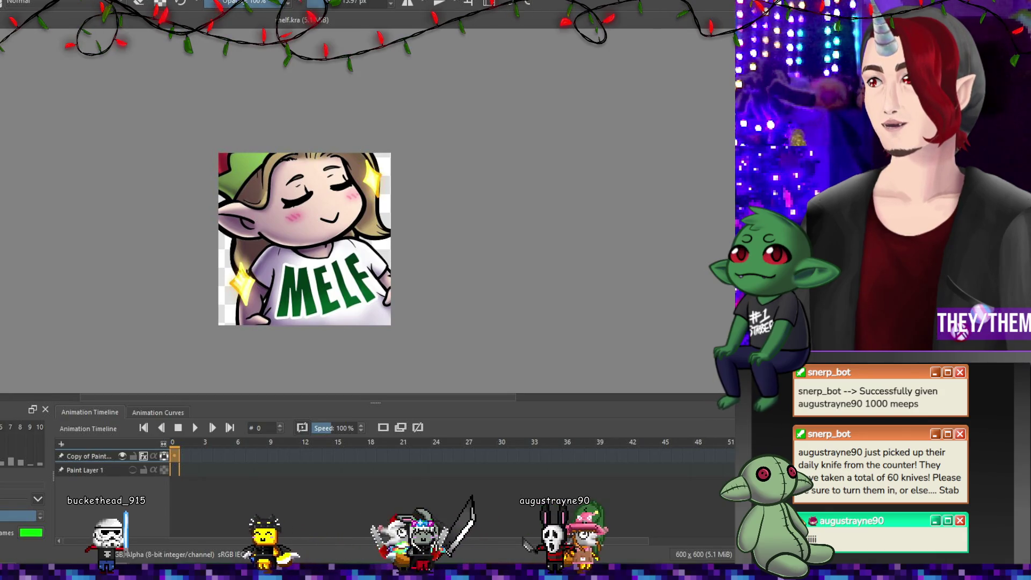
scroll(440, 195, down, 4)
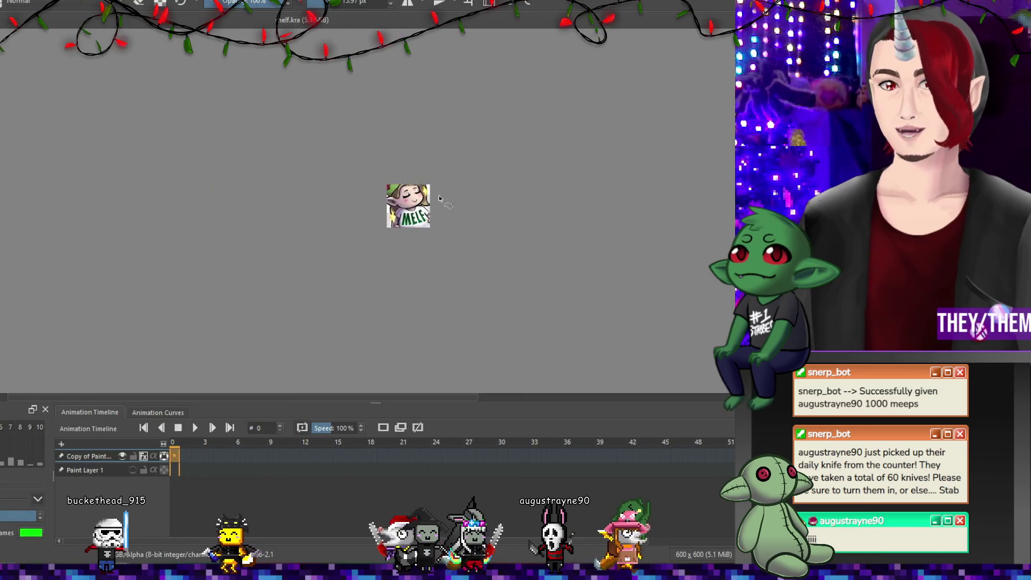
scroll(497, 227, up, 6)
scroll(323, 150, down, 4)
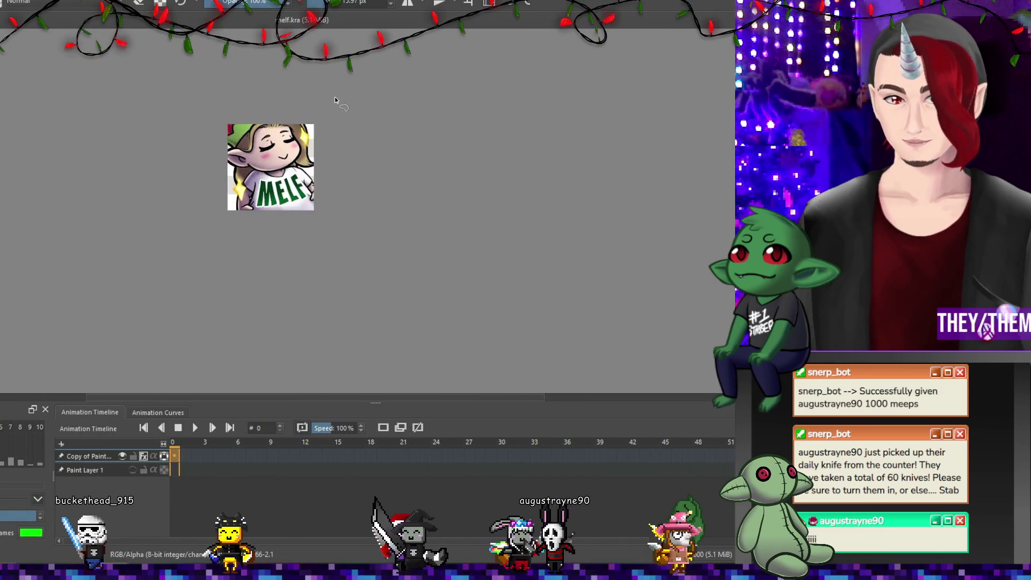
scroll(285, 113, up, 3)
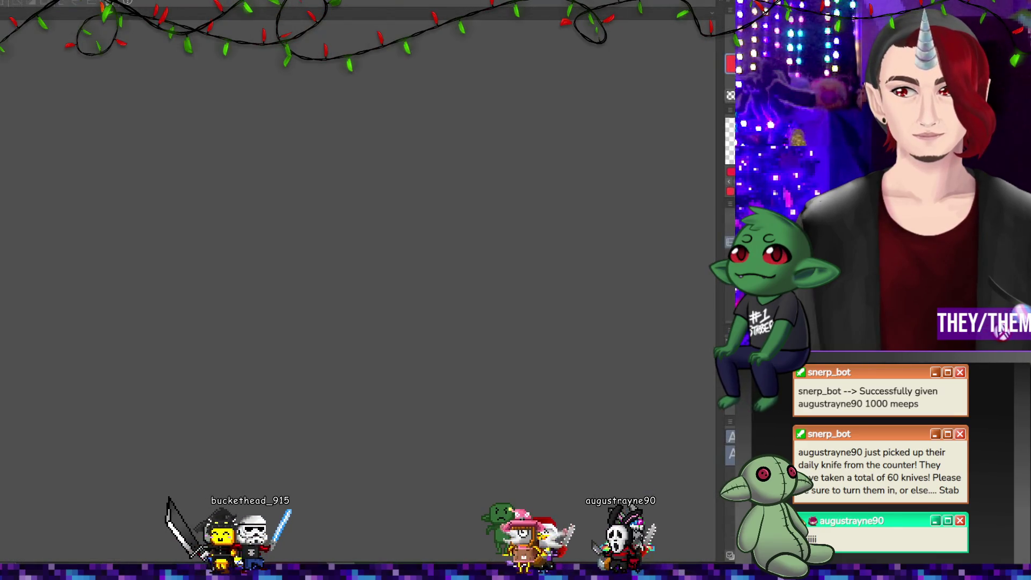
Load the animation workspace layout and accept its import settings.
click(86, 1)
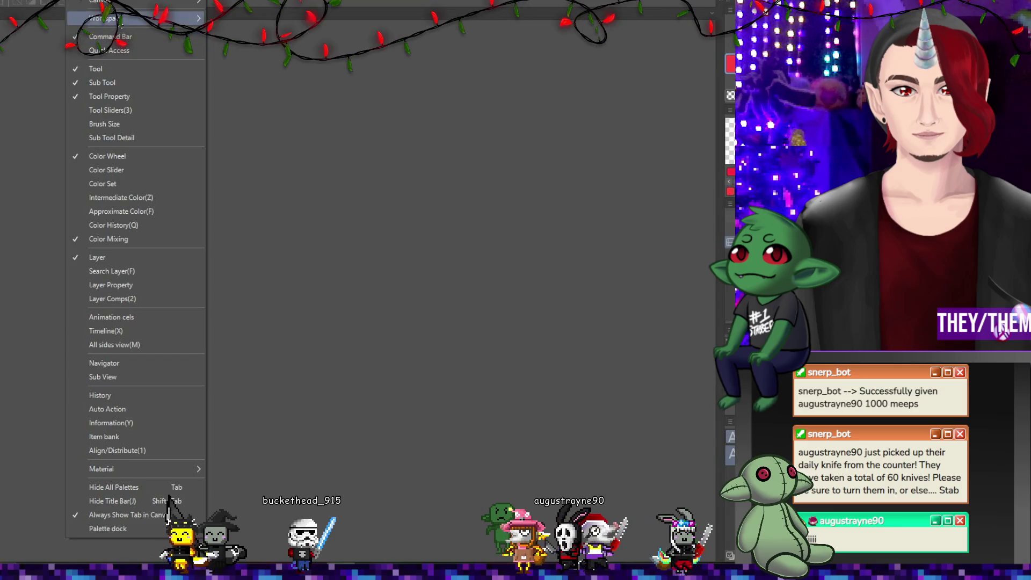
mouse_move(134, 19)
click(253, 155)
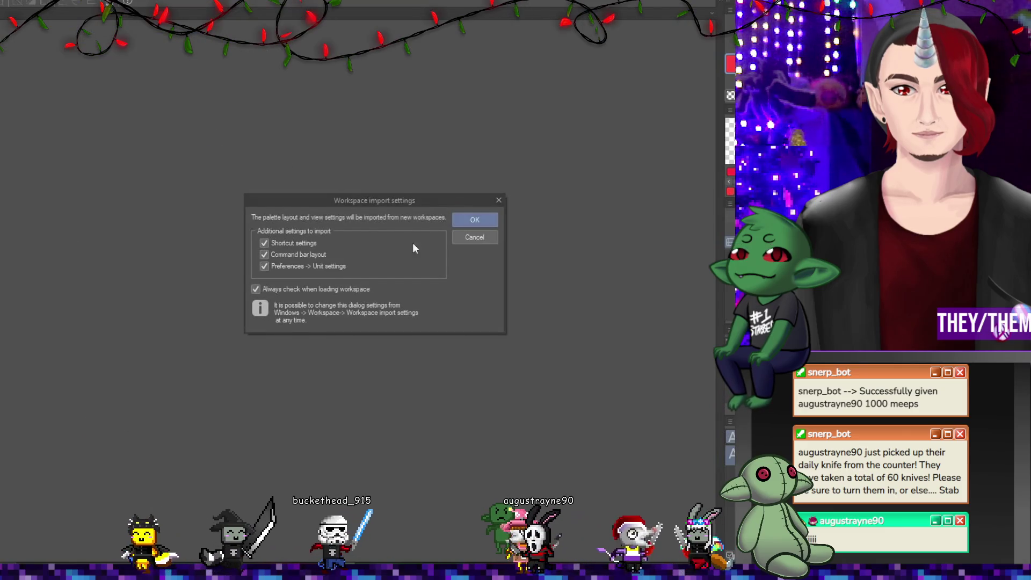
click(470, 220)
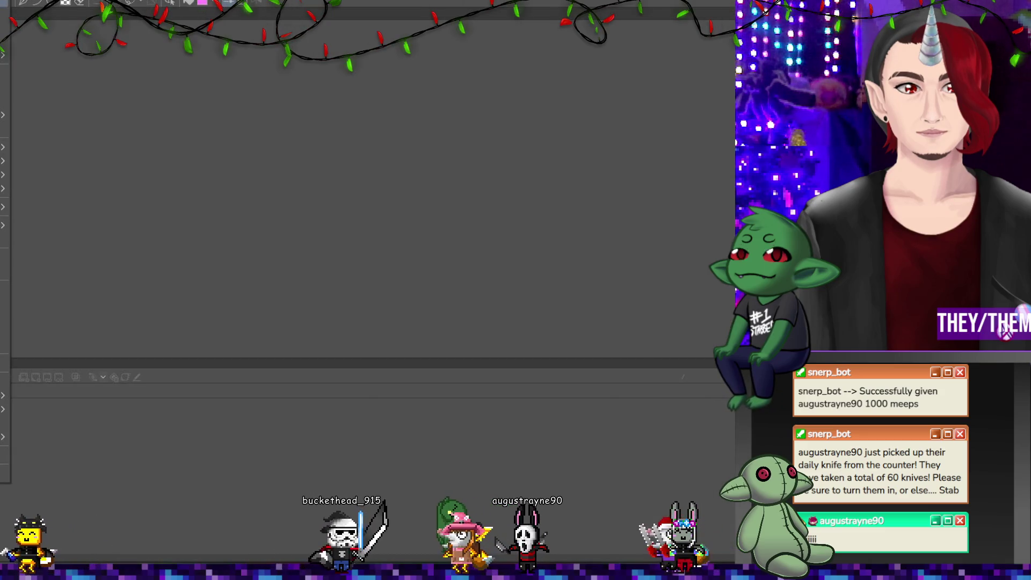
Create an 800×800 px canvas and accept the 24 fps, 100-frame timeline.
key(ctrl+n)
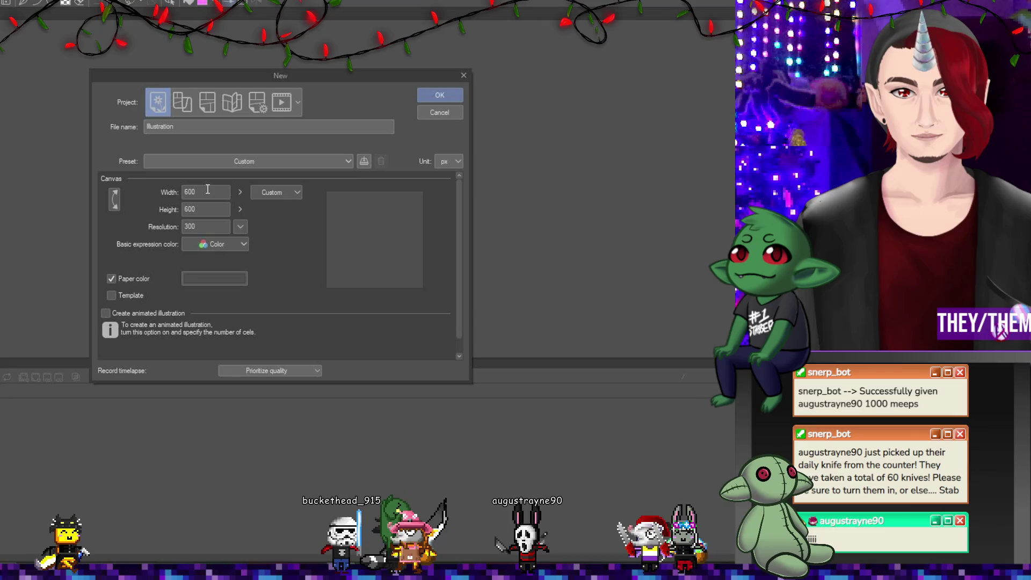
text(800)
click(204, 209)
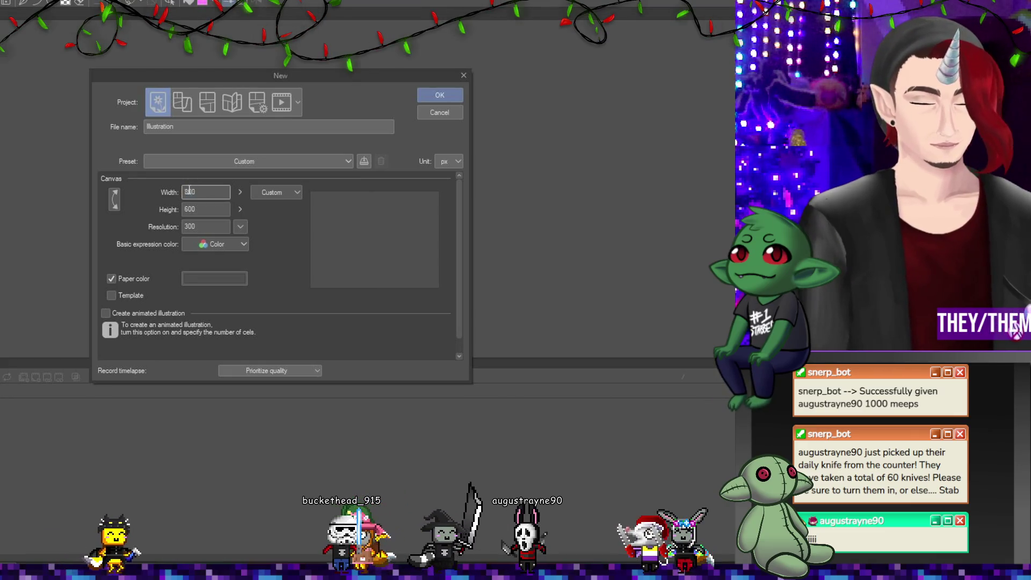
key(BackSpace)
key(BackSpace)
key(BackSpace)
text(800)
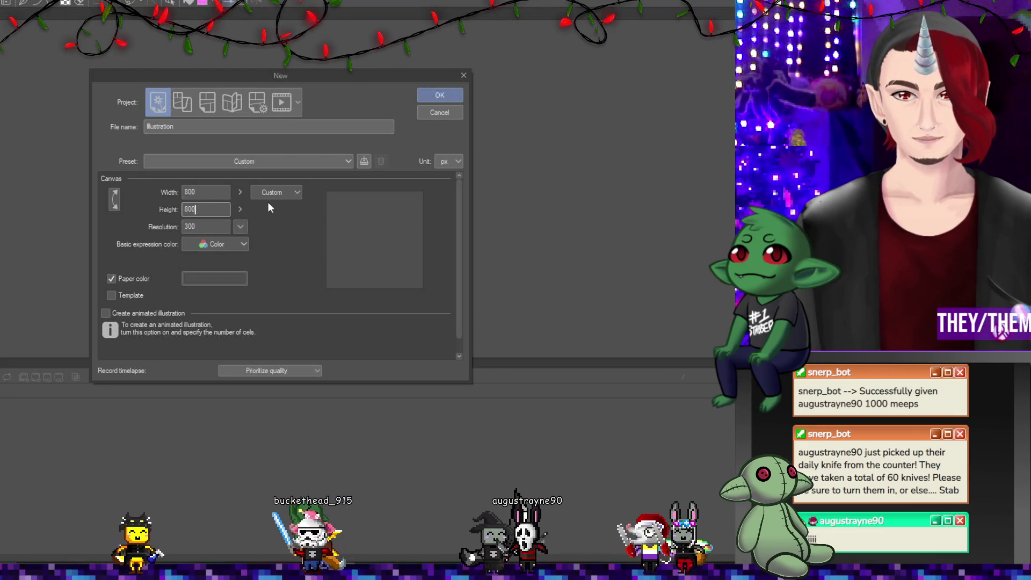
click(443, 98)
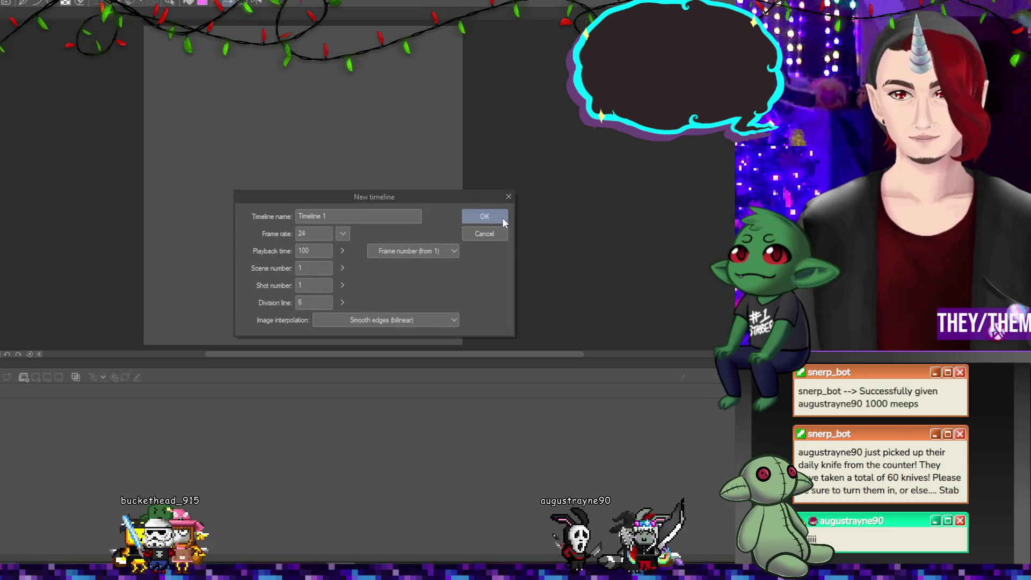
click(501, 218)
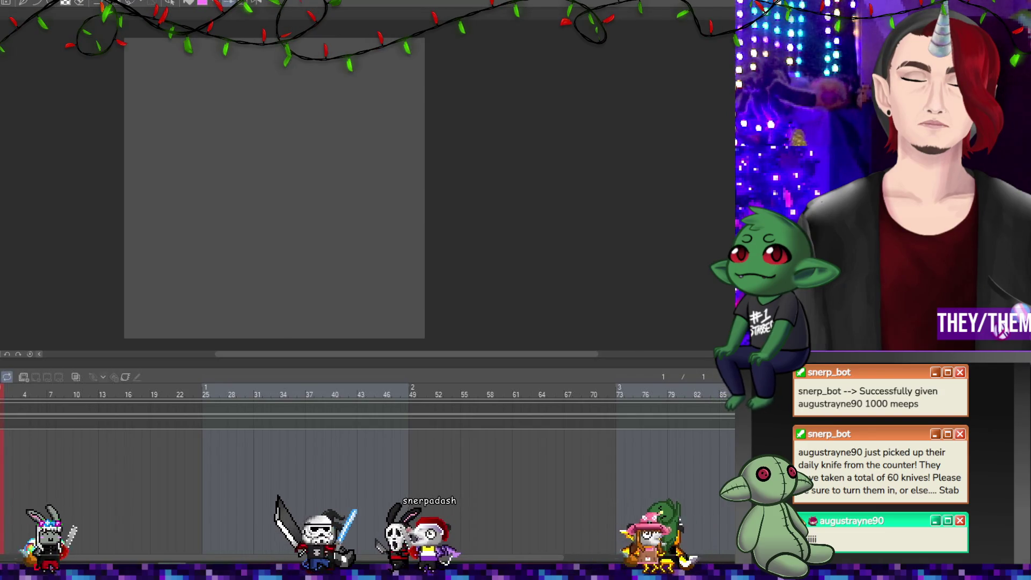
Add a timeline track and sketch the red round head, crouching body, legs and feet.
click(24, 379)
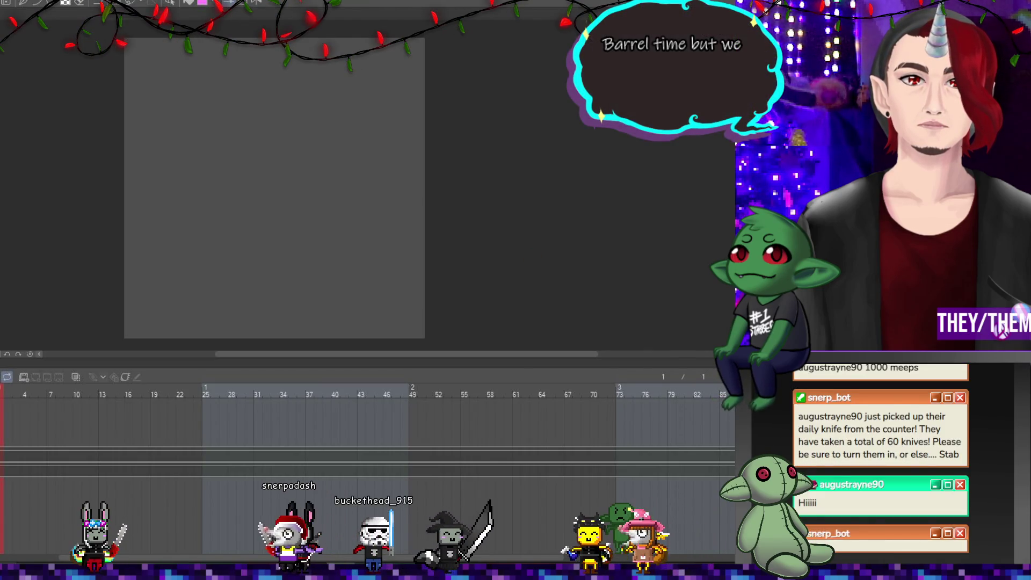
drag(196, 133, 280, 198)
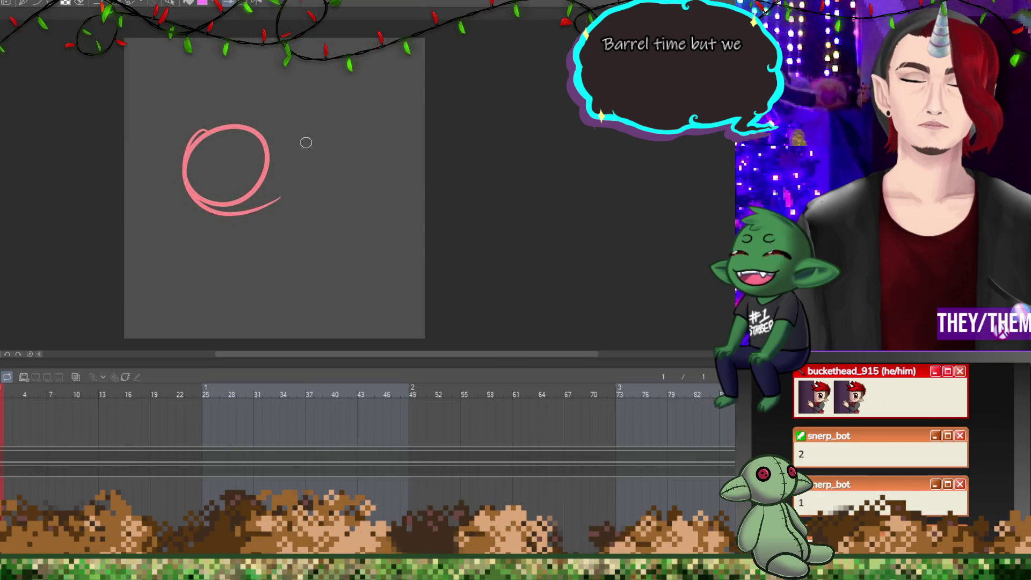
key(ctrl+z)
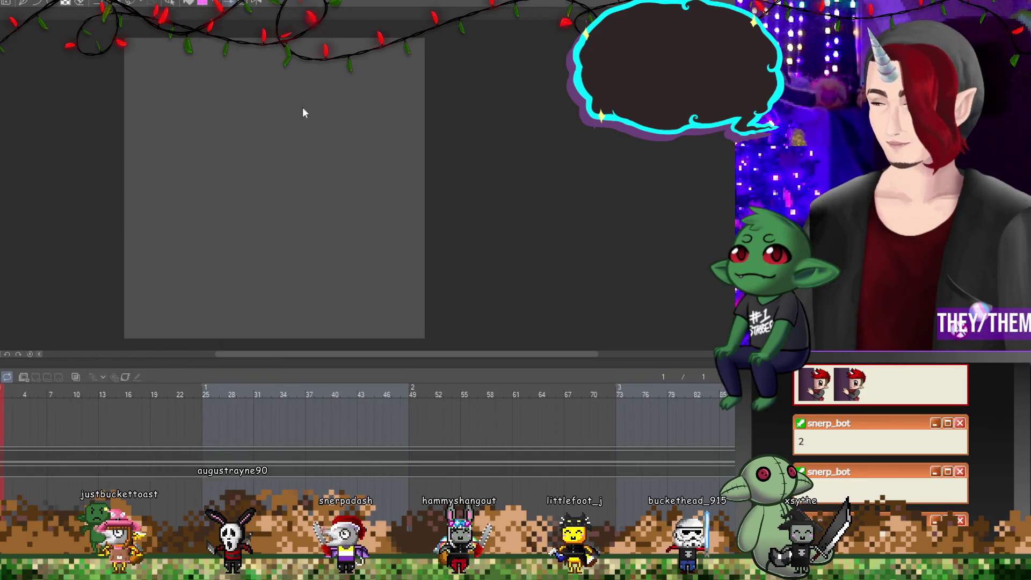
mouse_move(246, 127)
mouse_down()
mouse_move(304, 170)
mouse_move(363, 96)
mouse_move(269, 92)
mouse_move(279, 161)
mouse_move(239, 166)
mouse_move(217, 203)
mouse_move(249, 283)
mouse_move(269, 299)
mouse_move(296, 299)
mouse_move(260, 223)
mouse_move(319, 219)
mouse_up()
drag(349, 170, 419, 209)
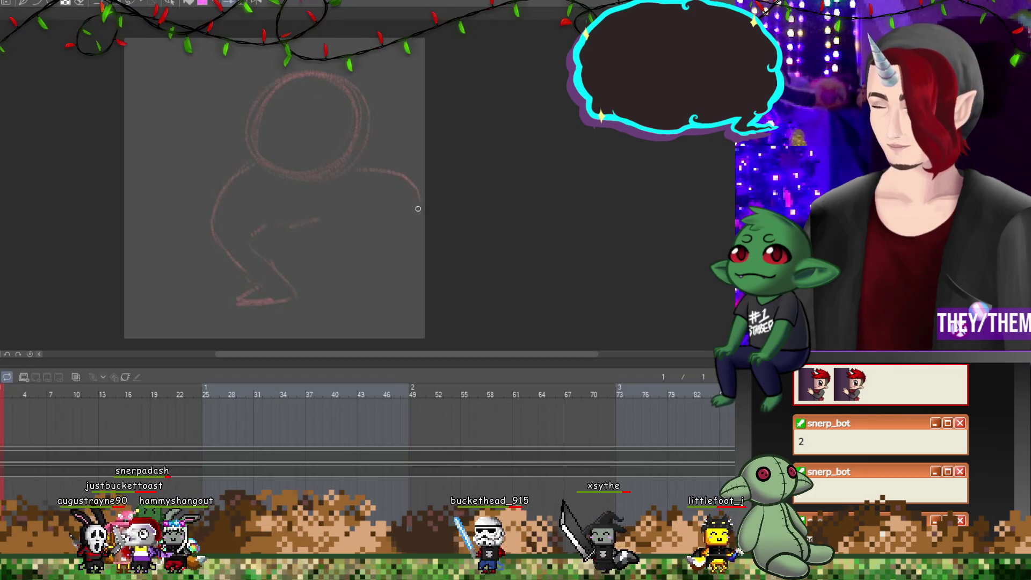
drag(383, 276, 403, 288)
drag(333, 230, 362, 227)
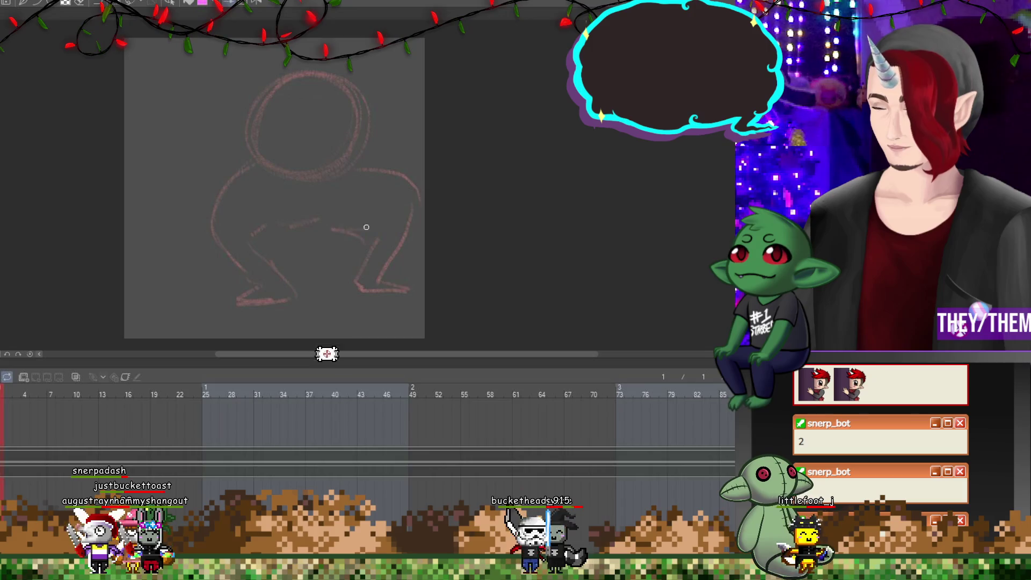
drag(147, 149, 185, 244)
drag(184, 178, 215, 209)
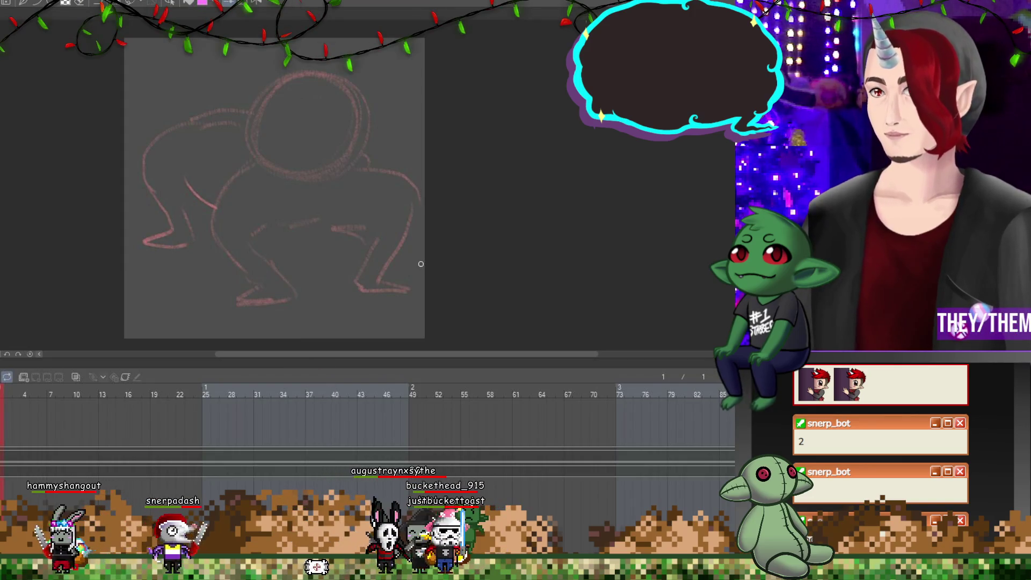
Move the whole sketch down and shrink it slightly with Ctrl+T.
key(ctrl+t)
mouse_move(338, 118)
mouse_down()
mouse_move(337, 142)
mouse_move(331, 129)
mouse_up()
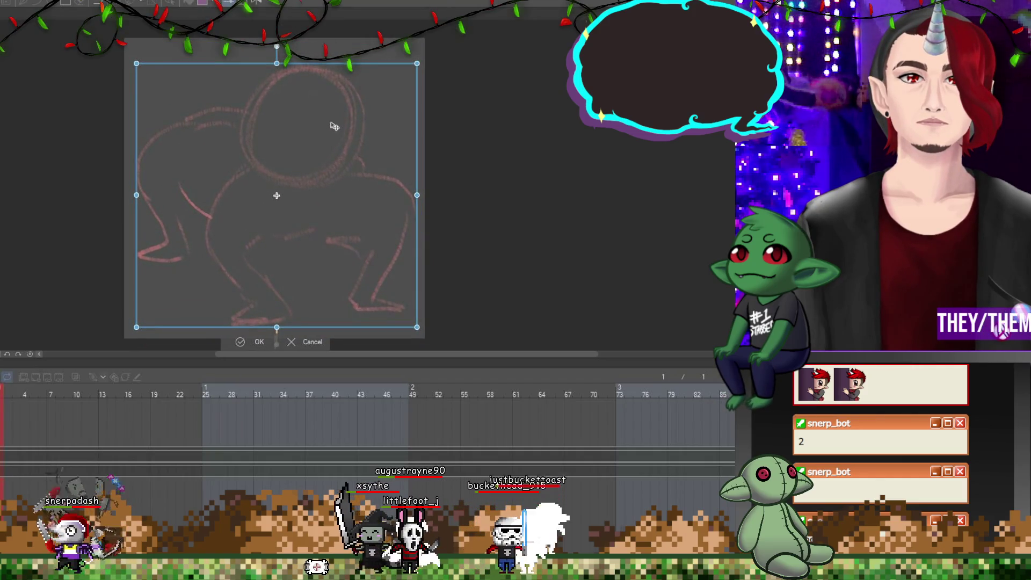
mouse_move(416, 65)
mouse_down()
mouse_move(410, 88)
mouse_move(357, 115)
mouse_up()
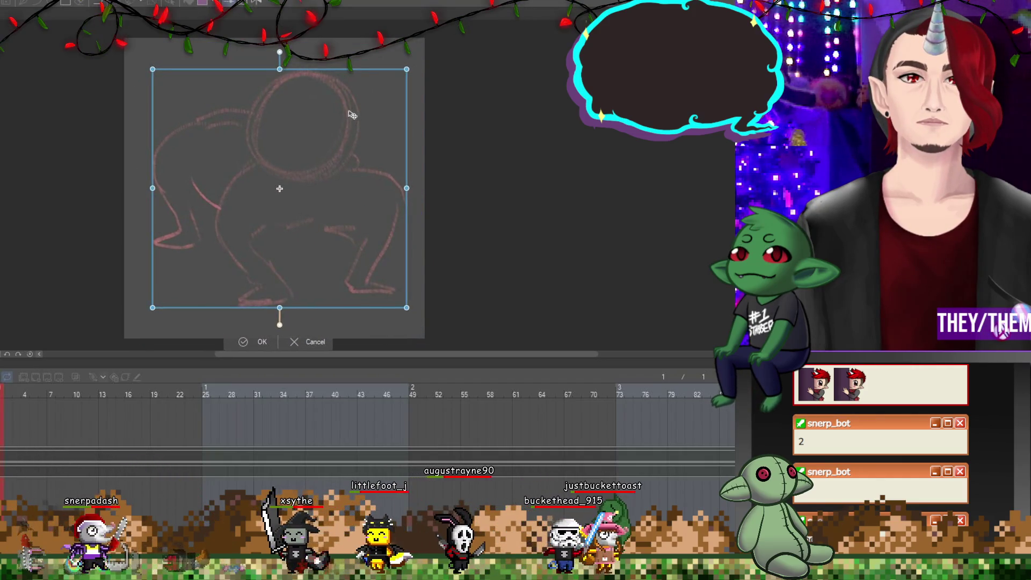
key(Return)
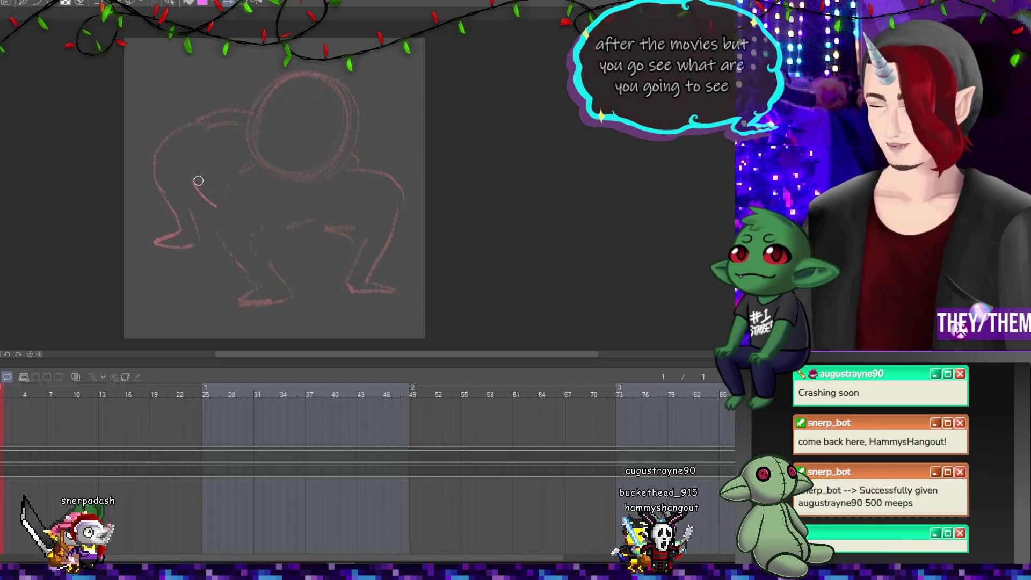
Erase and redraw the left back curve, inner leg and left foot strokes.
mouse_move(215, 248)
mouse_down()
mouse_move(288, 292)
mouse_move(274, 246)
mouse_move(288, 232)
mouse_move(291, 262)
mouse_up()
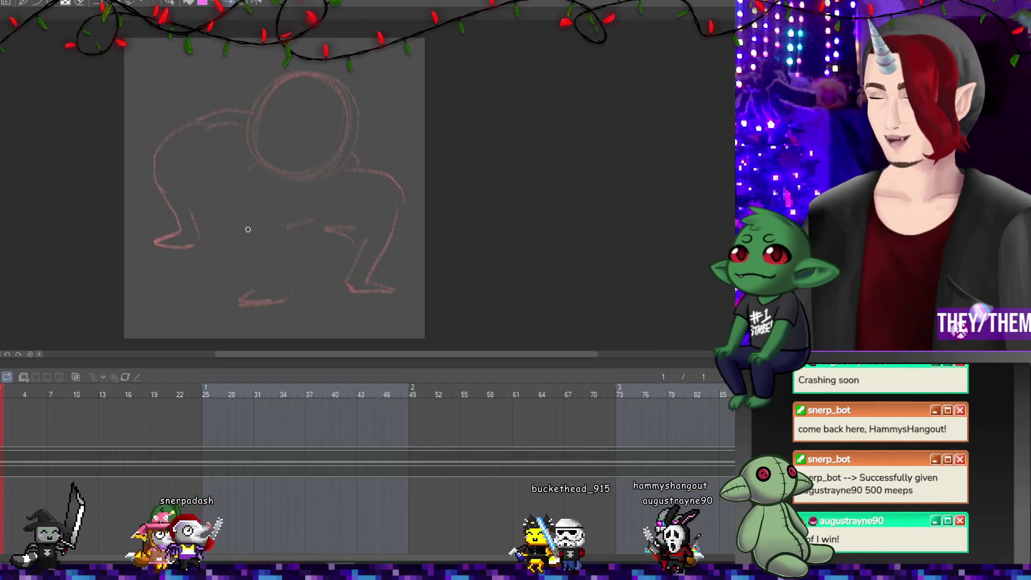
drag(231, 179, 247, 276)
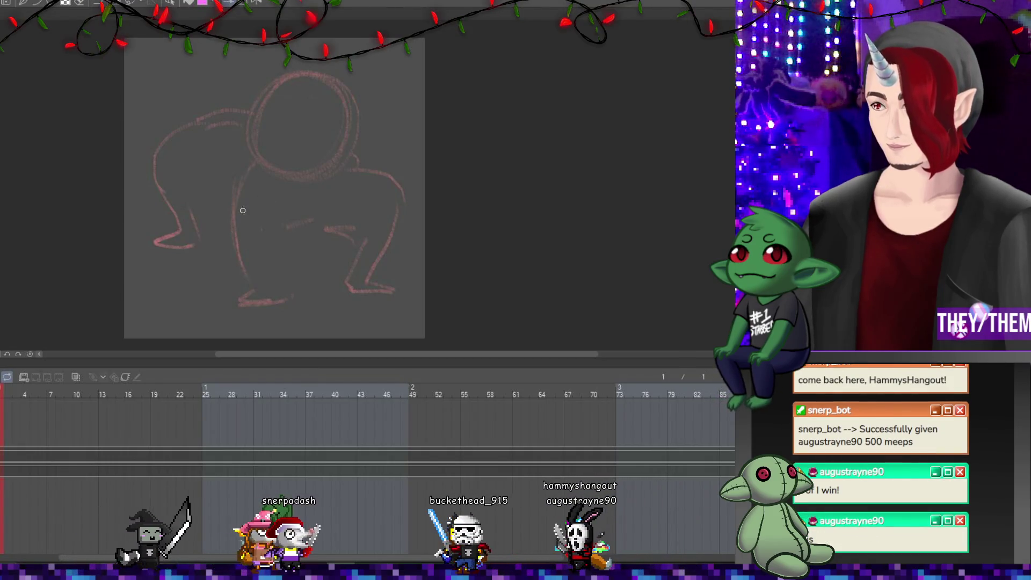
drag(196, 121, 152, 190)
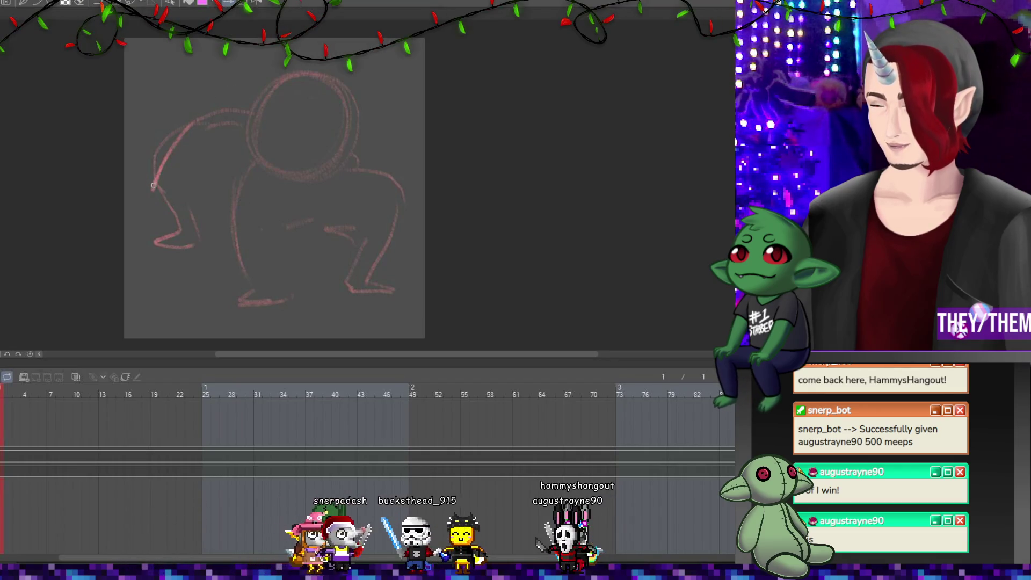
drag(207, 243, 191, 193)
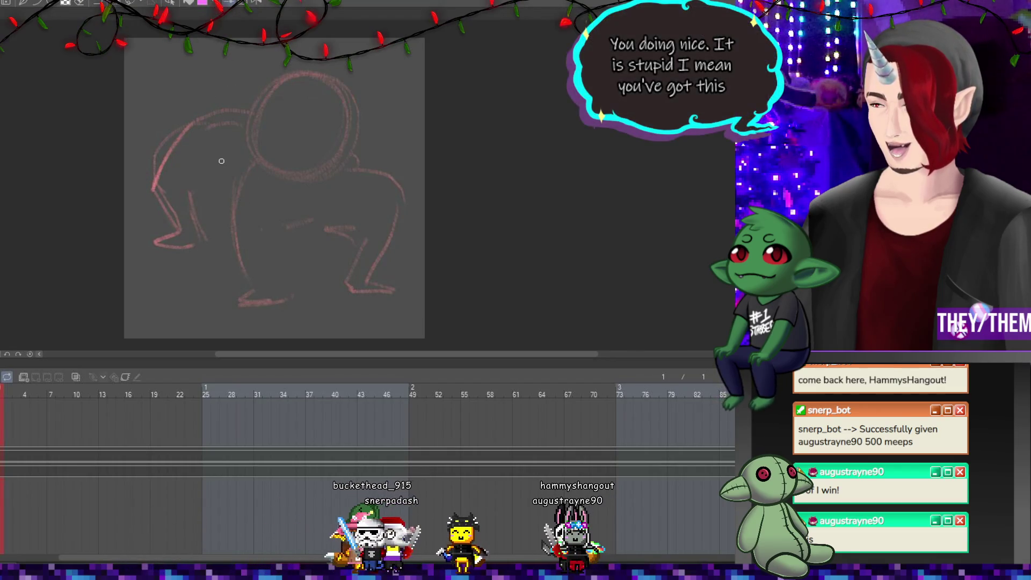
drag(188, 242, 159, 253)
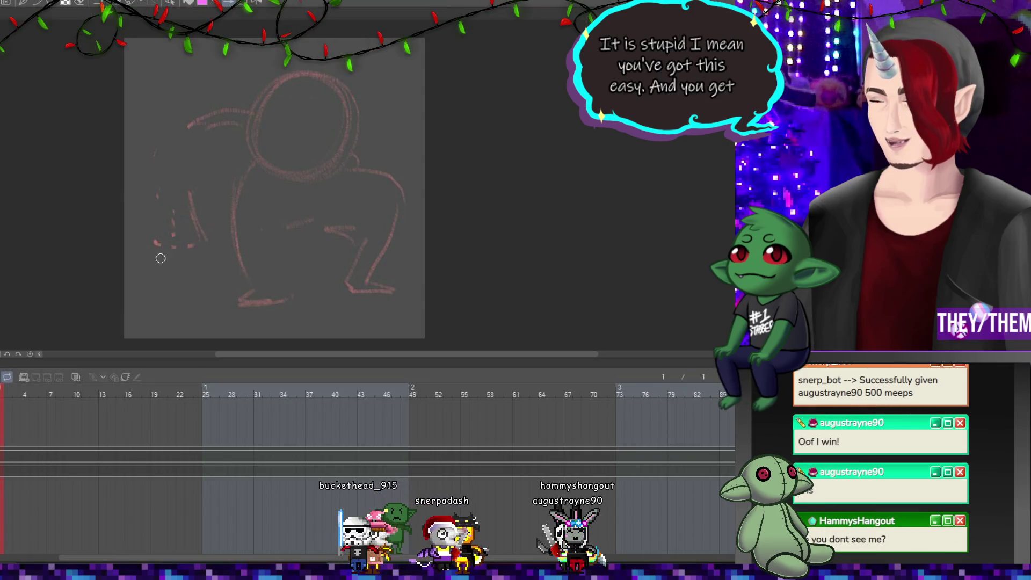
drag(218, 87, 227, 126)
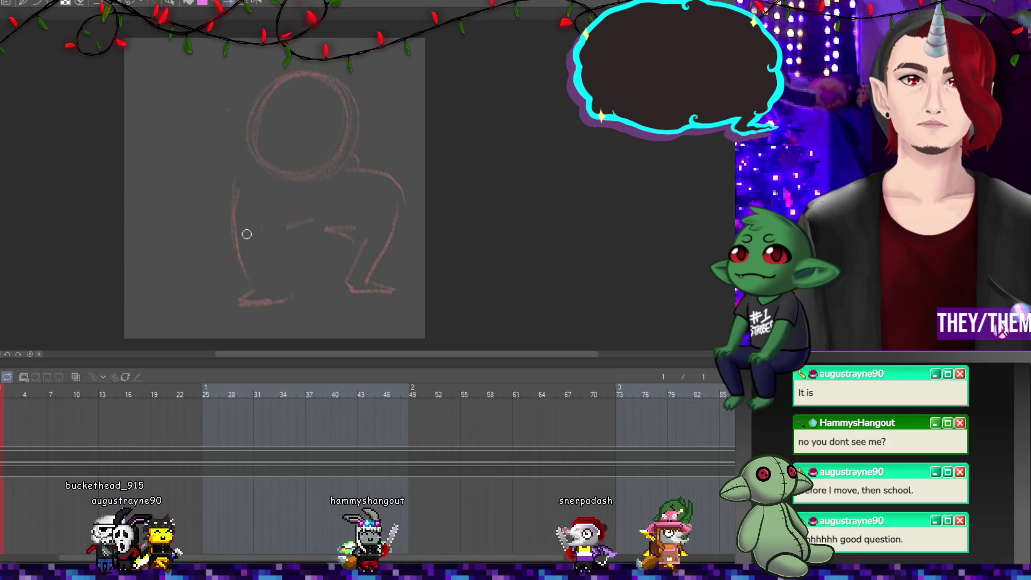
Erase the old body strokes and enlarge the head circle, shifting it down-right.
mouse_move(262, 305)
mouse_down()
mouse_move(276, 260)
mouse_move(327, 220)
mouse_move(379, 133)
mouse_move(348, 227)
mouse_move(371, 252)
mouse_move(397, 253)
mouse_move(285, 299)
mouse_move(332, 201)
mouse_up()
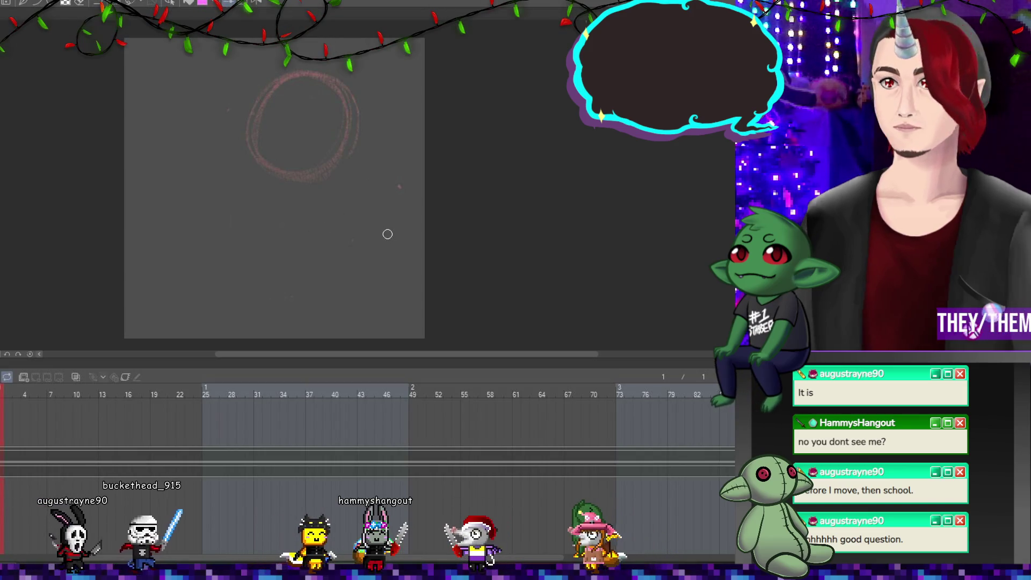
key(ctrl+t)
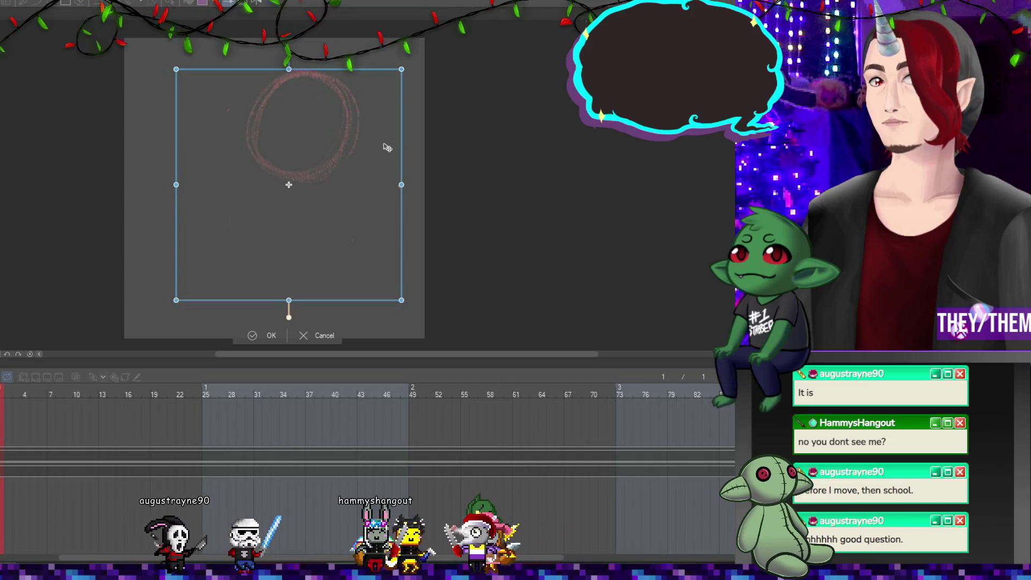
mouse_move(402, 184)
mouse_down()
mouse_move(423, 184)
mouse_move(394, 177)
mouse_move(393, 190)
mouse_up()
key(Return)
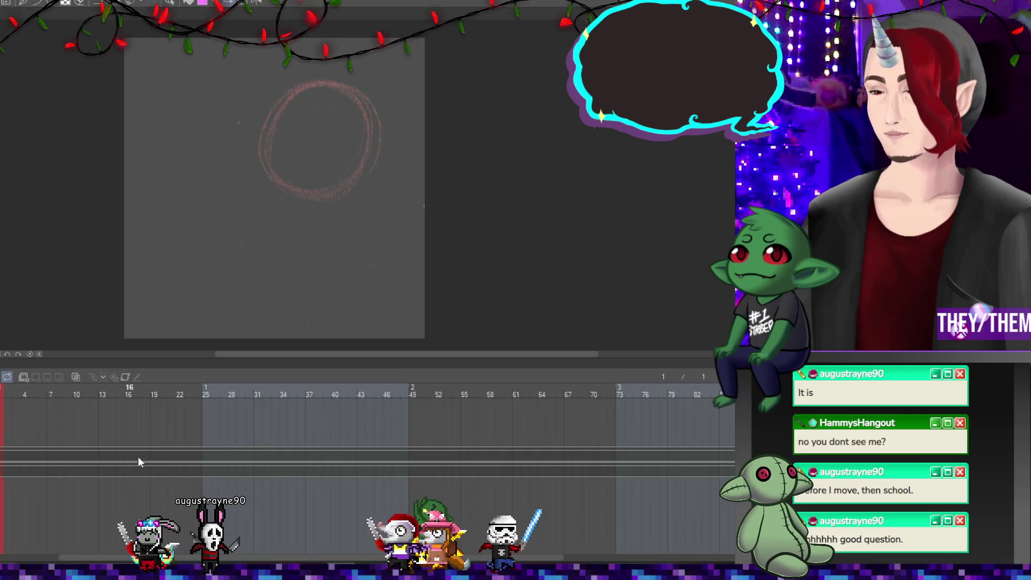
Pencil two legs with zigzag feet, plus short limb strokes beneath the body.
drag(223, 265, 283, 274)
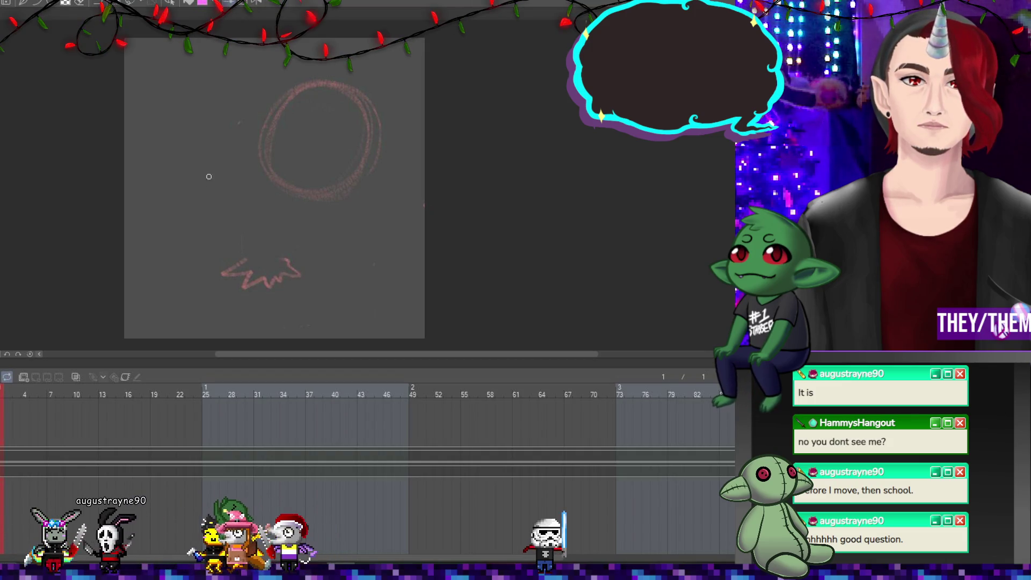
drag(262, 176, 254, 240)
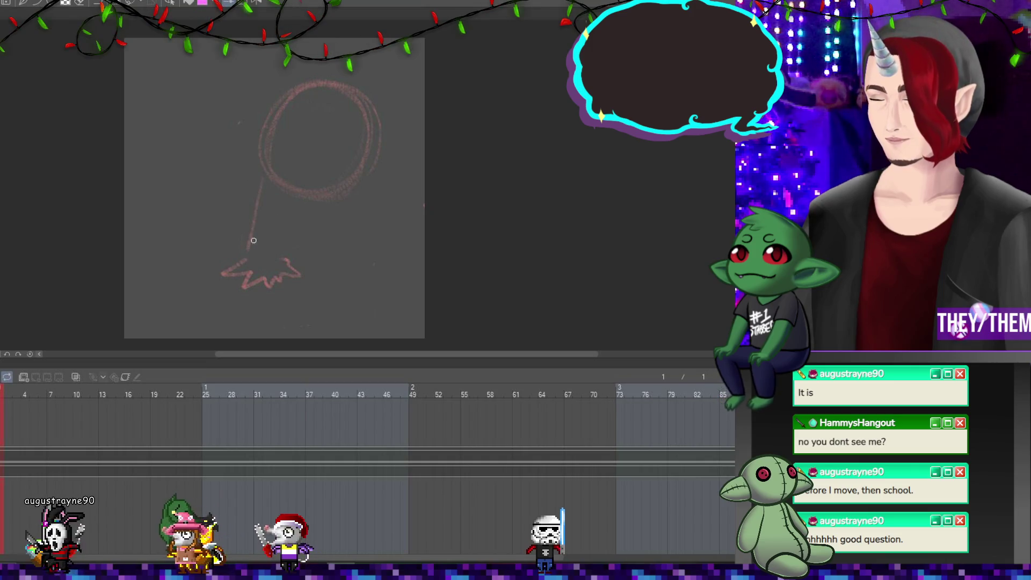
drag(375, 171, 393, 213)
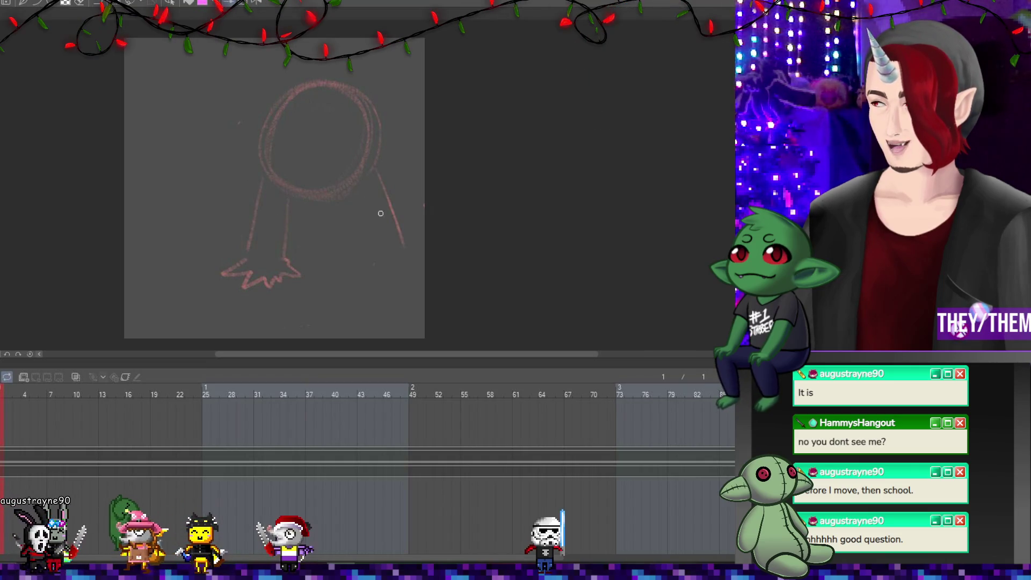
mouse_move(375, 262)
mouse_down()
mouse_move(405, 271)
mouse_move(421, 261)
mouse_up()
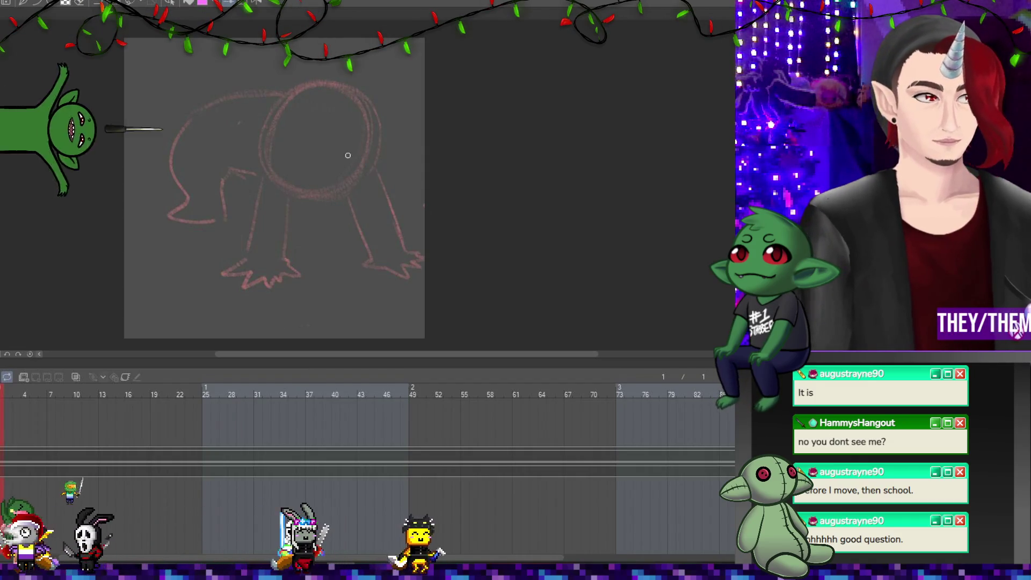
drag(325, 220, 360, 220)
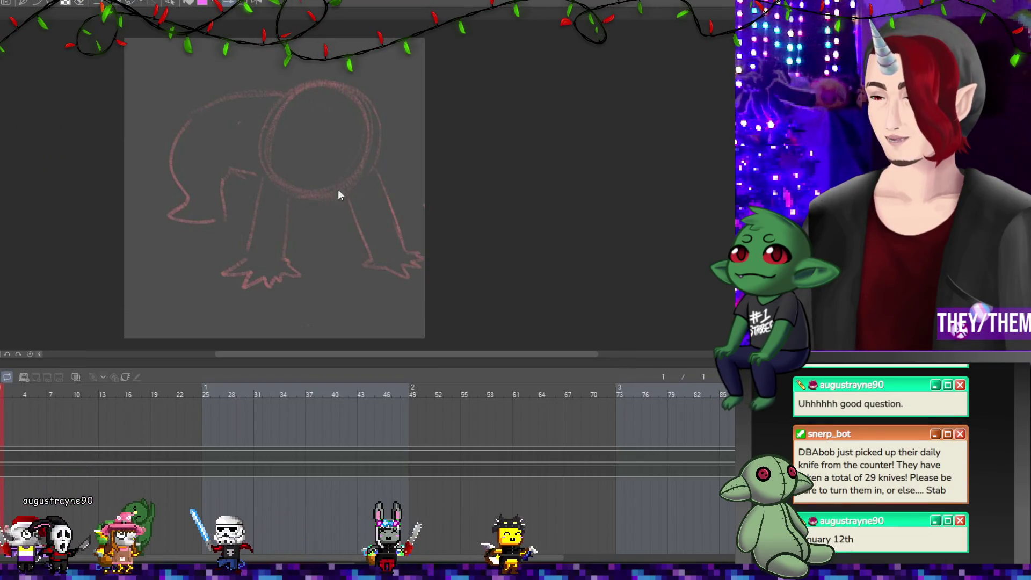
drag(311, 199, 353, 217)
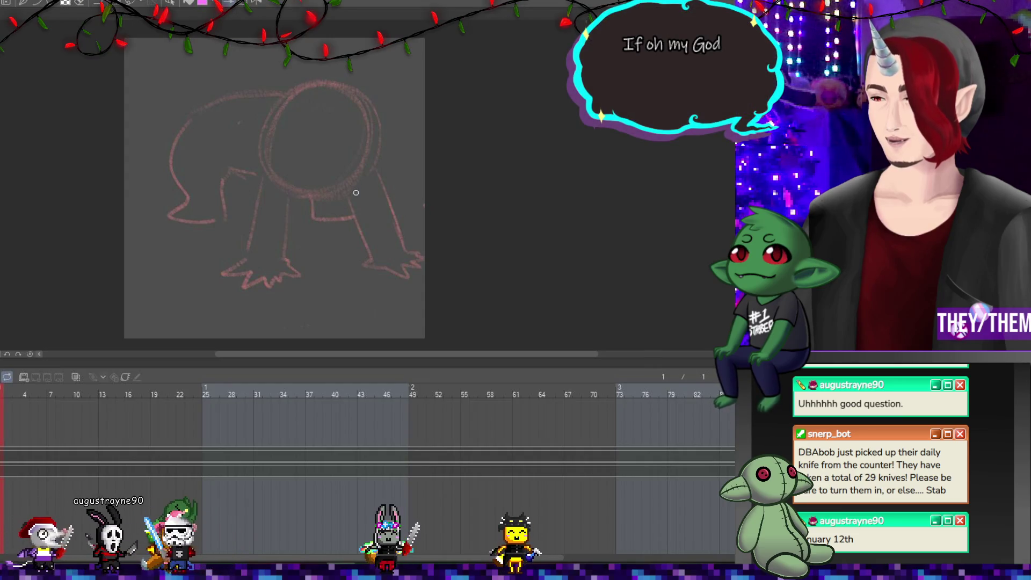
Shift the whole sketch slightly left and enlarge it a little with Ctrl+T.
key(ctrl+t)
mouse_move(407, 145)
mouse_down()
mouse_move(375, 150)
mouse_move(380, 124)
mouse_move(402, 122)
mouse_move(369, 144)
mouse_up()
drag(416, 91, 423, 85)
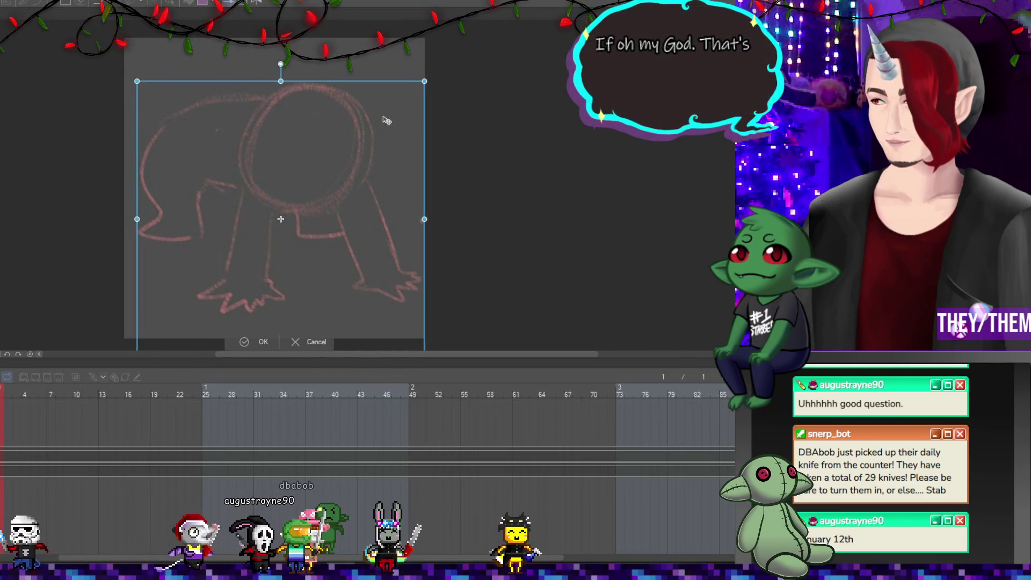
key(Return)
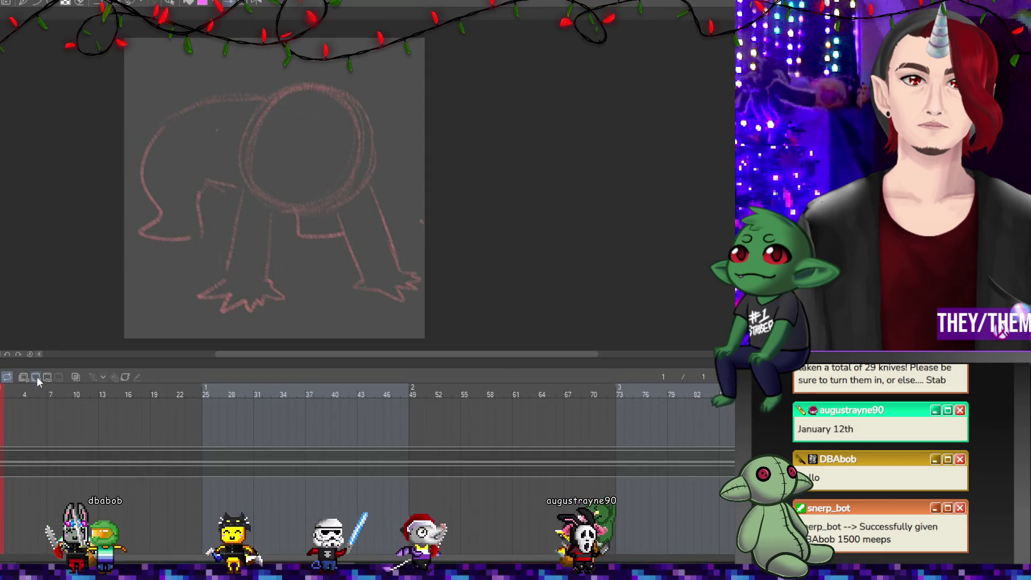
Add a new animation cel at frame 1 and trace the head as a white circle.
click(40, 378)
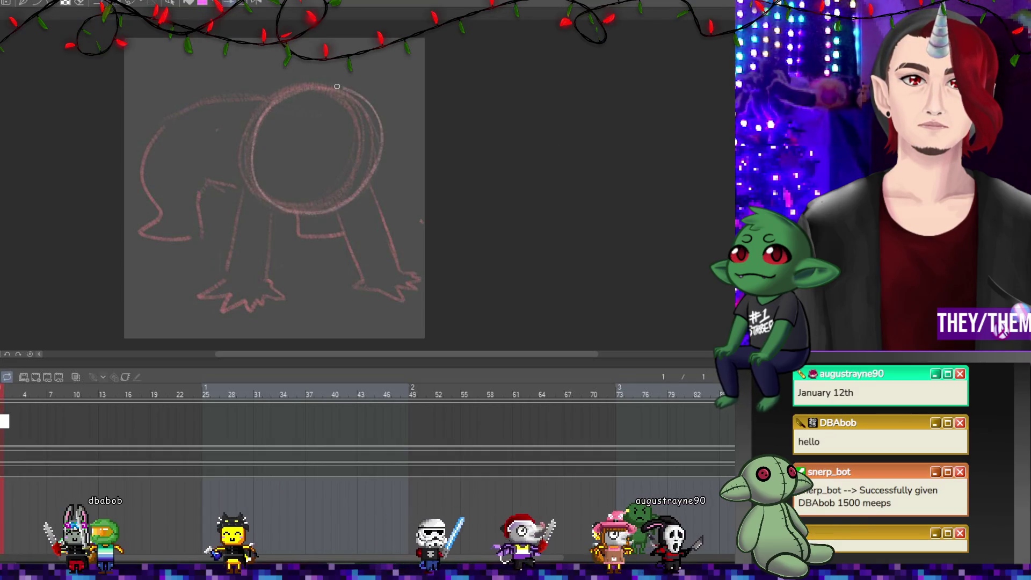
drag(311, 87, 322, 90)
key(ctrl+z)
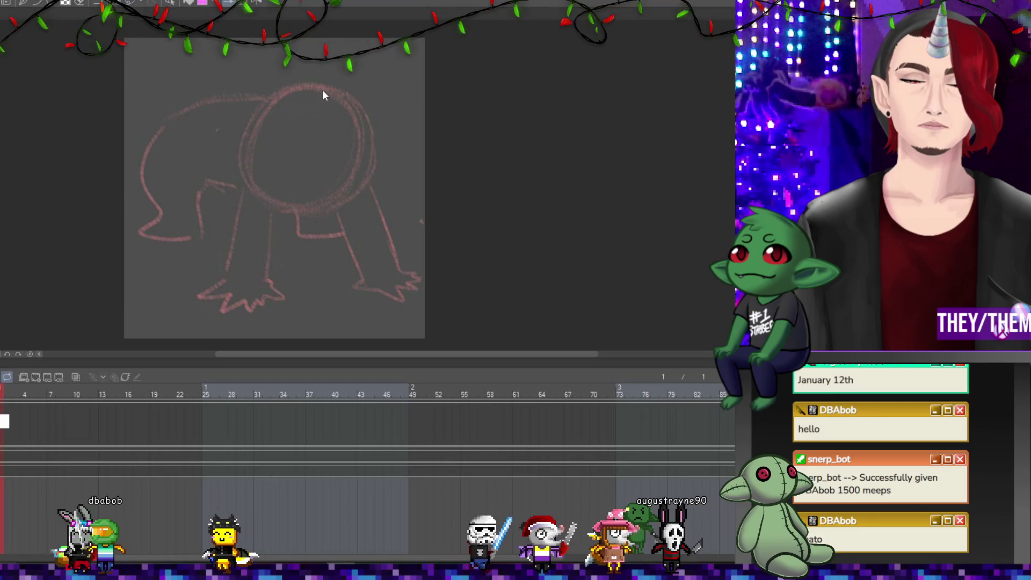
mouse_move(299, 201)
mouse_down()
mouse_move(252, 182)
mouse_move(268, 207)
mouse_move(357, 108)
mouse_up()
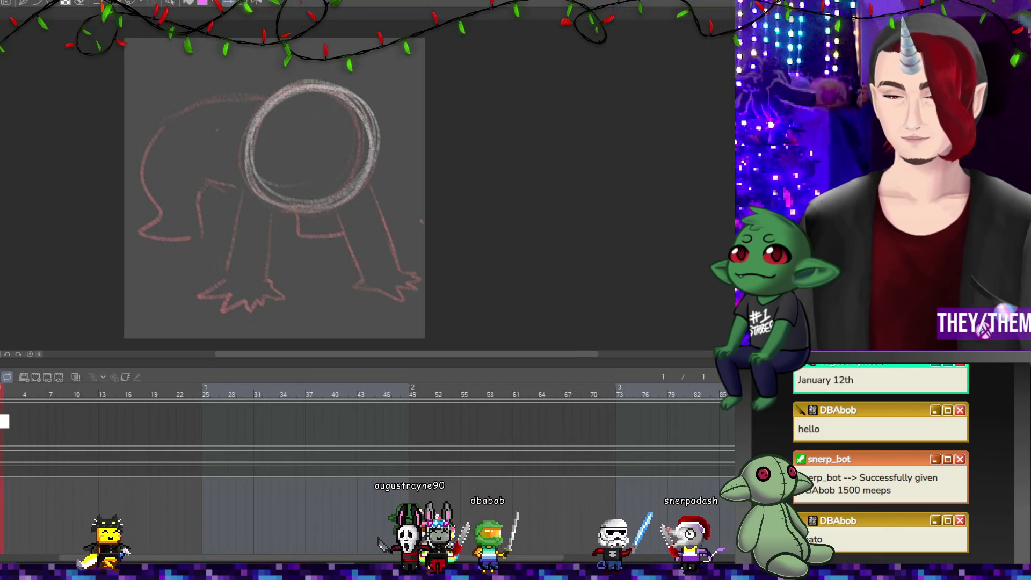
click(28, 422)
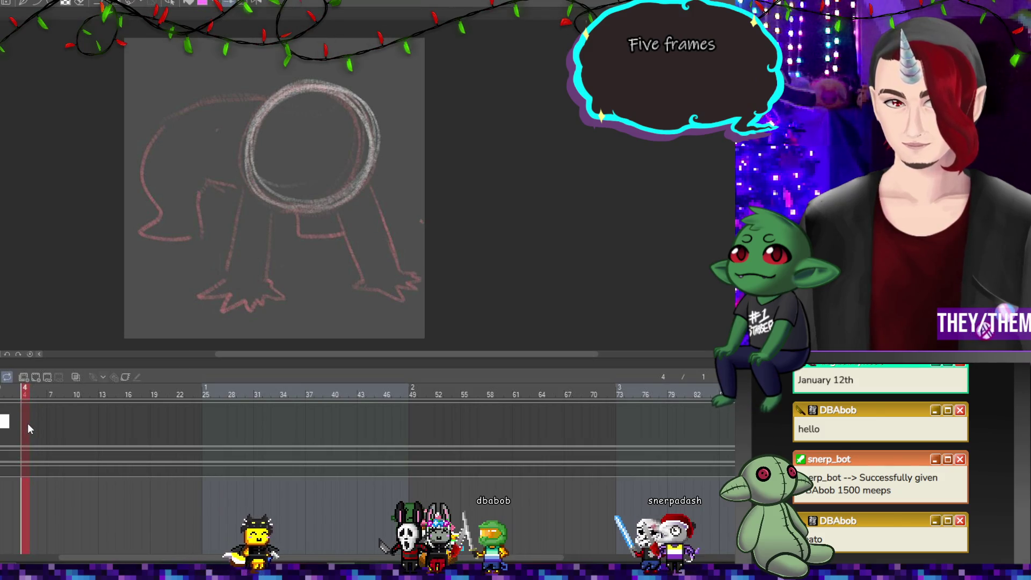
Assign cels 2, 1a, 1 Copy and 1 Copy 2 at frames 4, 7, 10 and 14.
right_click(27, 423)
click(37, 200)
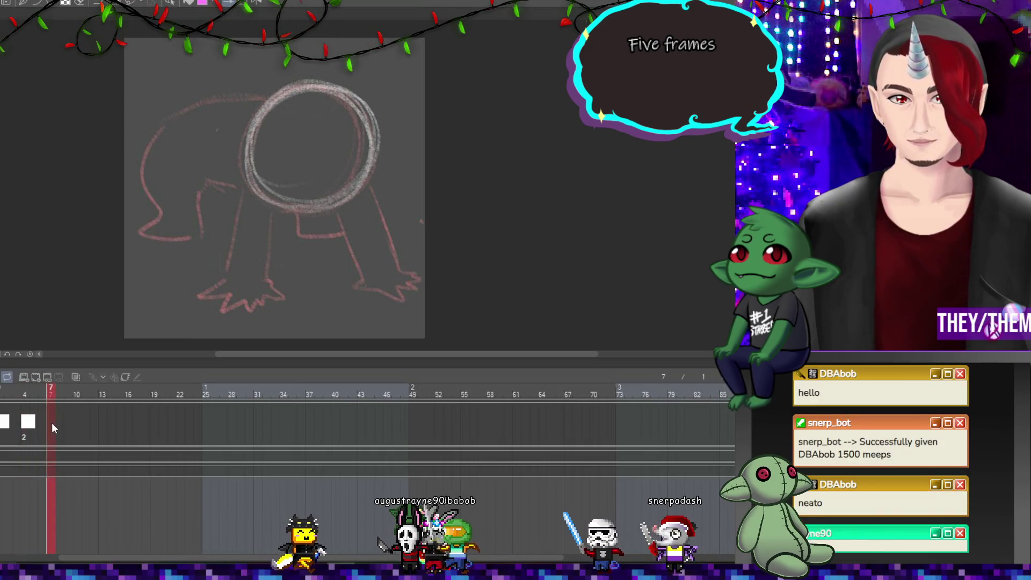
right_click(52, 423)
click(75, 221)
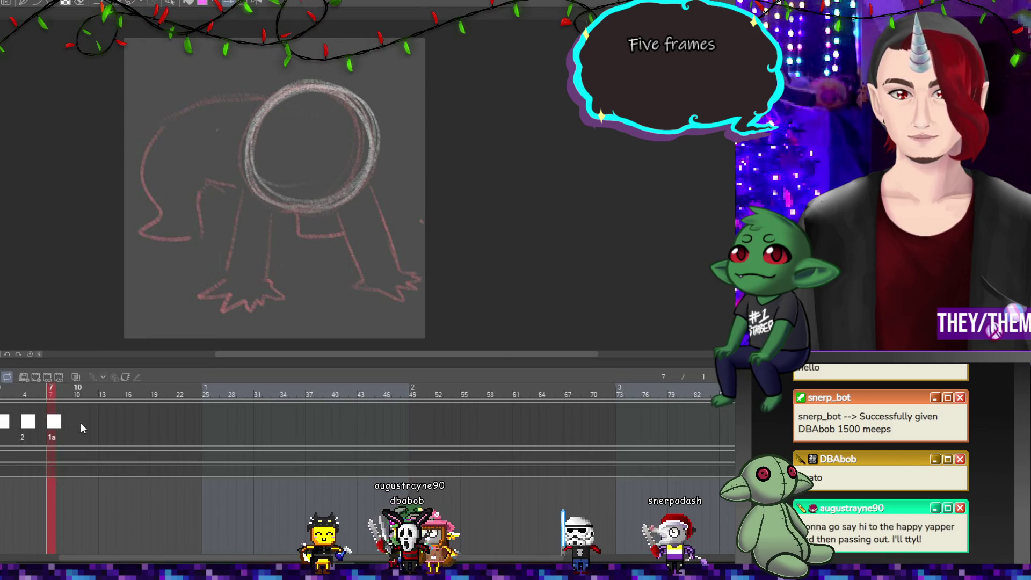
right_click(80, 423)
click(89, 223)
right_click(113, 424)
click(130, 233)
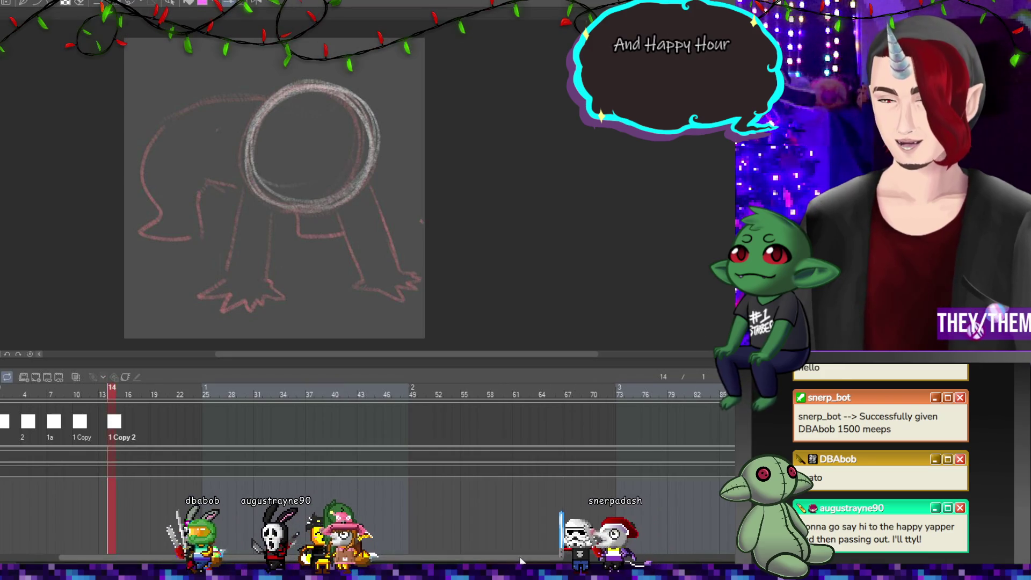
Pull the end point back to frame 25, move 1 Copy 2 to frame 21, repeat cel 1 at frame 23.
scroll(671, 555, right, 3)
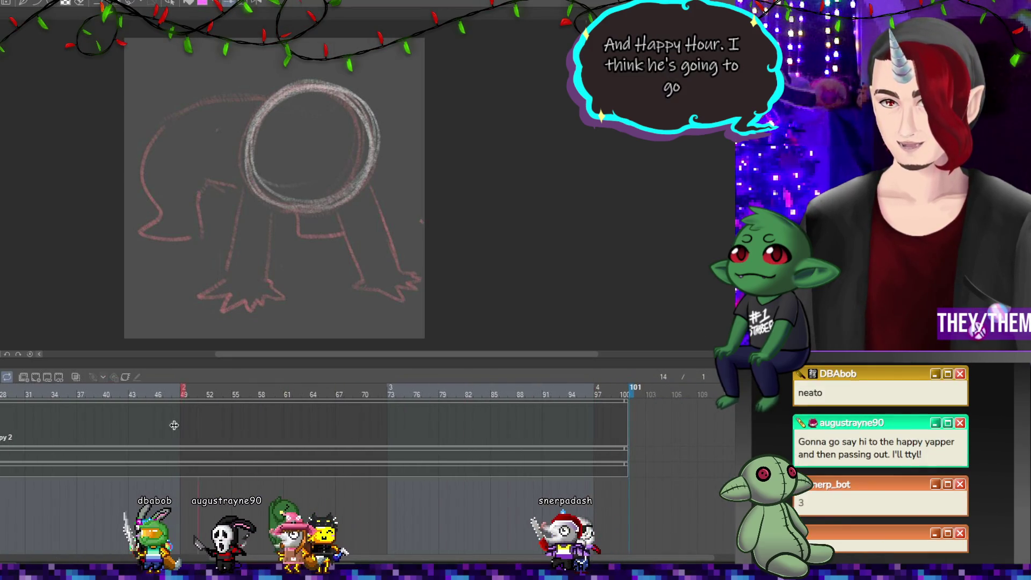
click(12, 413)
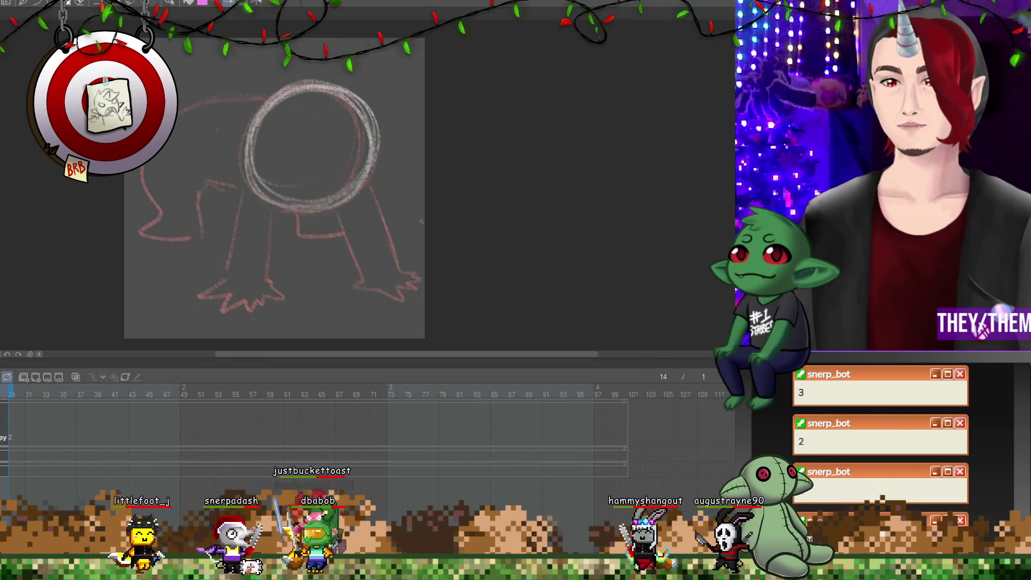
key(ctrl+minus)
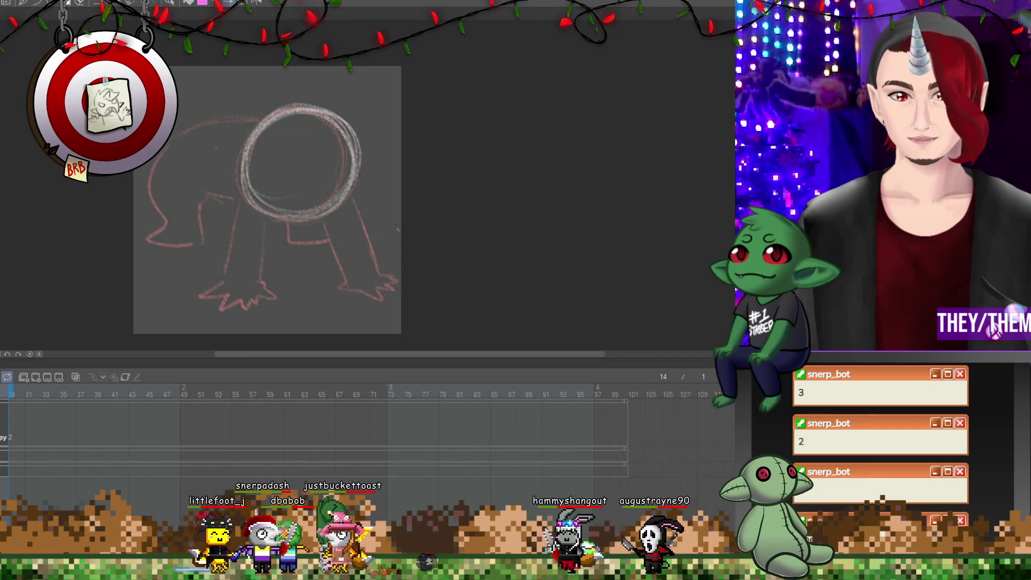
scroll(7, 524, left, 5)
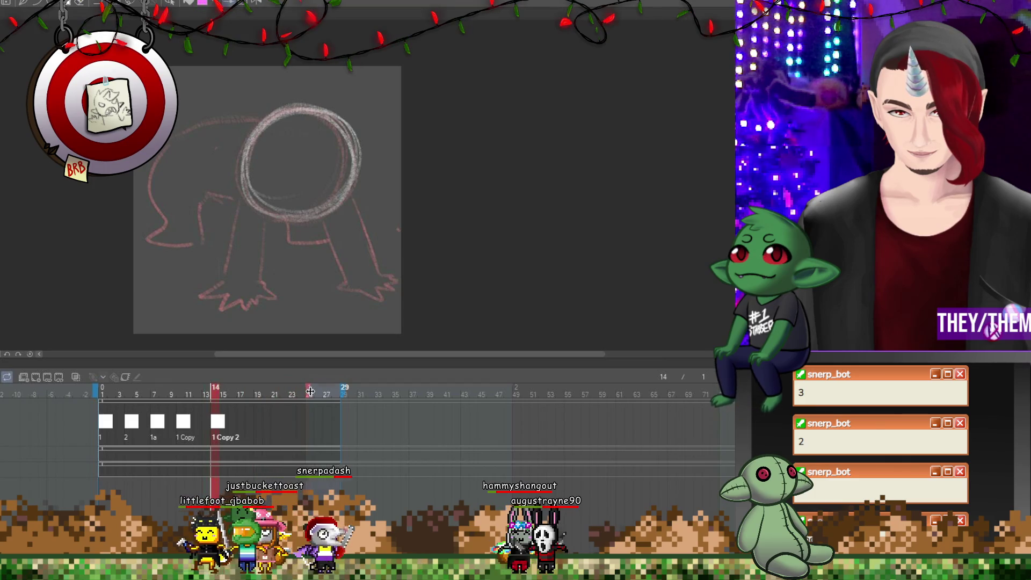
drag(345, 387, 308, 387)
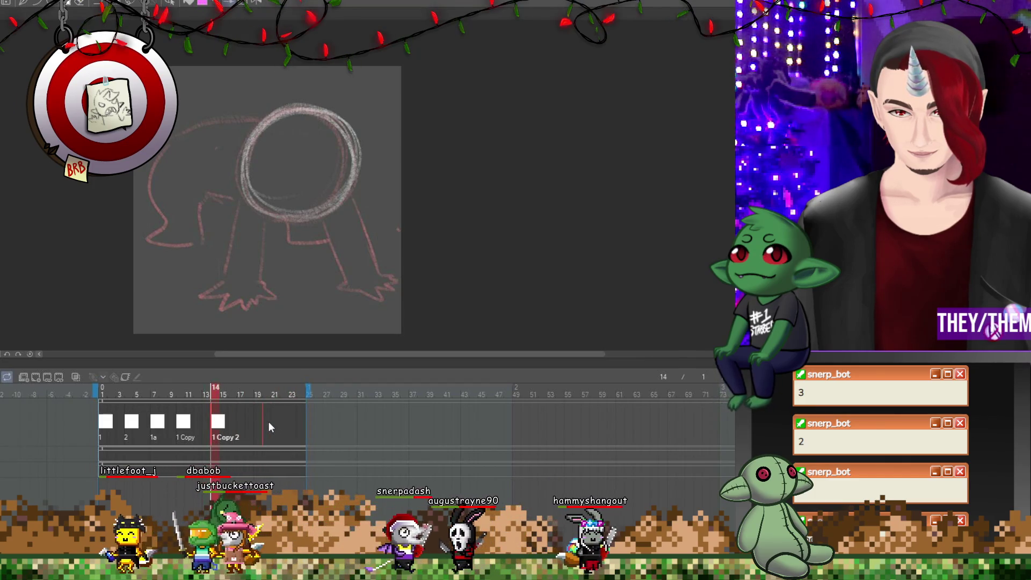
drag(218, 421, 269, 422)
right_click(291, 425)
click(303, 189)
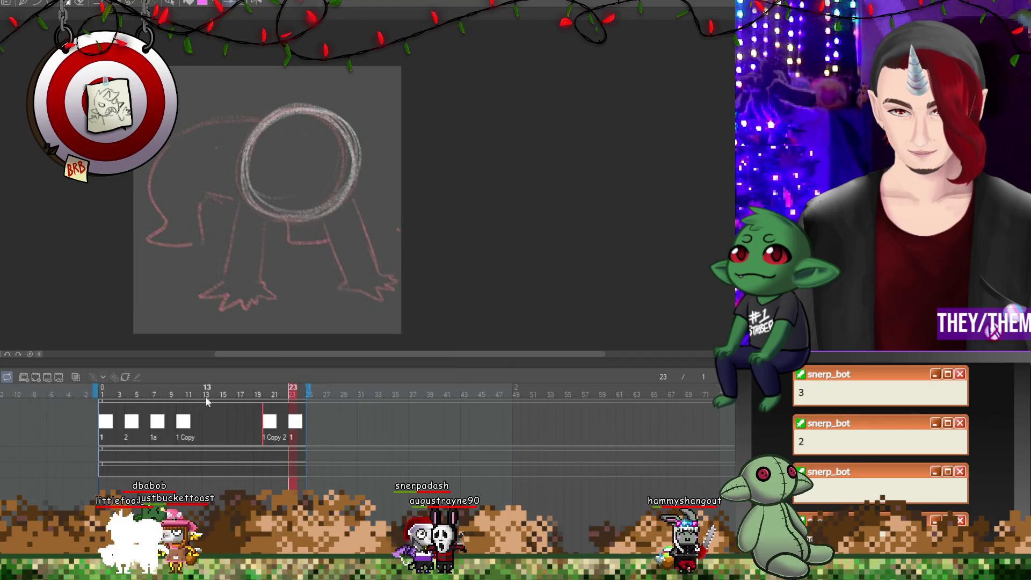
Respace cels: 2 at frame 6, 1a at 11, final 1 at 25; then enable onion skin.
drag(177, 421, 236, 418)
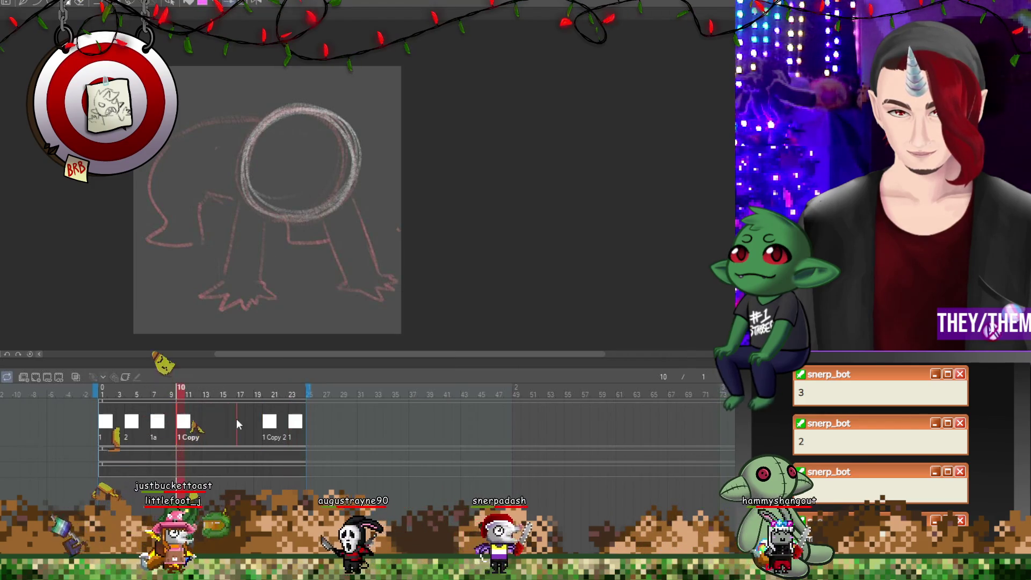
mouse_move(308, 394)
mouse_down()
mouse_move(333, 394)
mouse_move(313, 422)
mouse_up()
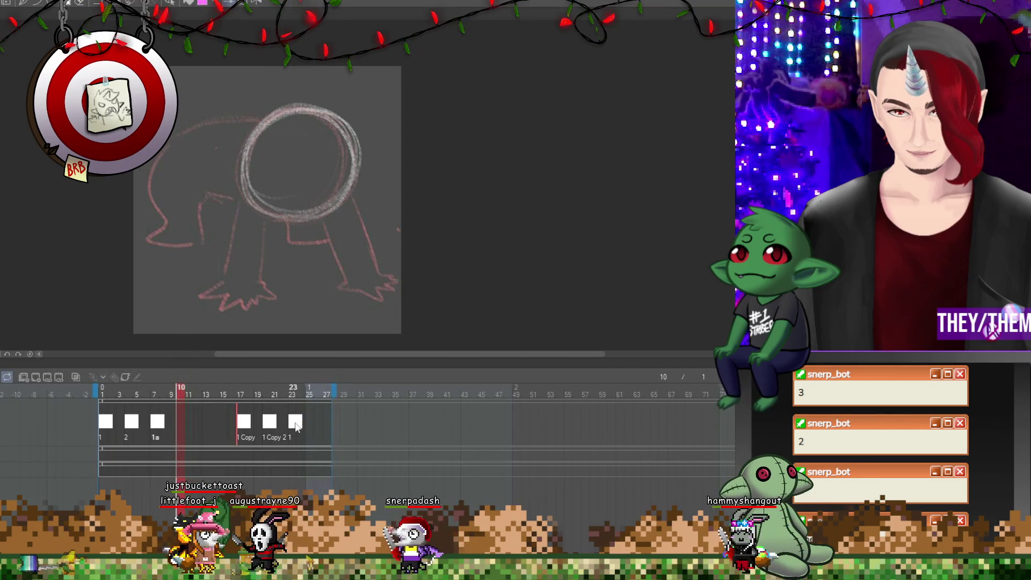
click(290, 426)
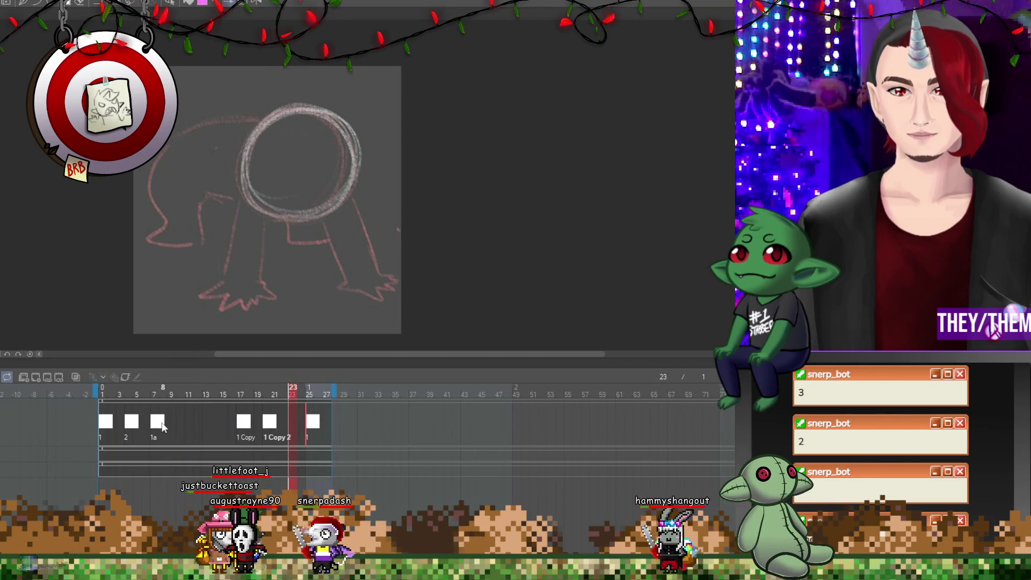
drag(173, 427, 207, 424)
drag(127, 430, 144, 424)
mouse_move(209, 424)
mouse_down()
mouse_move(187, 424)
mouse_move(279, 425)
mouse_up()
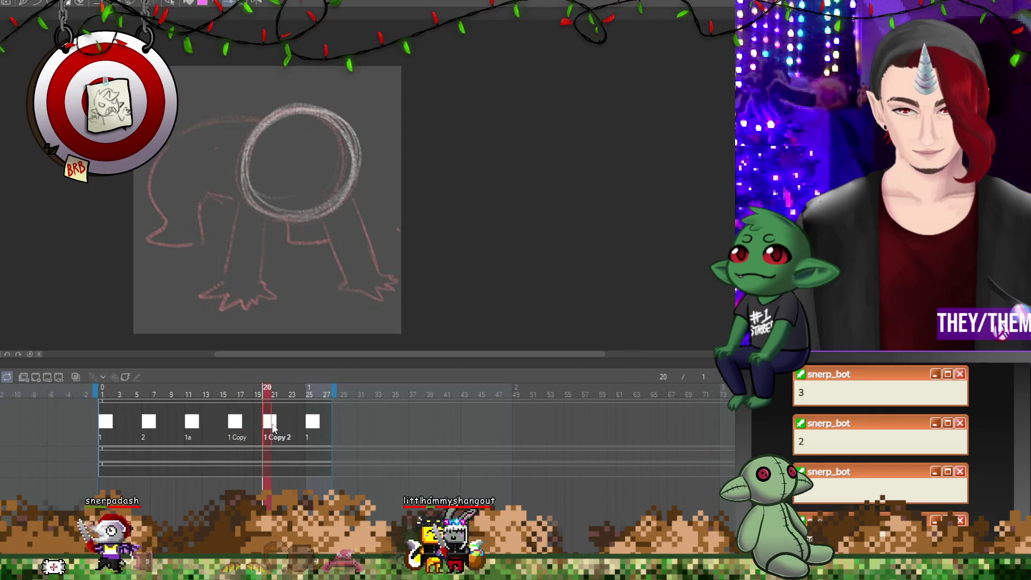
click(152, 428)
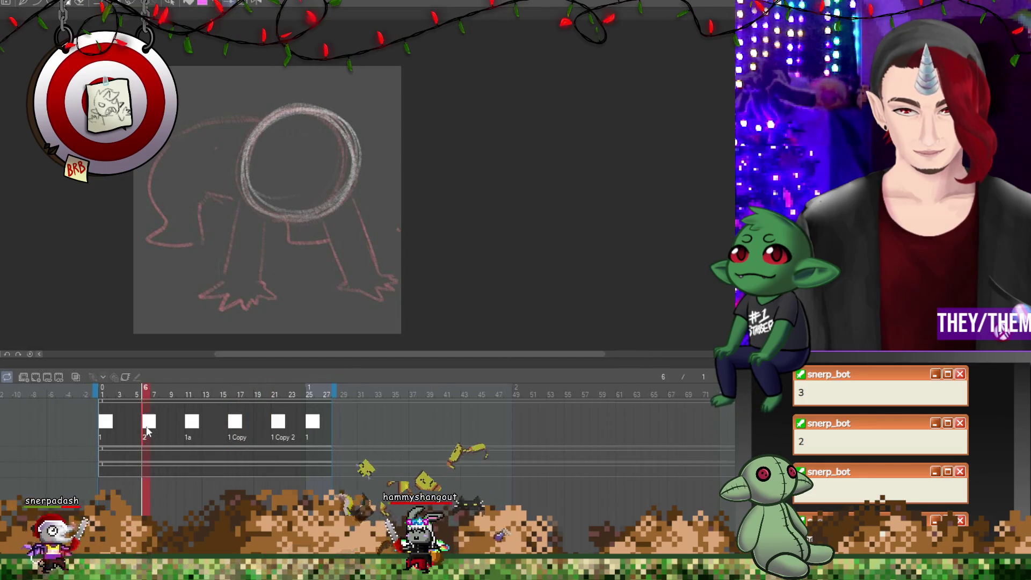
click(76, 377)
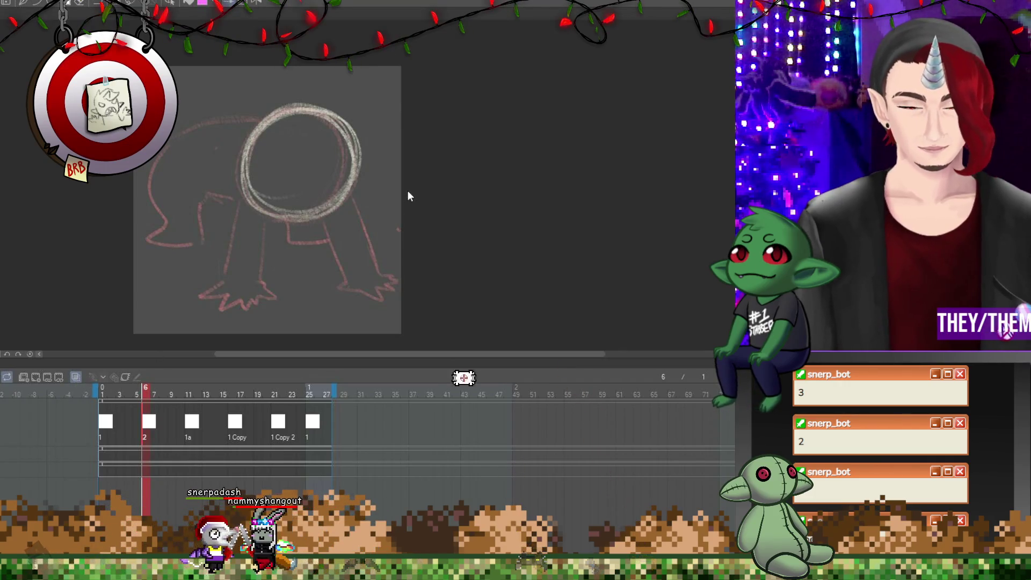
Move cel 2's head circle down and to the left on the body.
key(ctrl+t)
drag(325, 157, 266, 200)
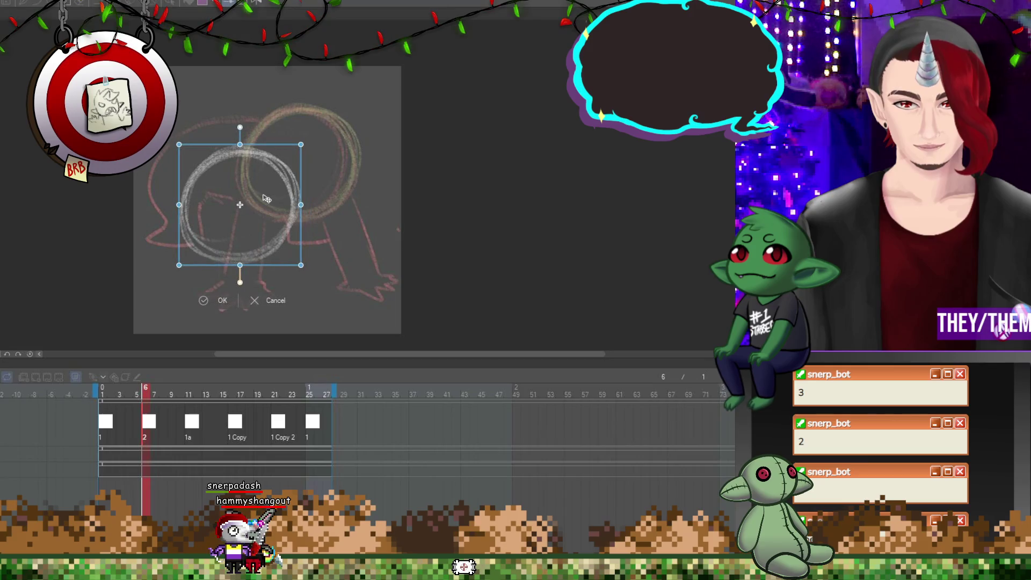
key(Return)
key(ctrl+Right)
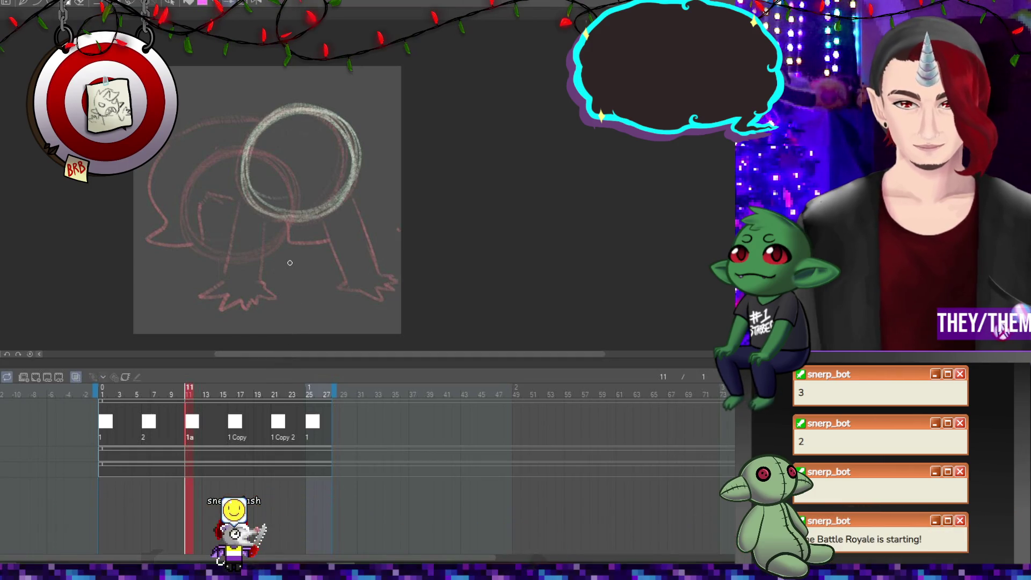
Raise cel 1a's circle and shift cel 1 Copy's circle right and down, undoing a stray stroke.
key(ctrl+t)
mouse_move(313, 203)
mouse_down()
mouse_move(328, 157)
mouse_move(316, 151)
mouse_up()
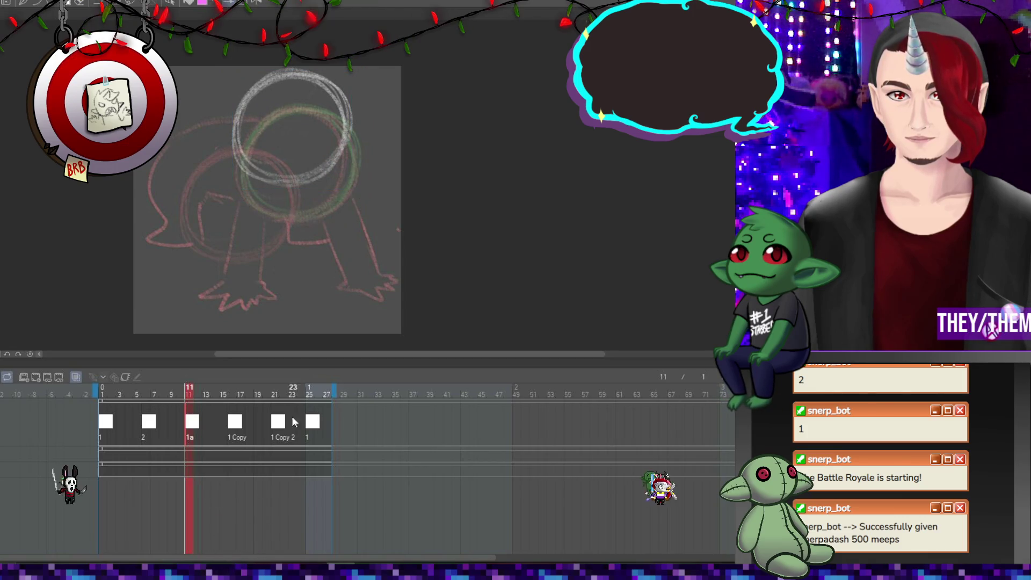
click(238, 425)
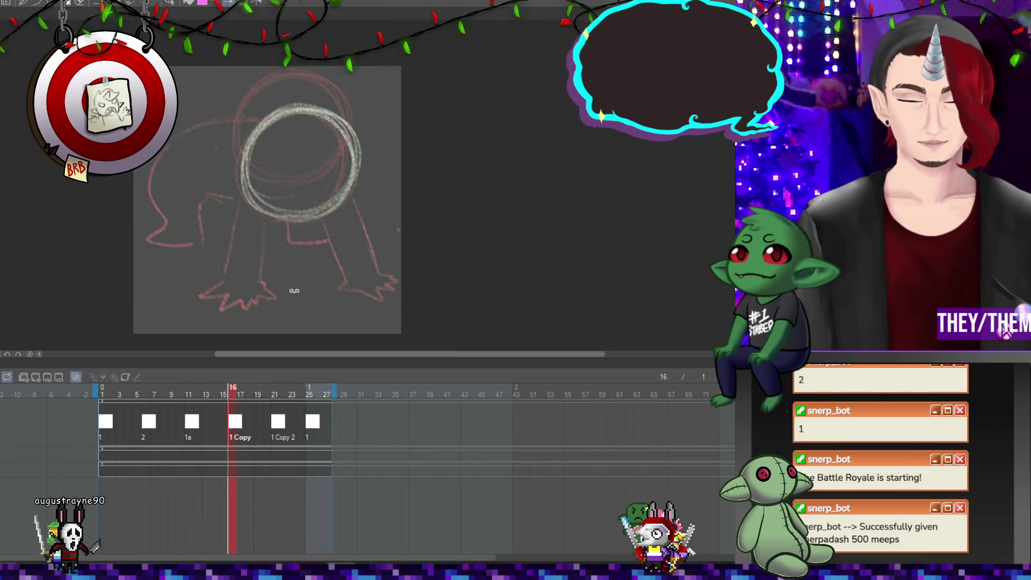
key(ctrl+t)
drag(319, 188, 352, 200)
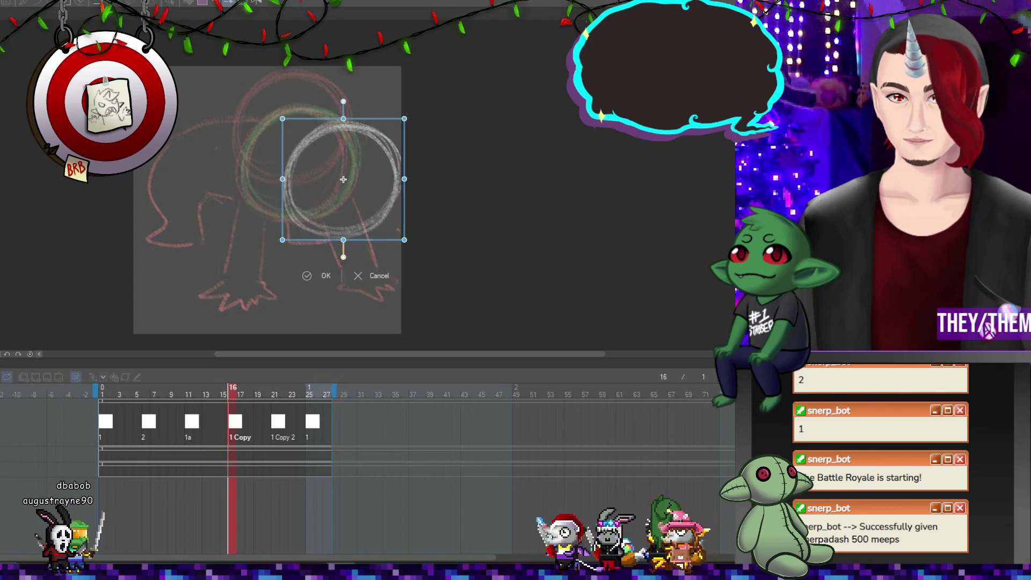
key(Return)
drag(328, 184, 344, 195)
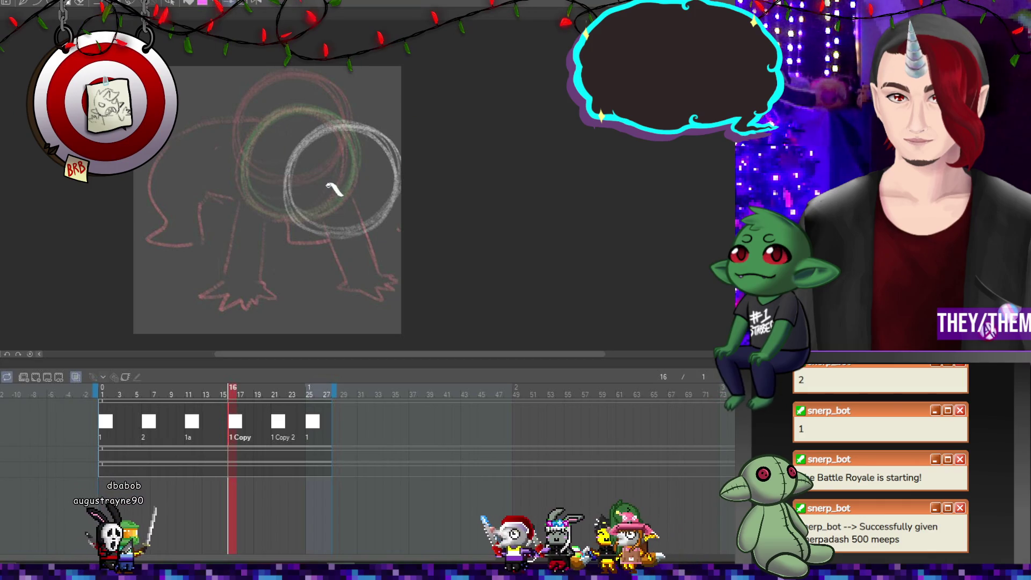
key(ctrl+z)
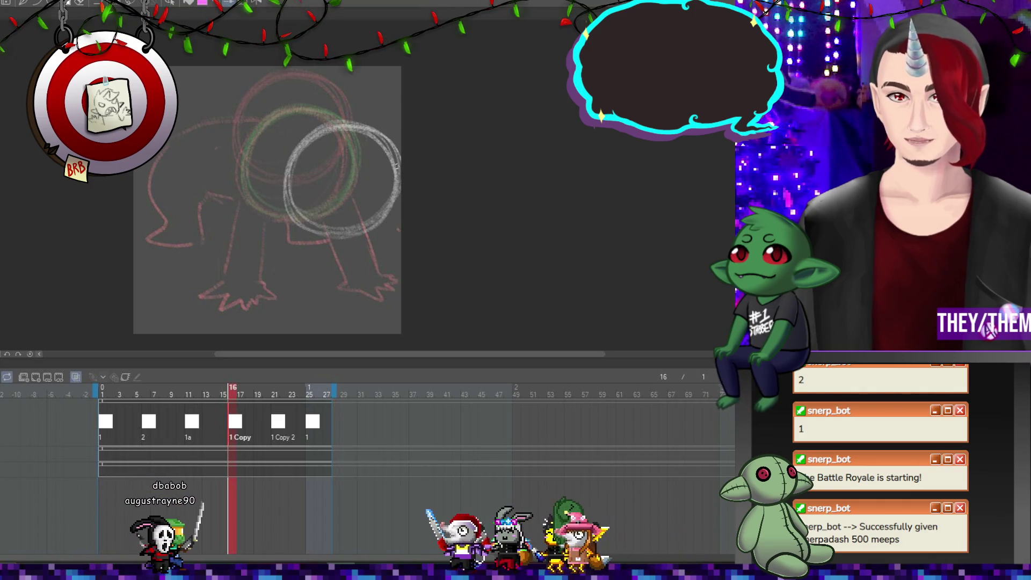
Lower cel 1a's circle and squash it wider.
key(comma)
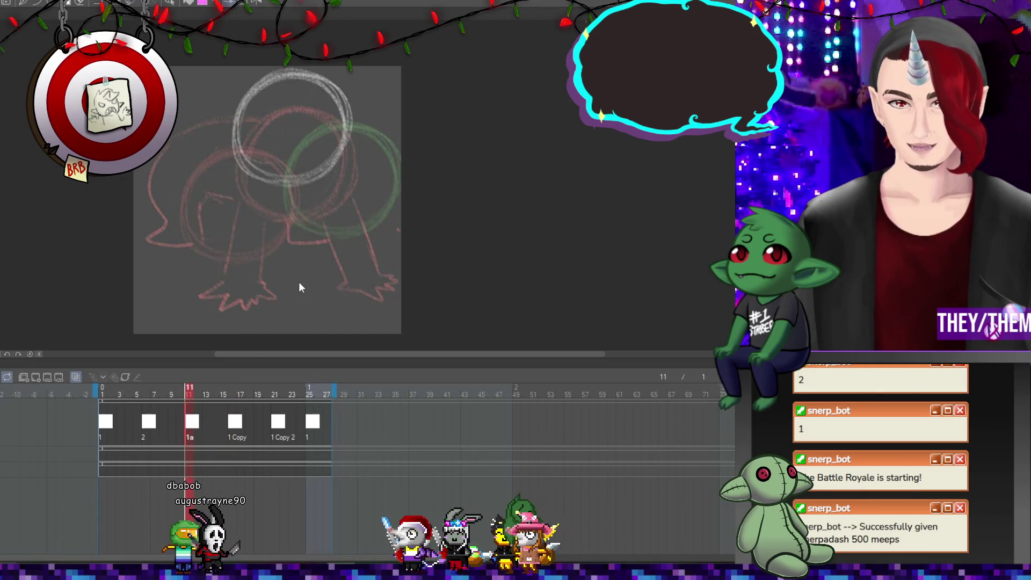
key(ctrl+t)
mouse_move(320, 120)
mouse_down()
mouse_move(322, 187)
mouse_move(408, 193)
mouse_move(350, 182)
mouse_up()
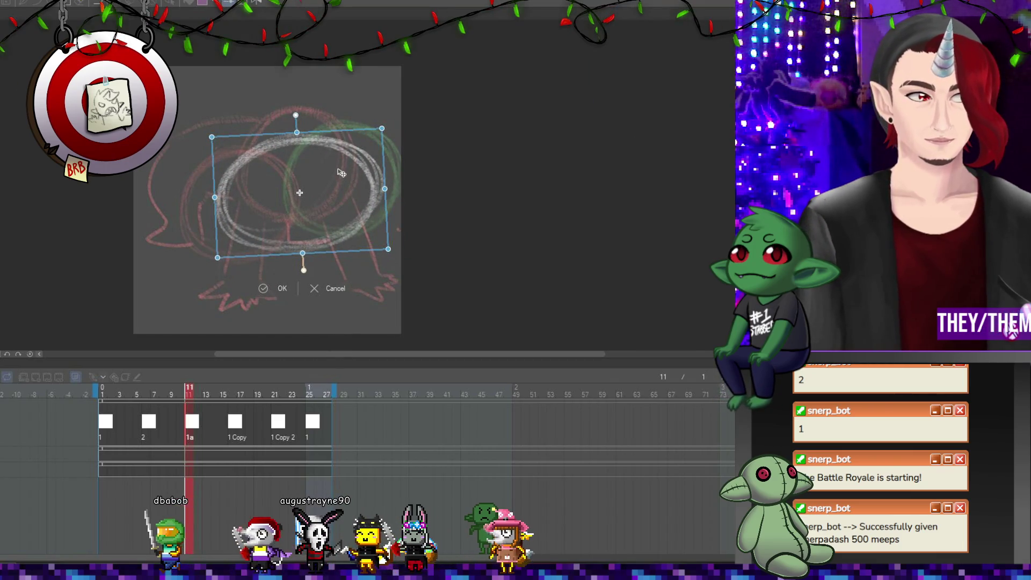
key(Return)
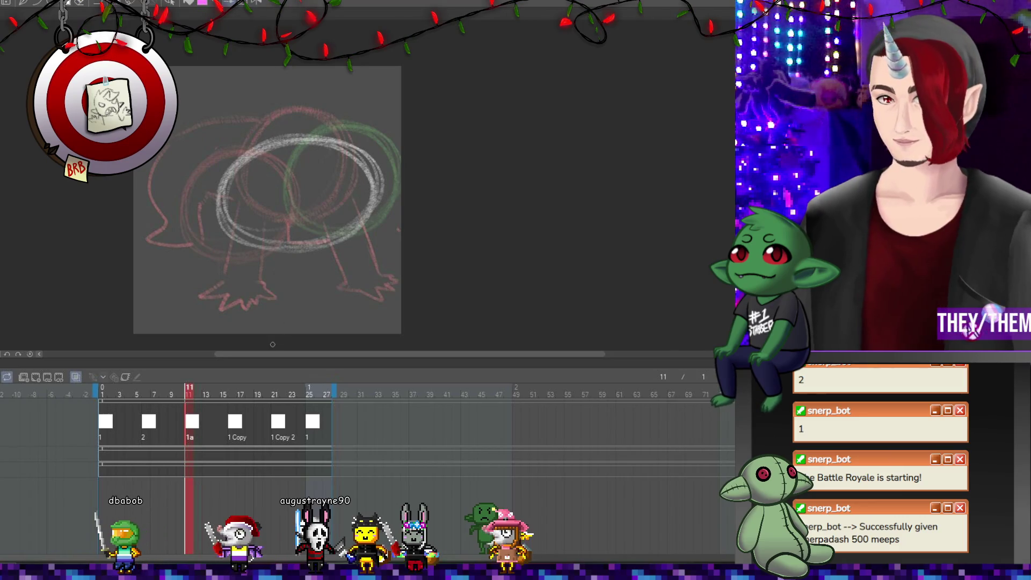
Move cel 1a ahead of cel 2 on the timeline.
click(146, 424)
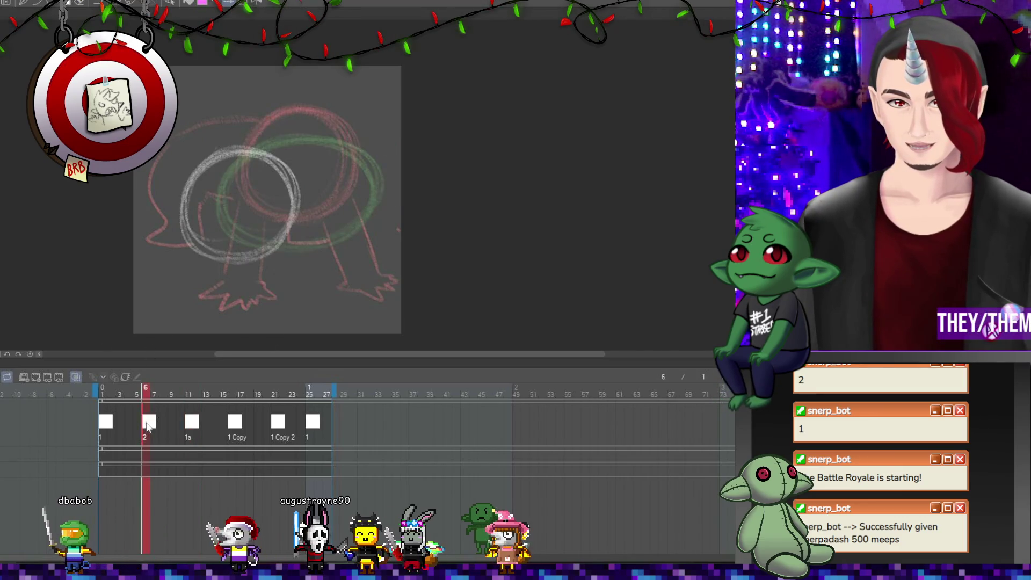
click(114, 426)
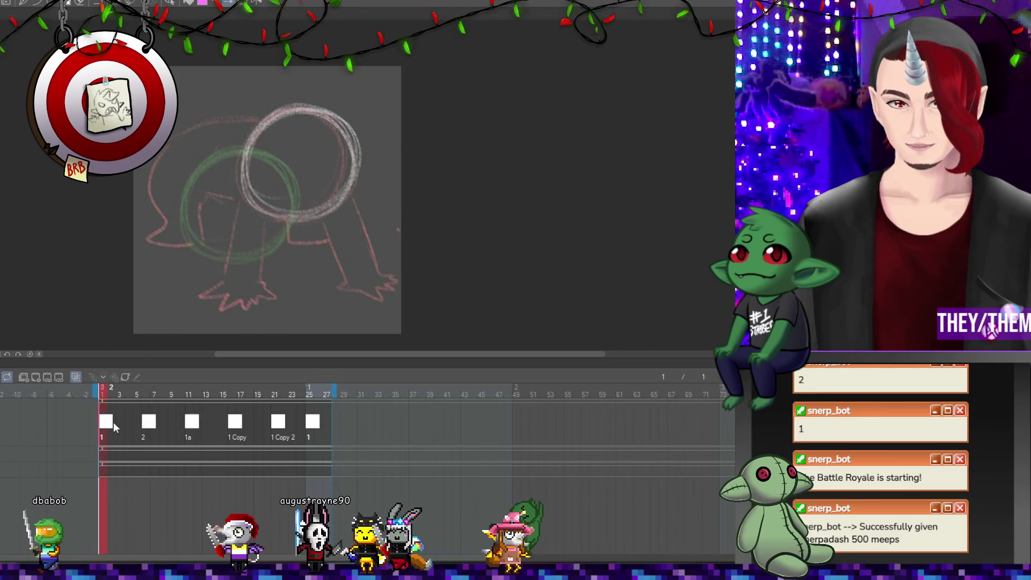
click(153, 425)
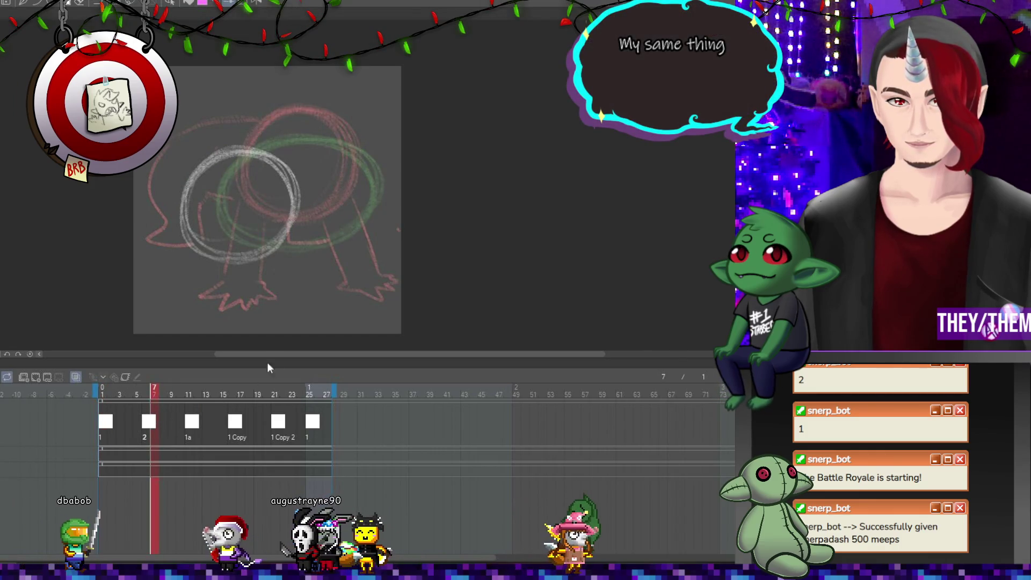
mouse_move(192, 422)
mouse_down()
mouse_move(151, 425)
mouse_move(188, 425)
mouse_up()
click(162, 424)
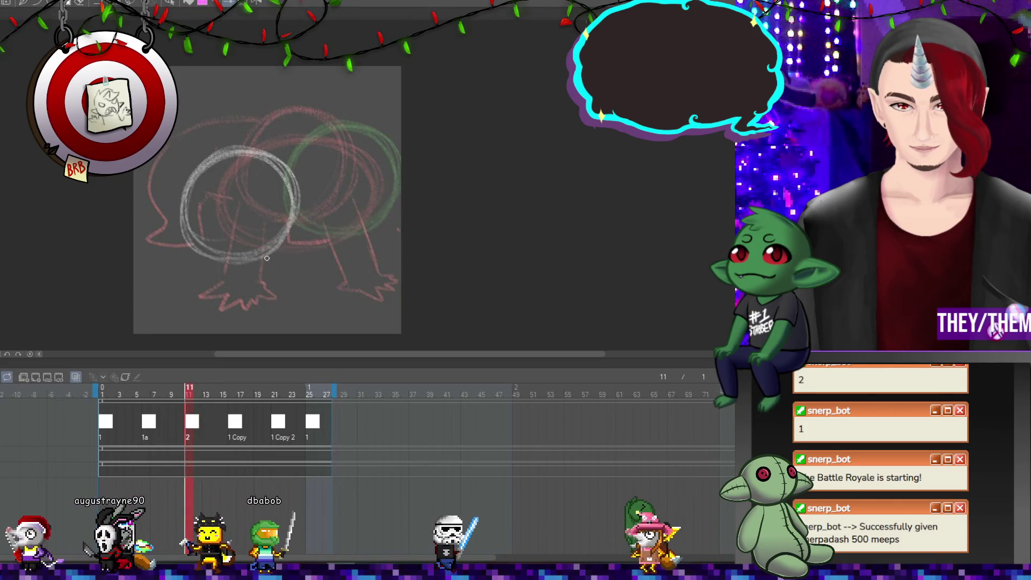
Apply the pending circle transformation when the prompt appears.
key(ctrl+t)
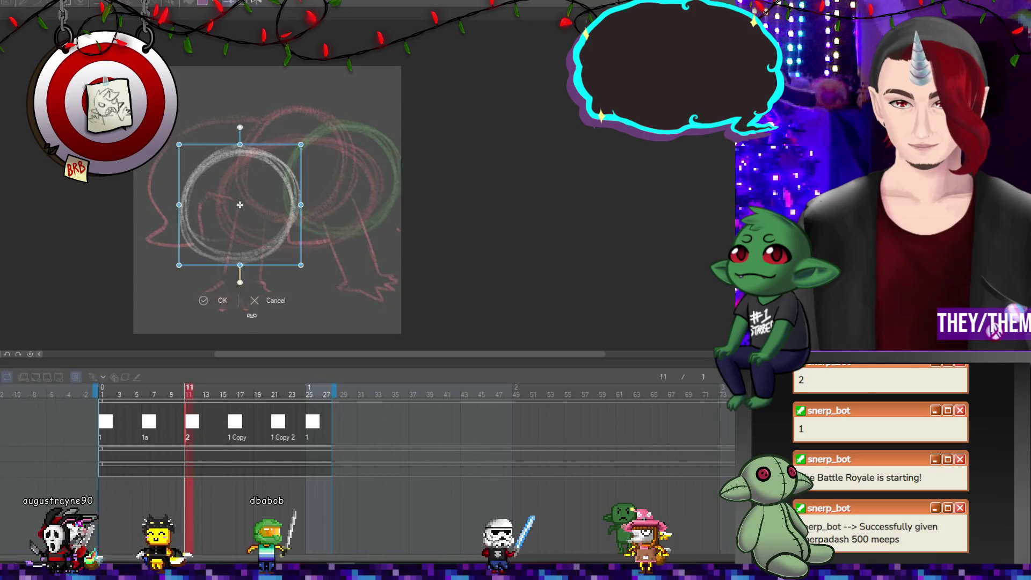
click(233, 425)
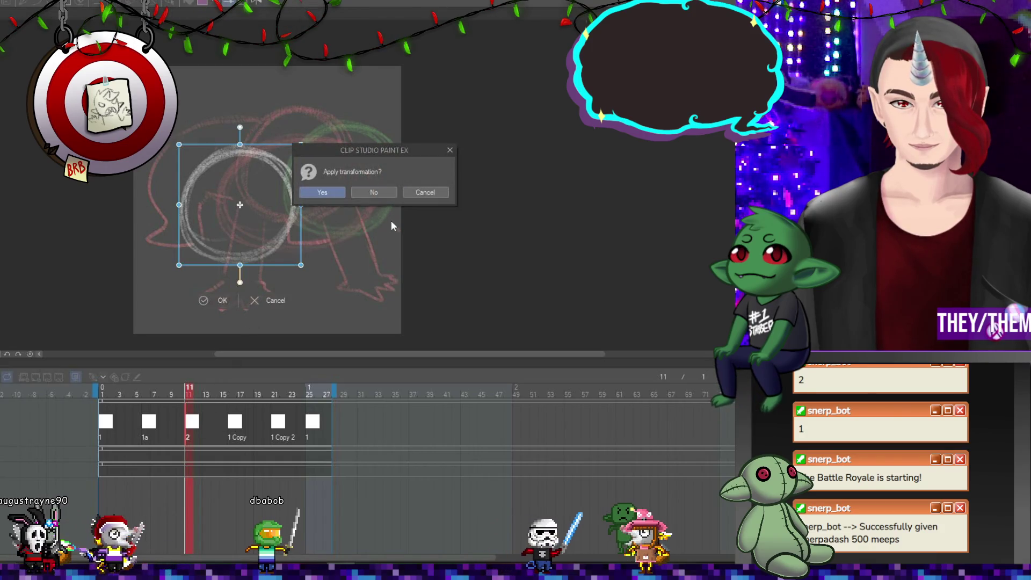
click(422, 194)
click(232, 426)
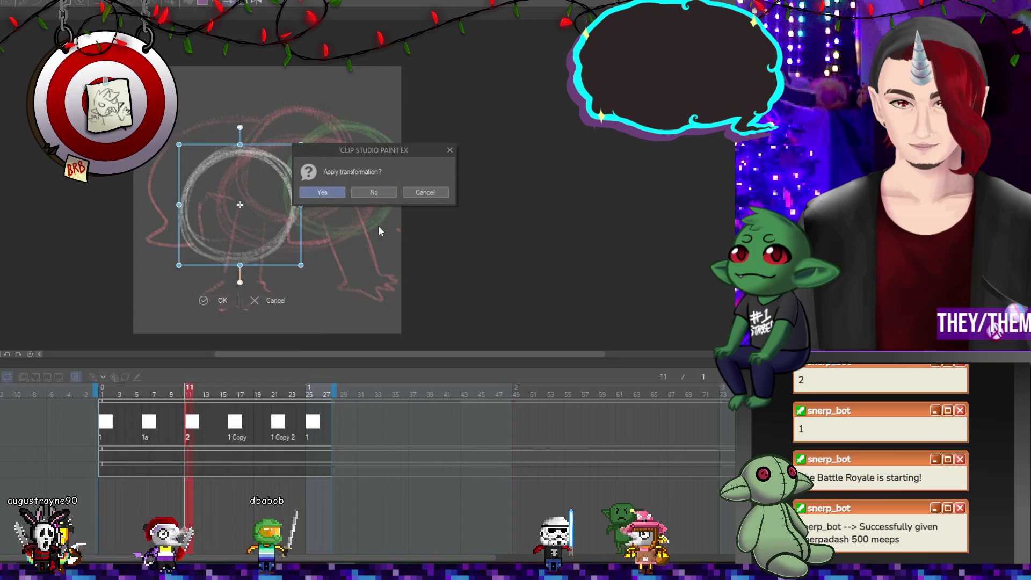
click(371, 193)
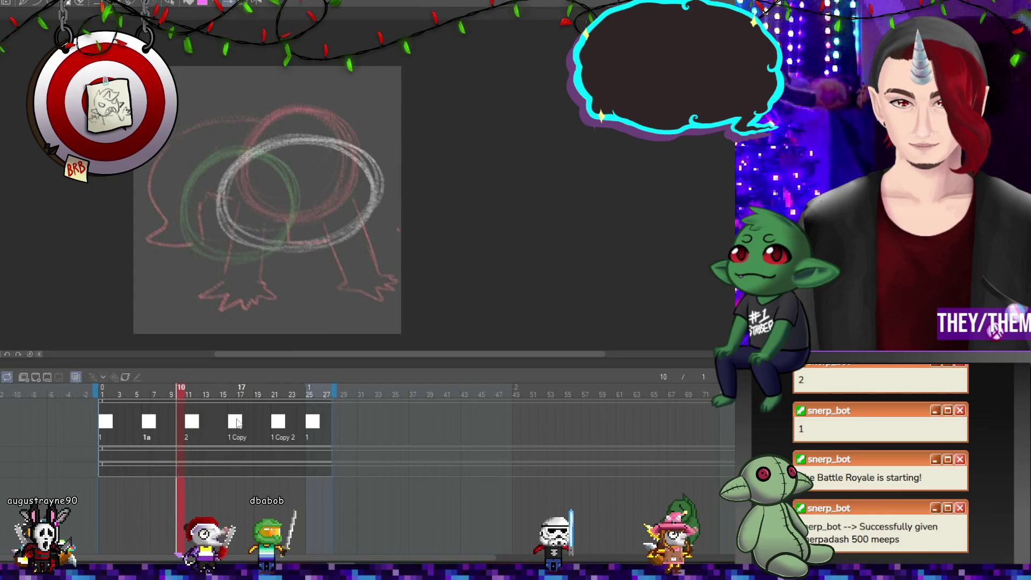
Drag 1 Copy ahead of drawing 2 and check the new cel order.
click(236, 423)
drag(188, 425, 233, 420)
click(218, 425)
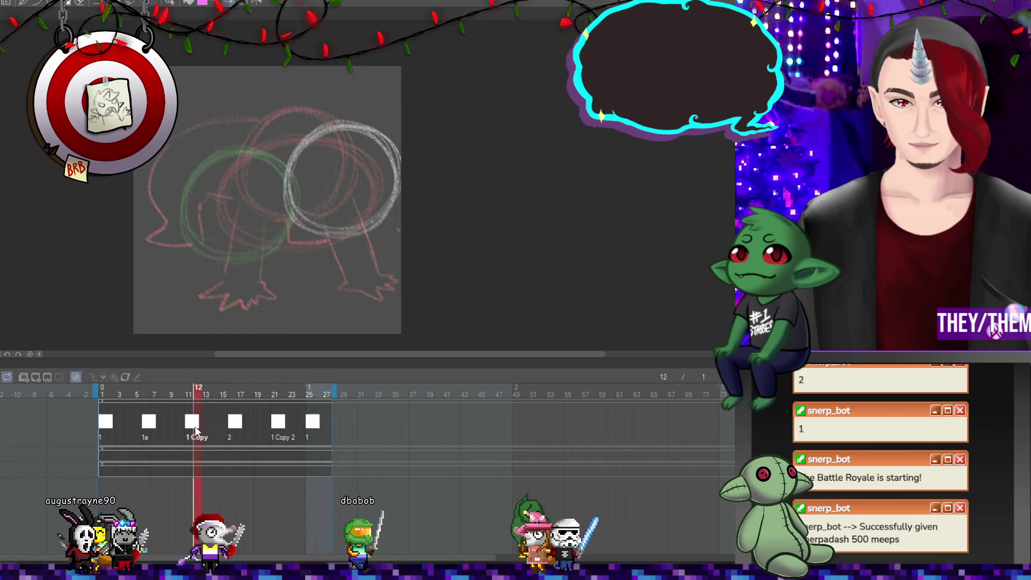
click(233, 424)
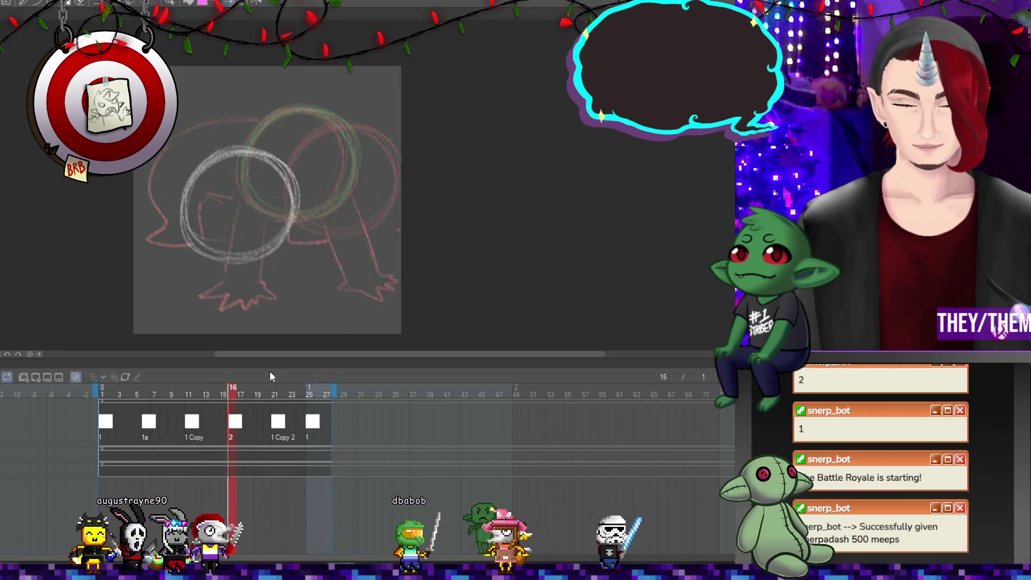
key(ctrl+t)
Stretch drawing 2's circle into a wider, flatter, slightly tilted ellipse.
mouse_move(302, 208)
mouse_down()
mouse_move(372, 190)
mouse_move(363, 191)
mouse_up()
mouse_move(272, 265)
mouse_down()
mouse_move(277, 241)
mouse_move(296, 242)
mouse_up()
drag(454, 219, 454, 212)
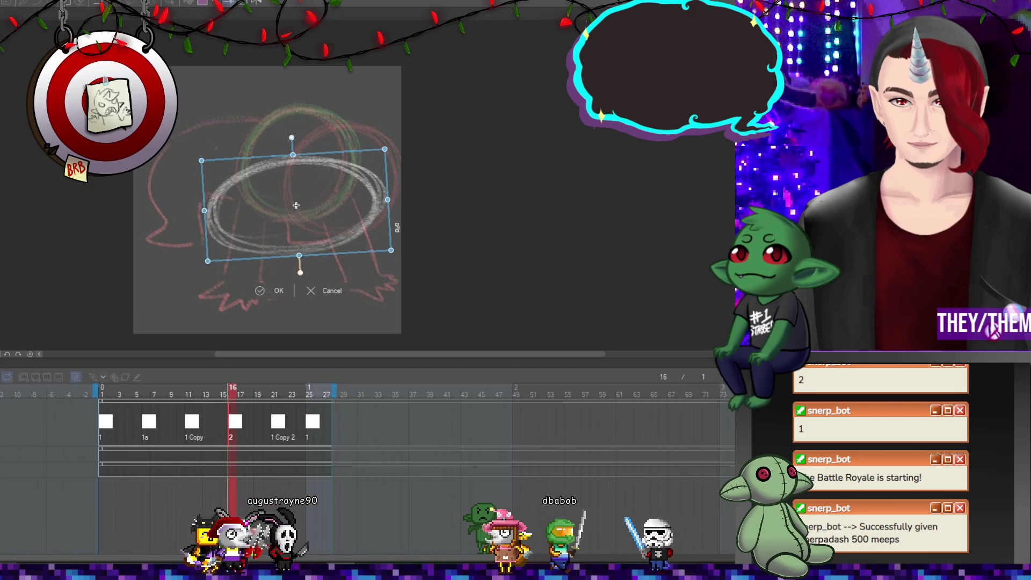
click(277, 424)
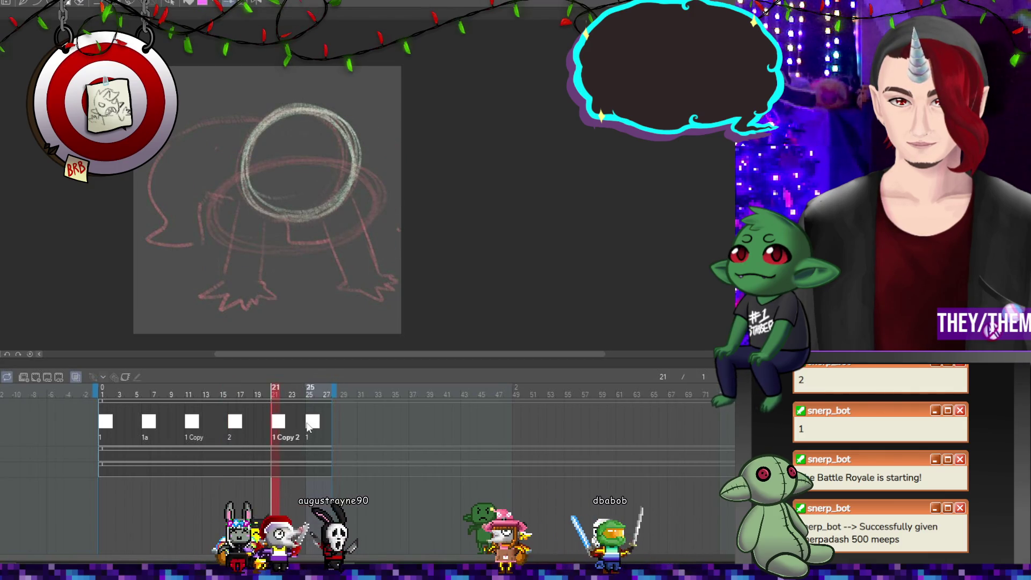
click(149, 426)
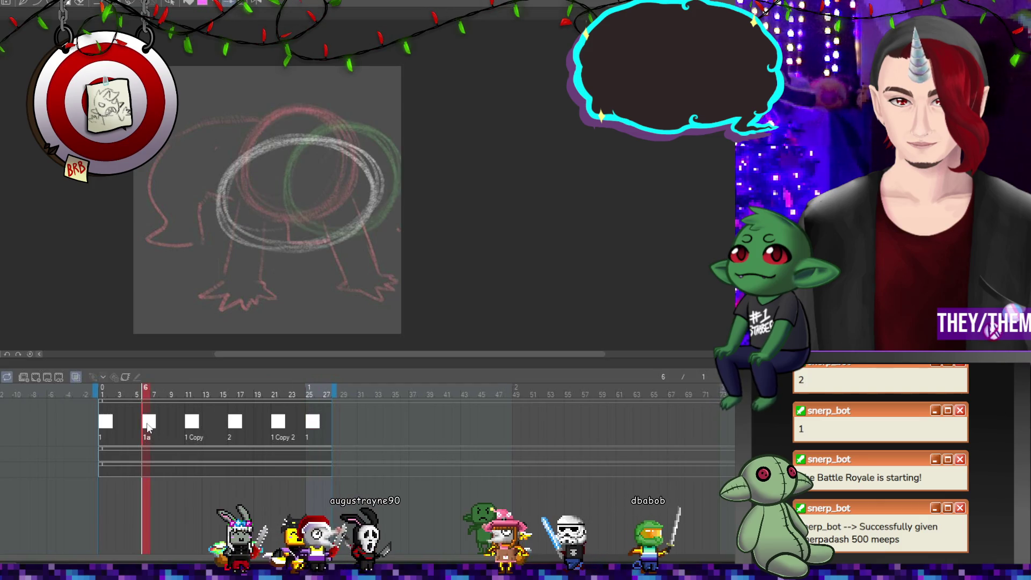
Move drawing 1's circle down and left, then step through the cels to compare.
click(109, 426)
key(ctrl+t)
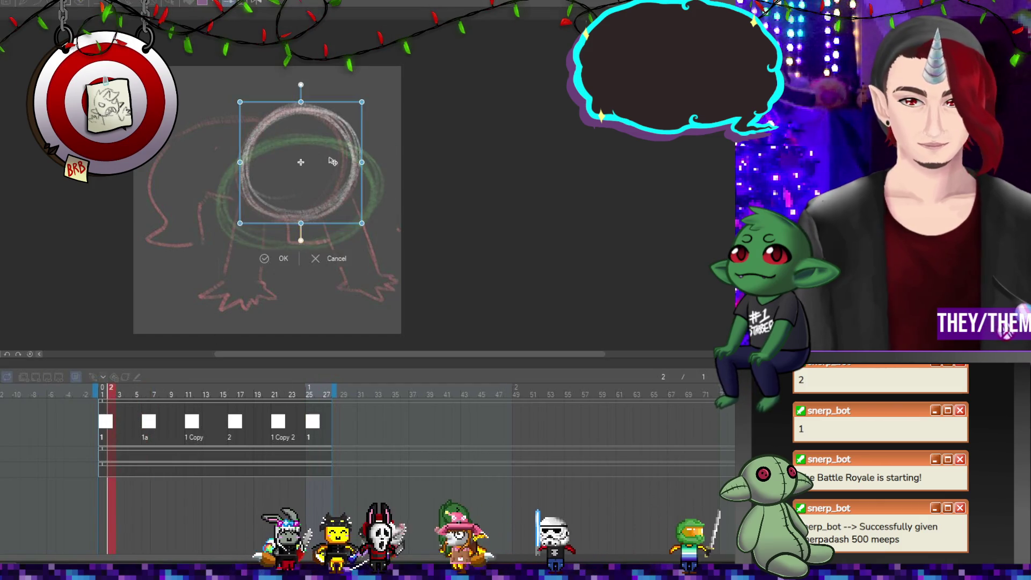
drag(337, 158, 287, 201)
key(Return)
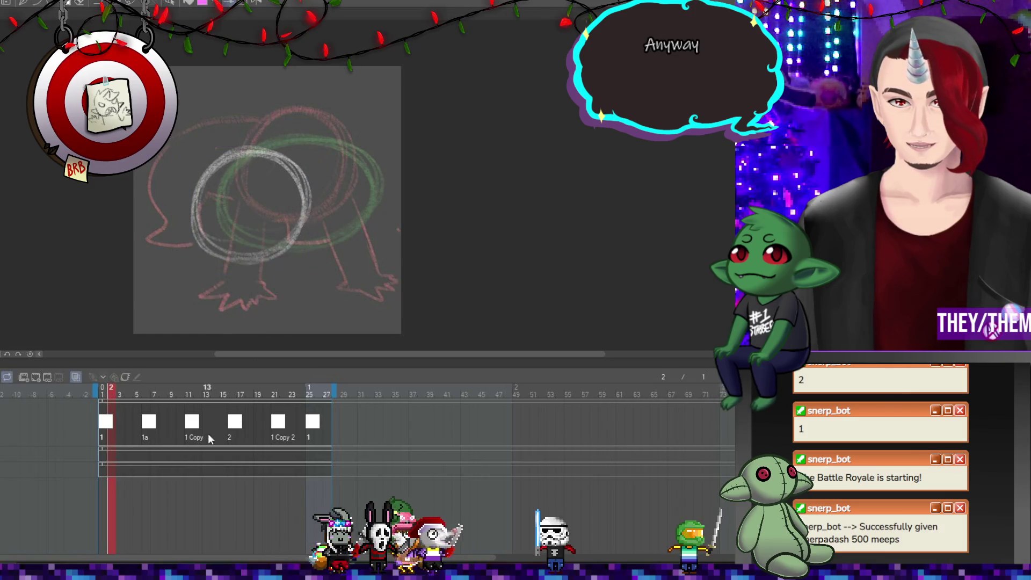
click(192, 422)
click(234, 423)
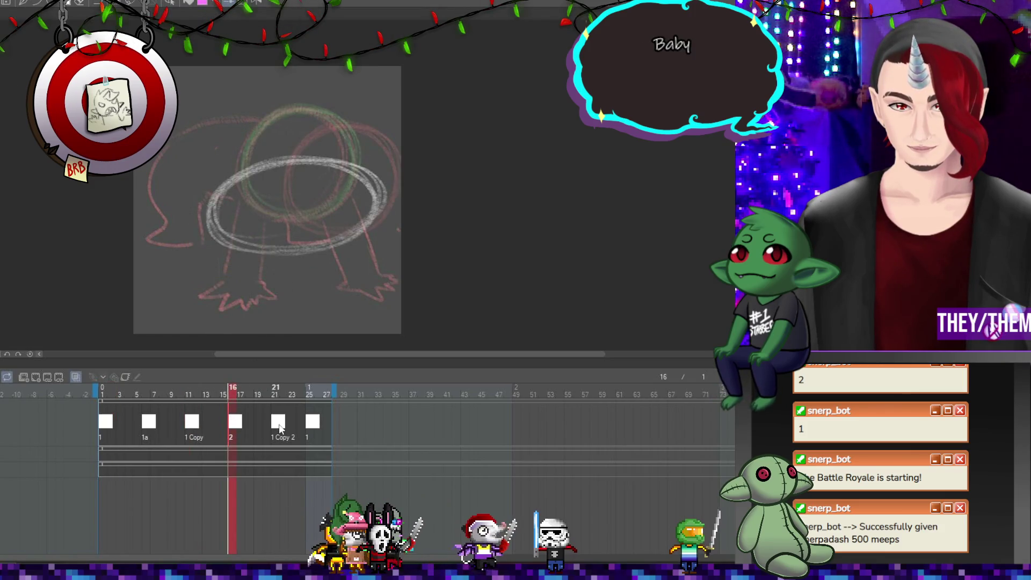
click(149, 424)
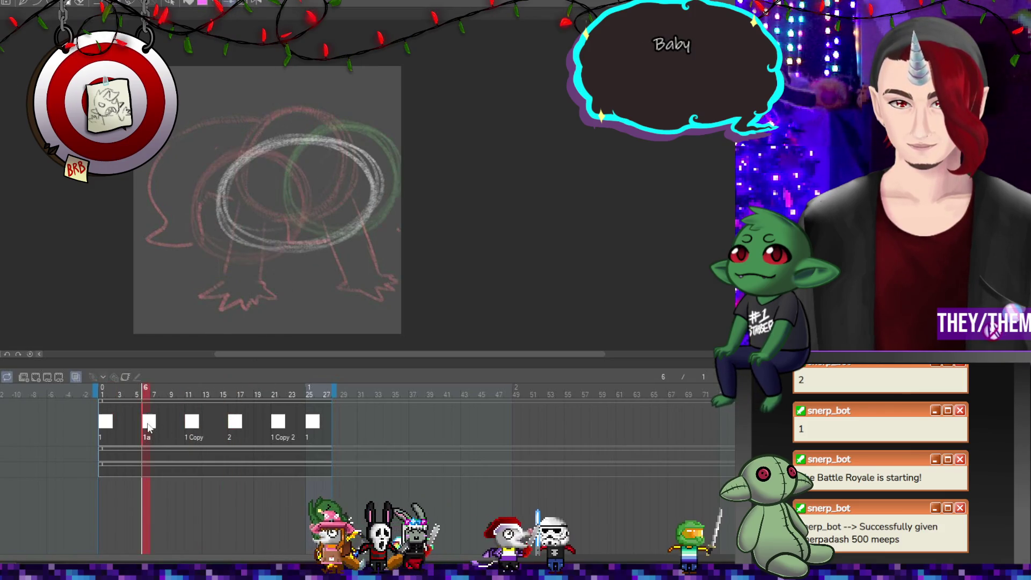
click(193, 422)
click(274, 425)
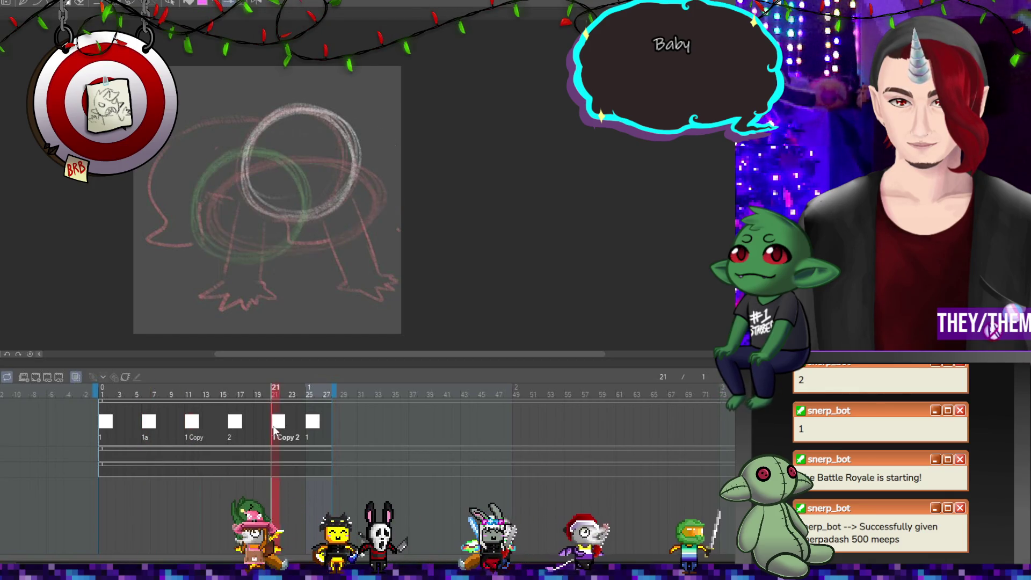
right_click(275, 427)
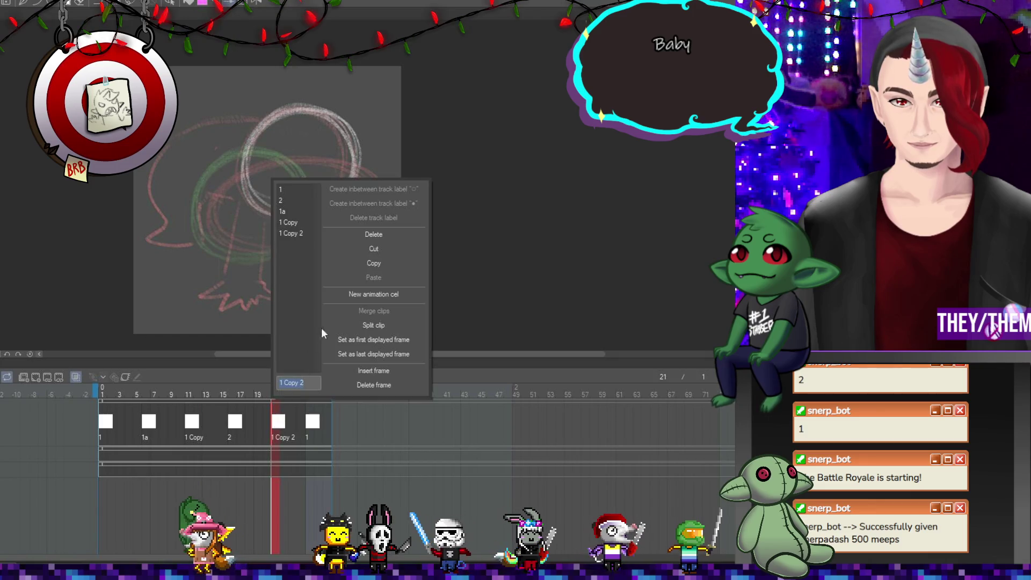
Delete cel 1 Copy 2, move the final cel 1 to frame 21, and preview playback.
click(385, 233)
drag(310, 426, 276, 423)
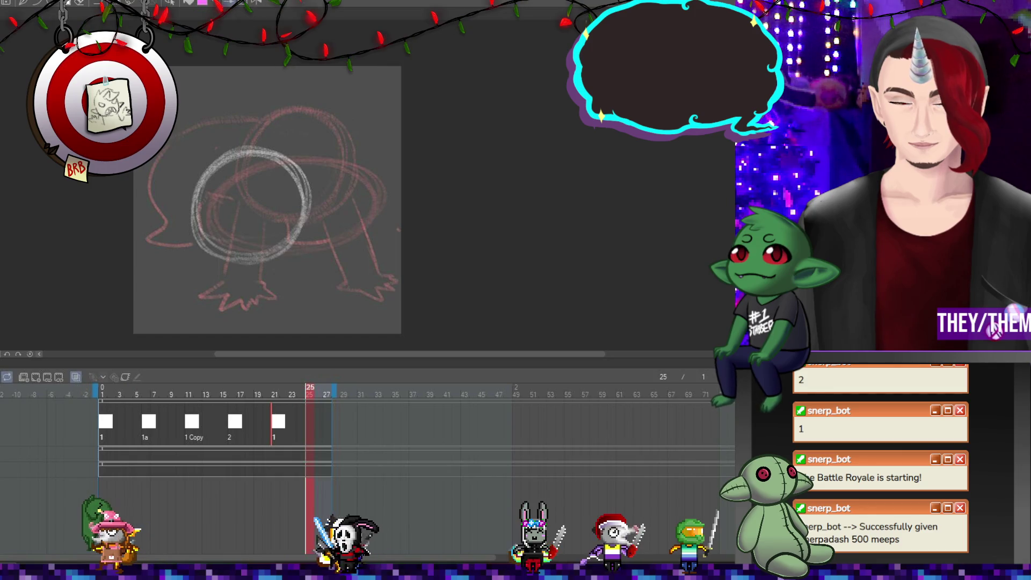
key(space)
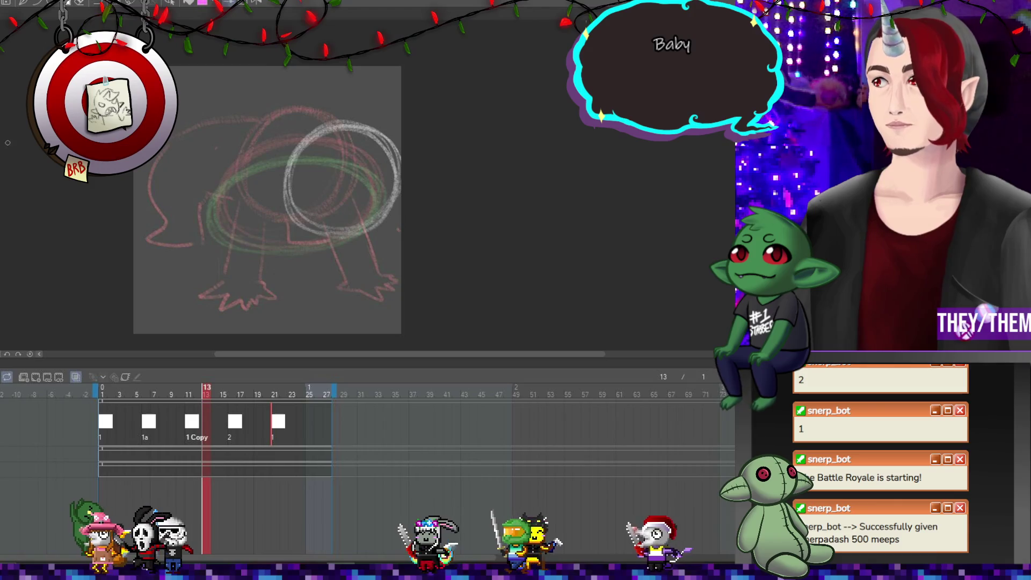
click(146, 424)
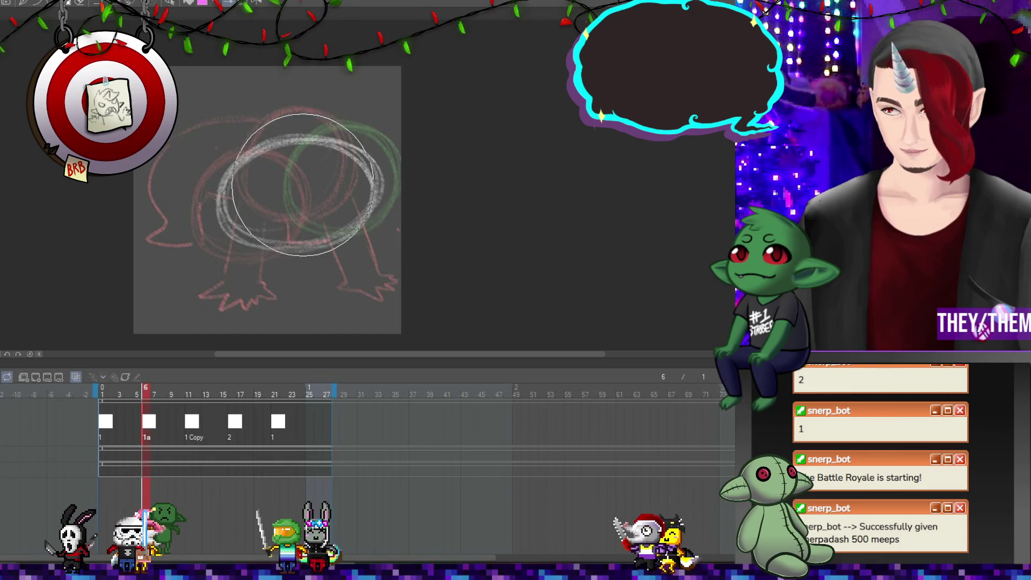
Liquify cel 1a's white ellipse, then stretch cel 2's oval into a longer bean shape.
drag(287, 152, 292, 180)
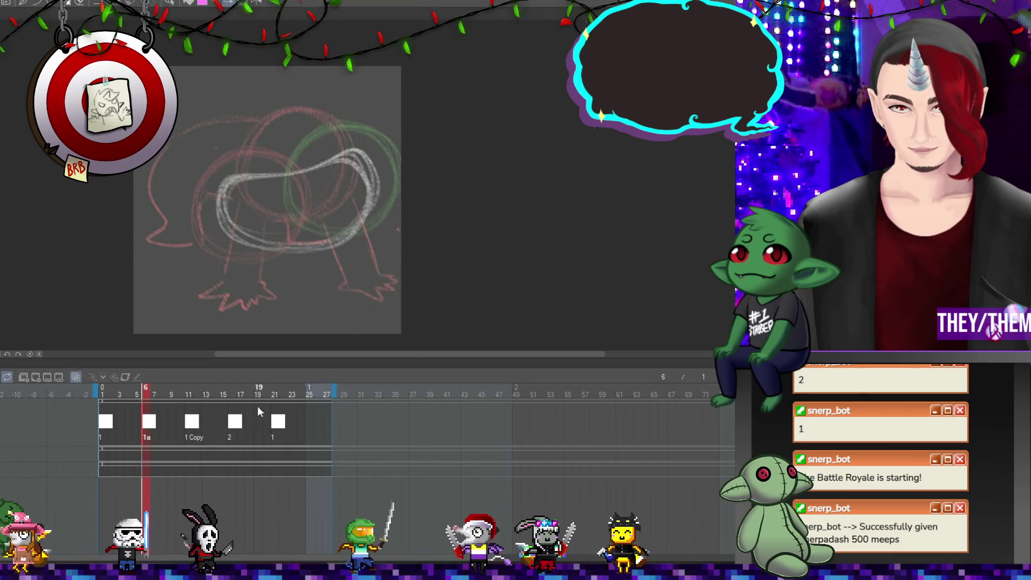
click(236, 426)
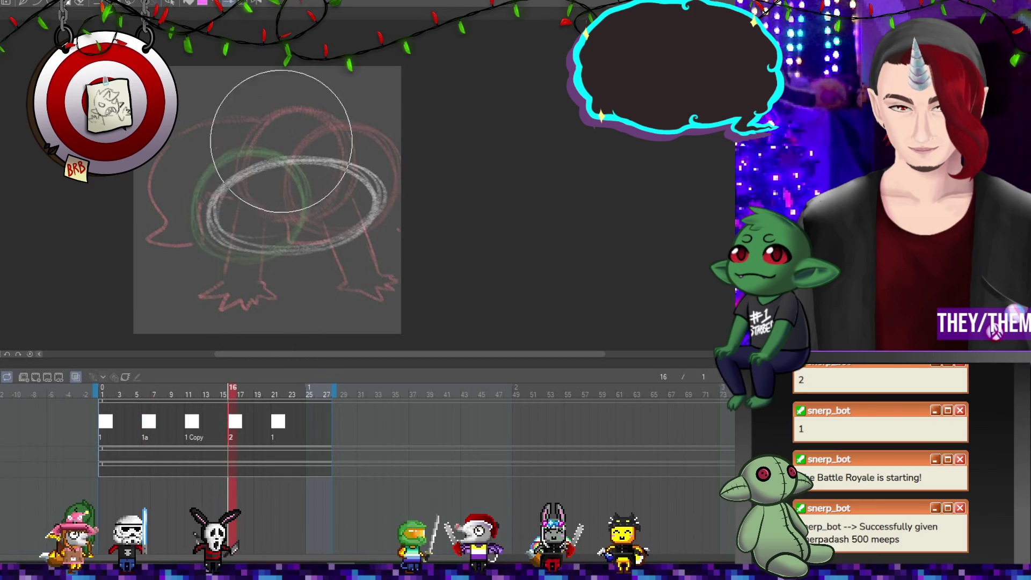
mouse_move(294, 166)
mouse_down()
mouse_move(396, 184)
mouse_move(340, 172)
mouse_move(403, 185)
mouse_move(373, 175)
mouse_move(434, 177)
mouse_up()
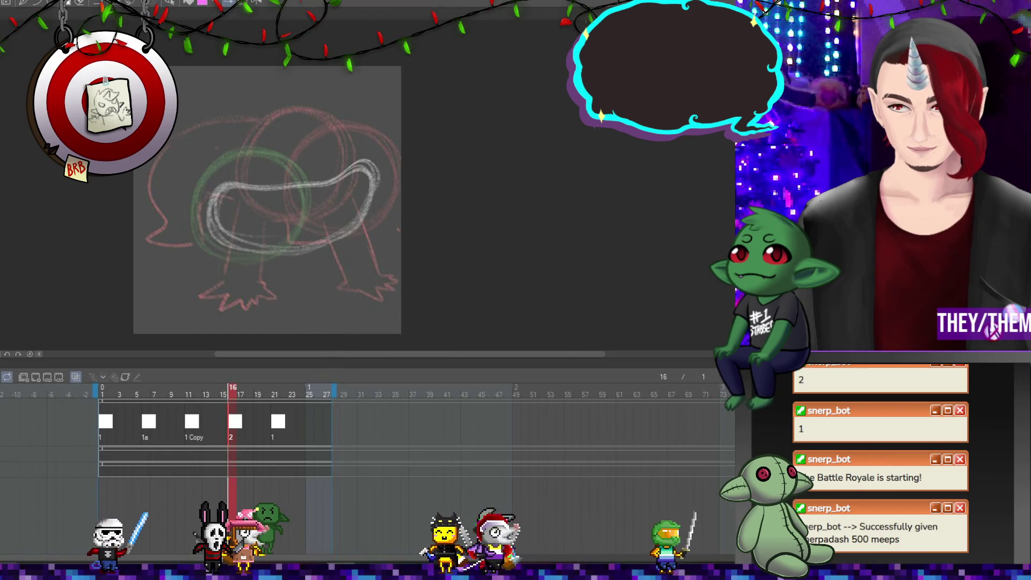
Play the animation and step through cels 1a, 1 Copy, 2 and 1 Copy 2 to review.
key(space)
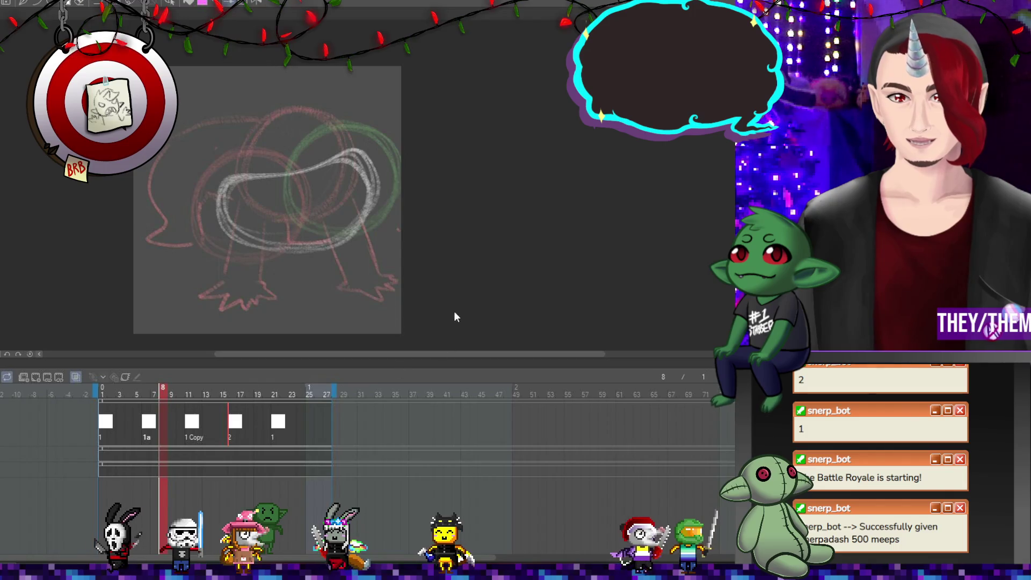
click(162, 427)
click(214, 426)
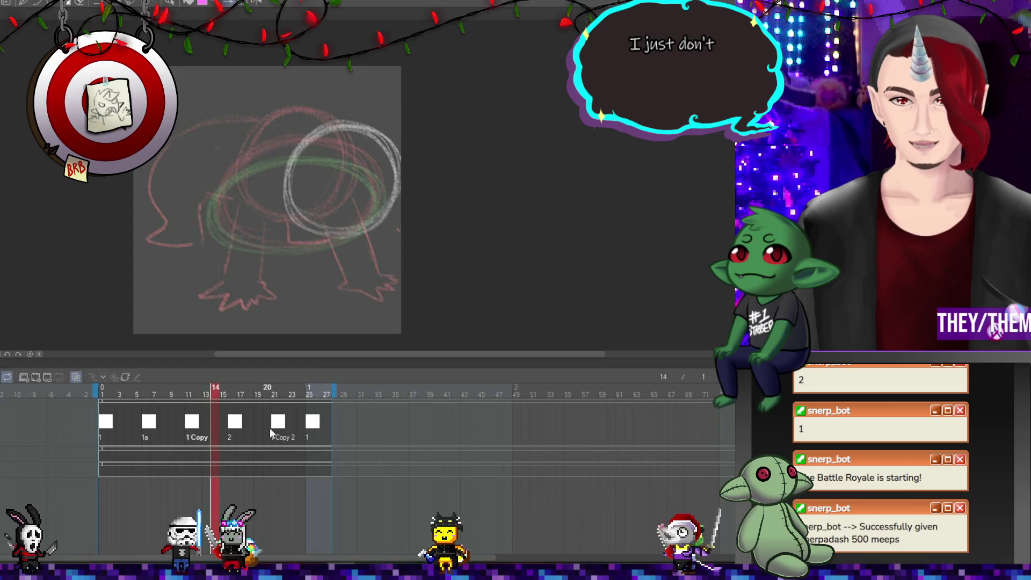
click(150, 427)
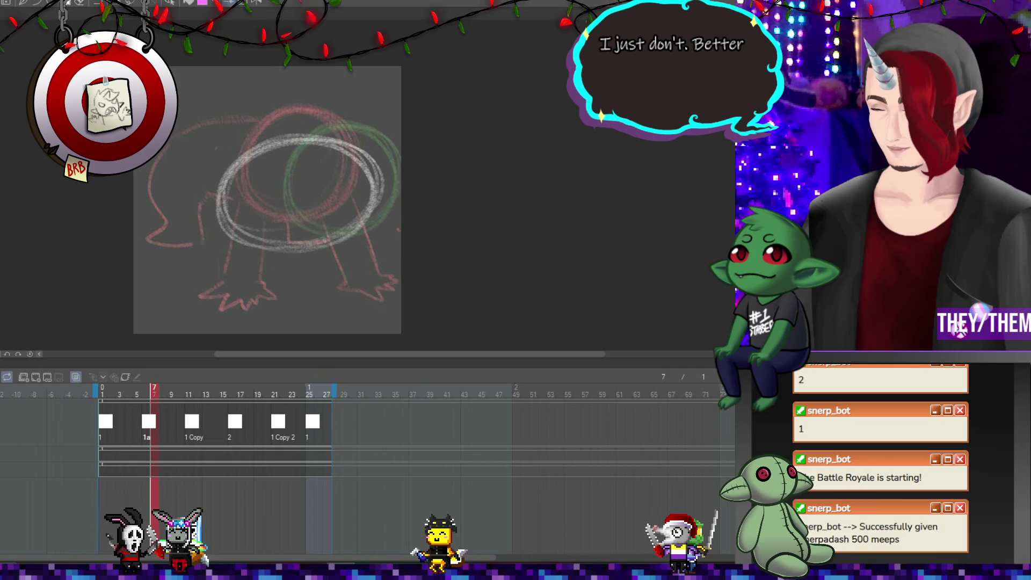
key(space)
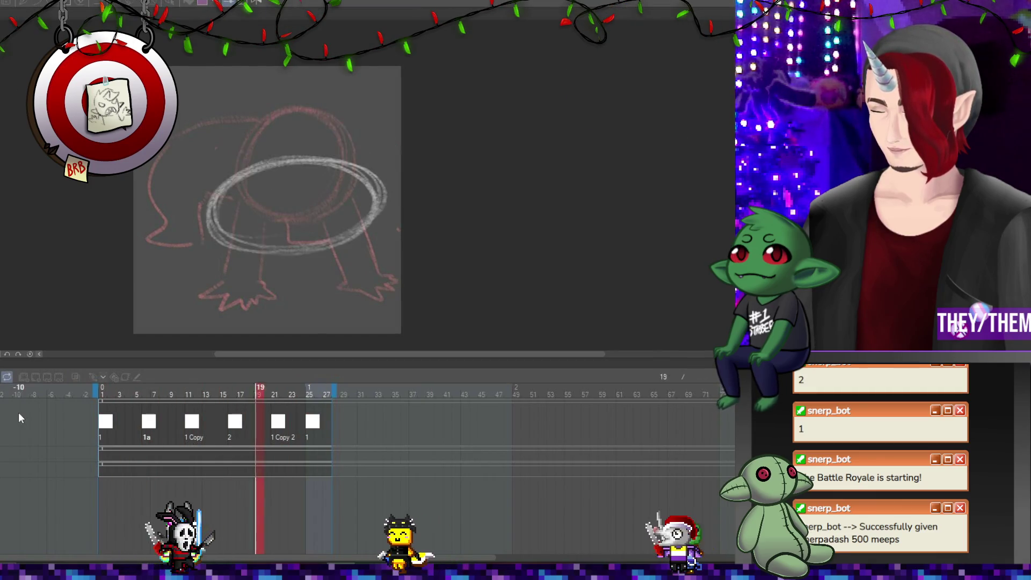
click(146, 430)
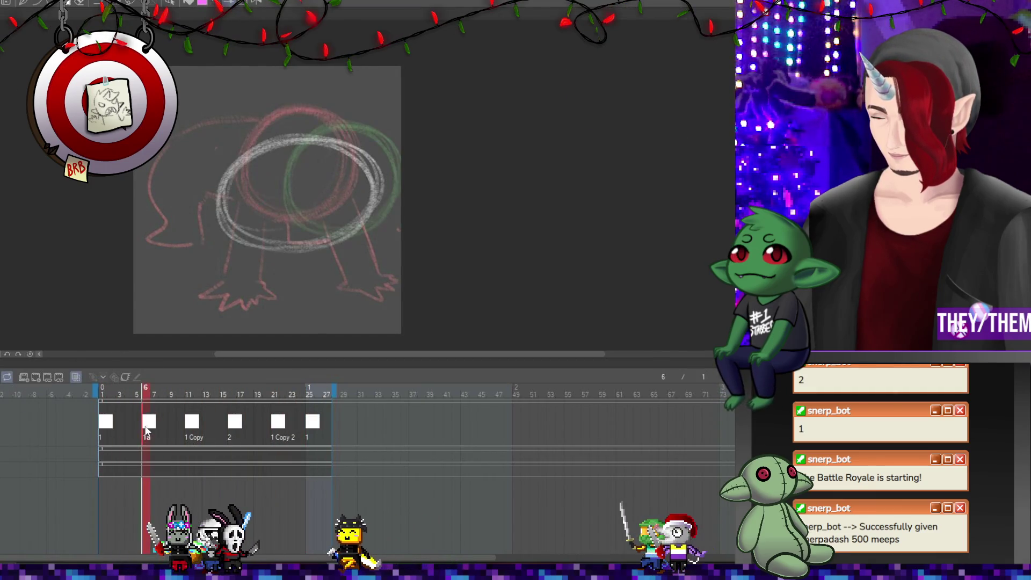
click(195, 423)
click(242, 425)
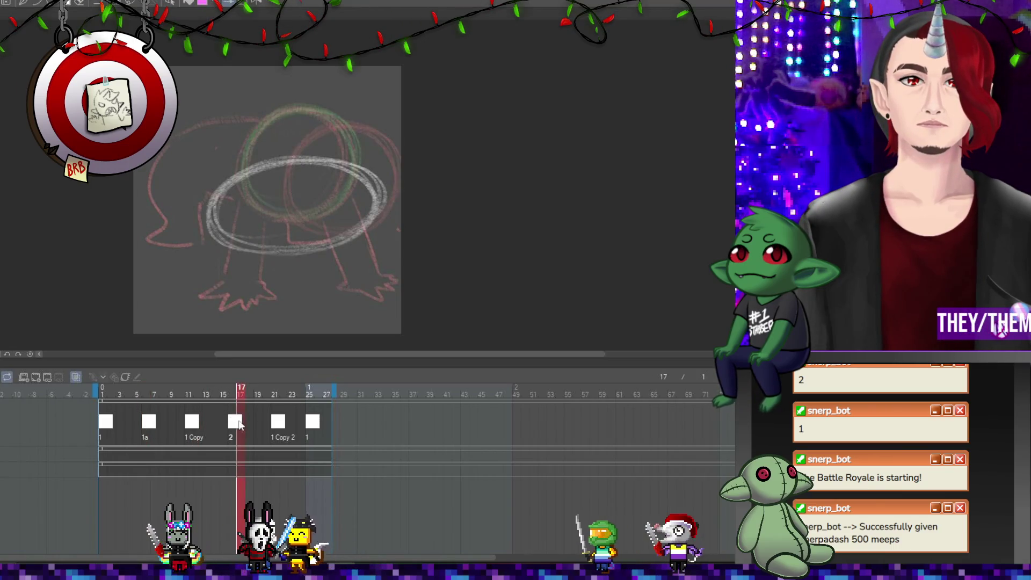
click(277, 423)
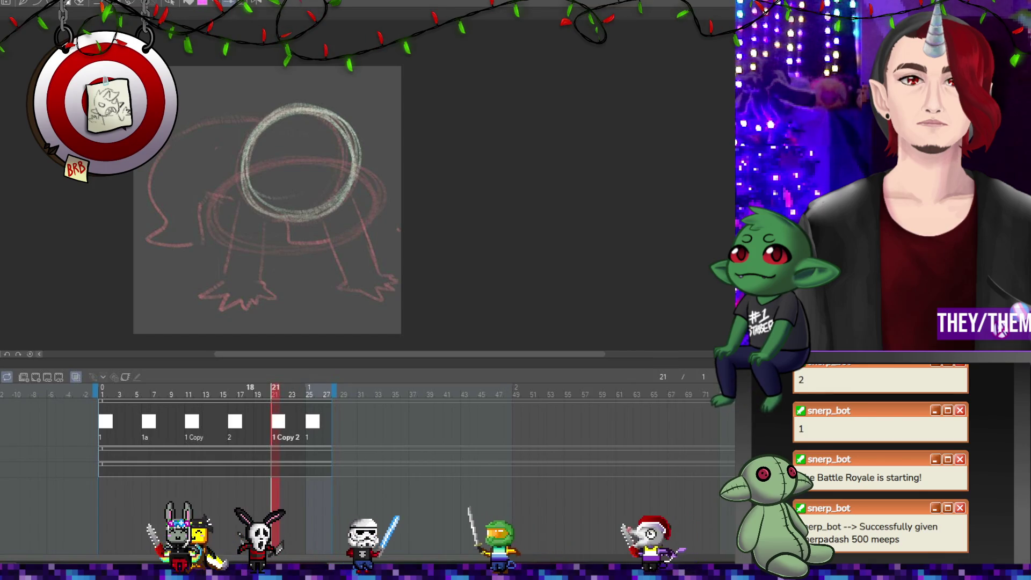
Delete the extra final cel and play the loop.
key(Right)
key(Delete)
key(Return)
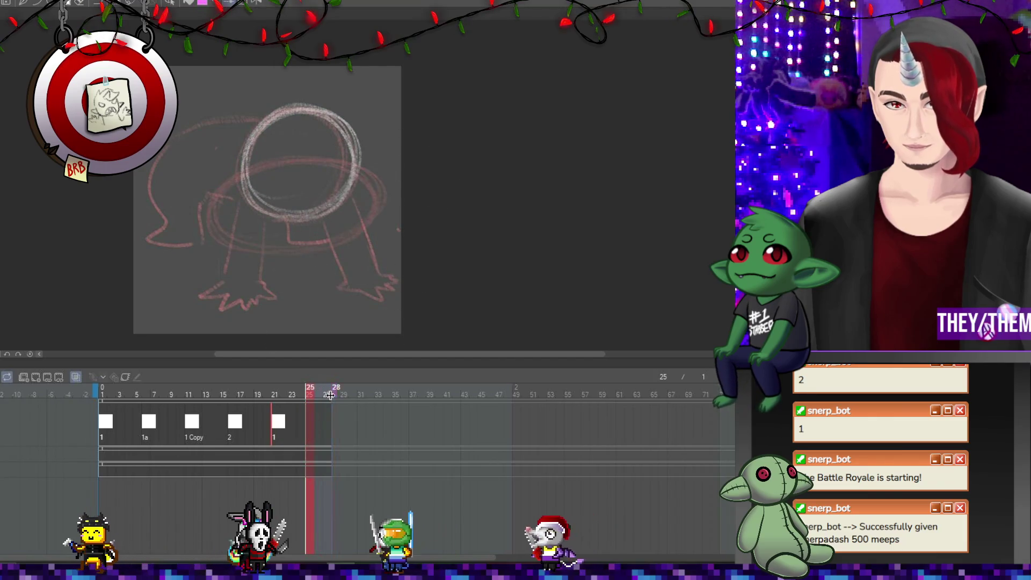
key(space)
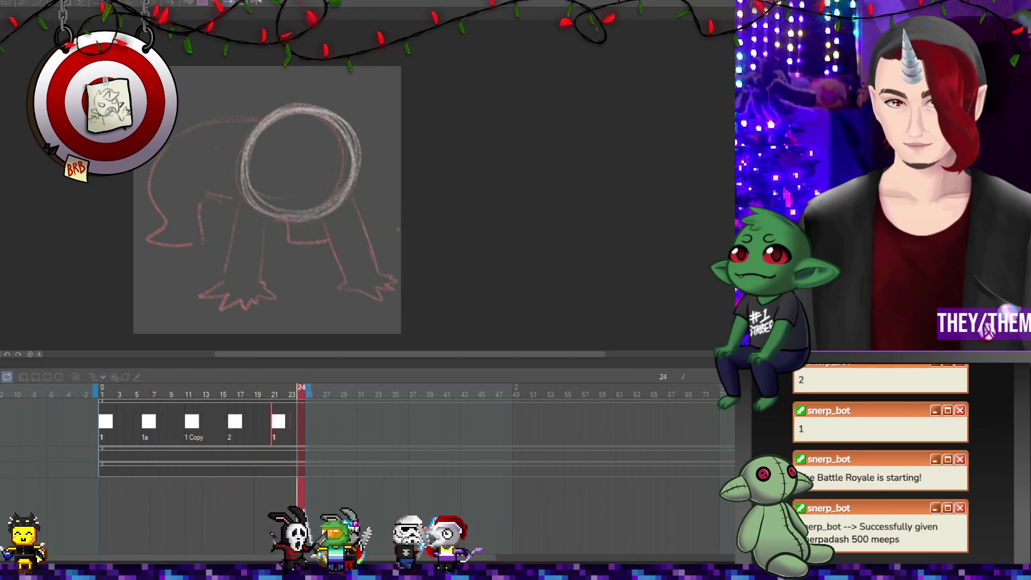
key(space)
Move the first drawing's circle down and to the left, then replay the timing.
click(98, 430)
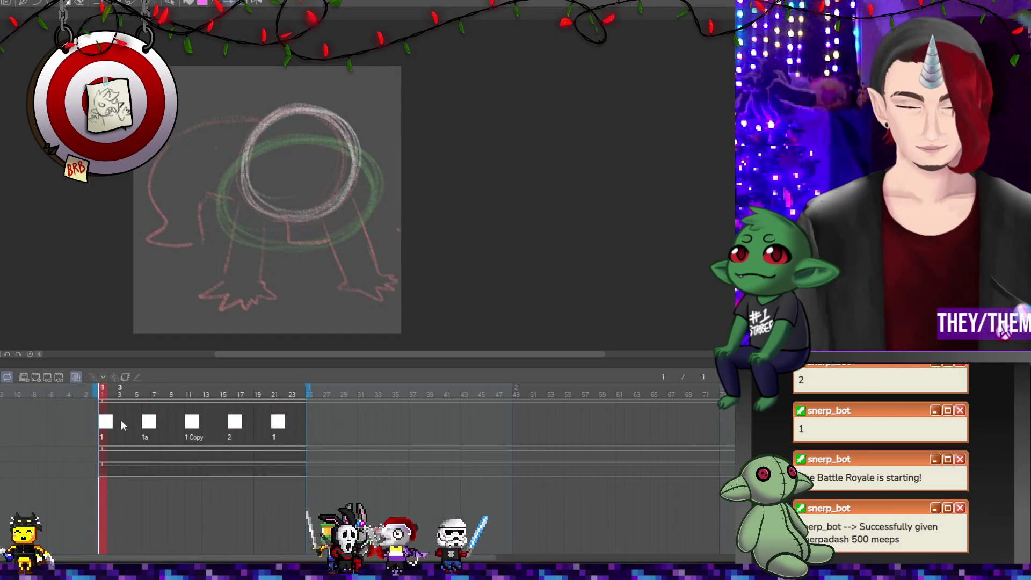
key(ctrl+t)
drag(294, 212, 258, 235)
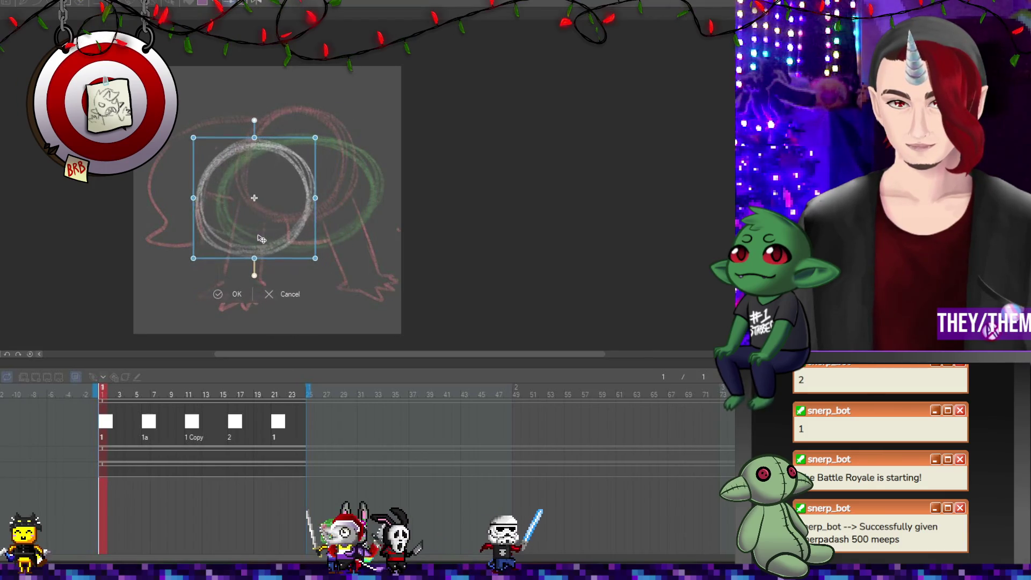
key(Return)
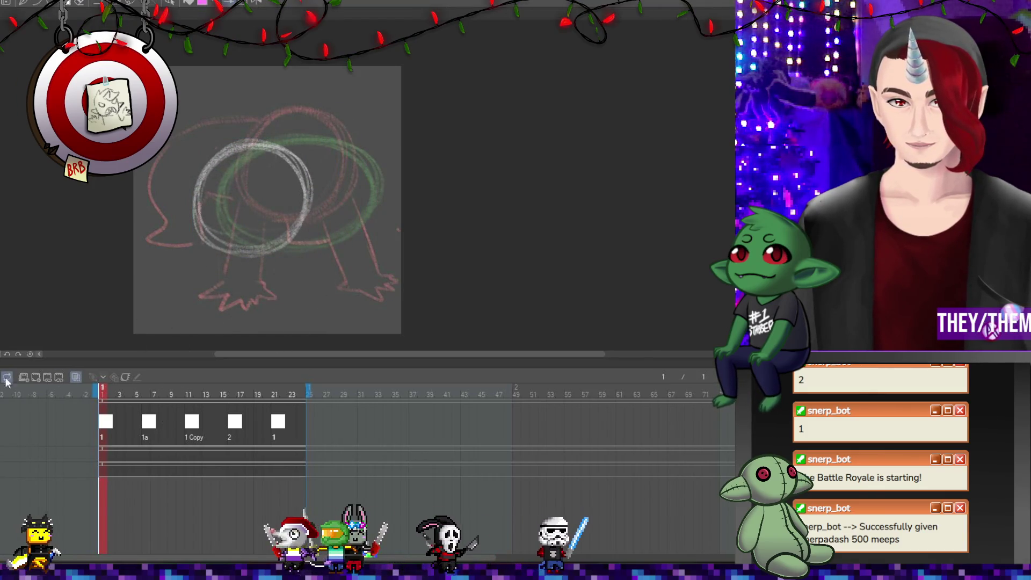
key(space)
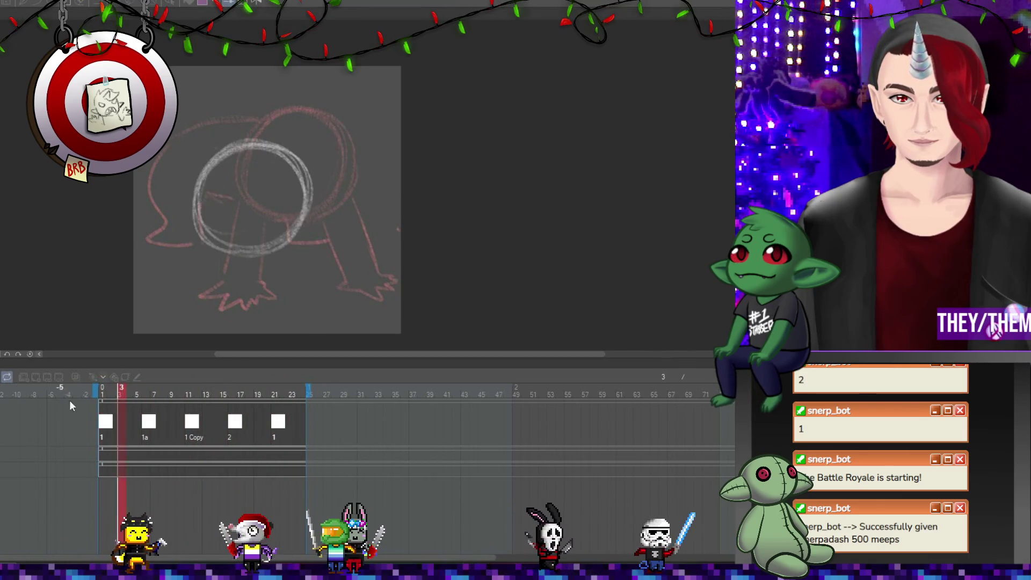
With onion skin on, move 1 Copy to frame 9 and the final 1 to frame 19.
click(75, 376)
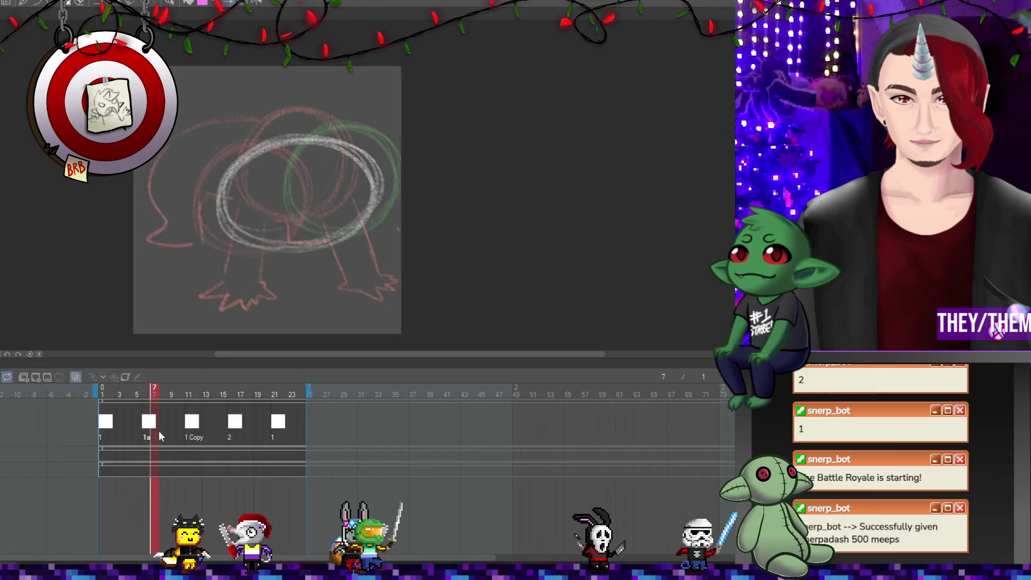
drag(187, 428, 169, 424)
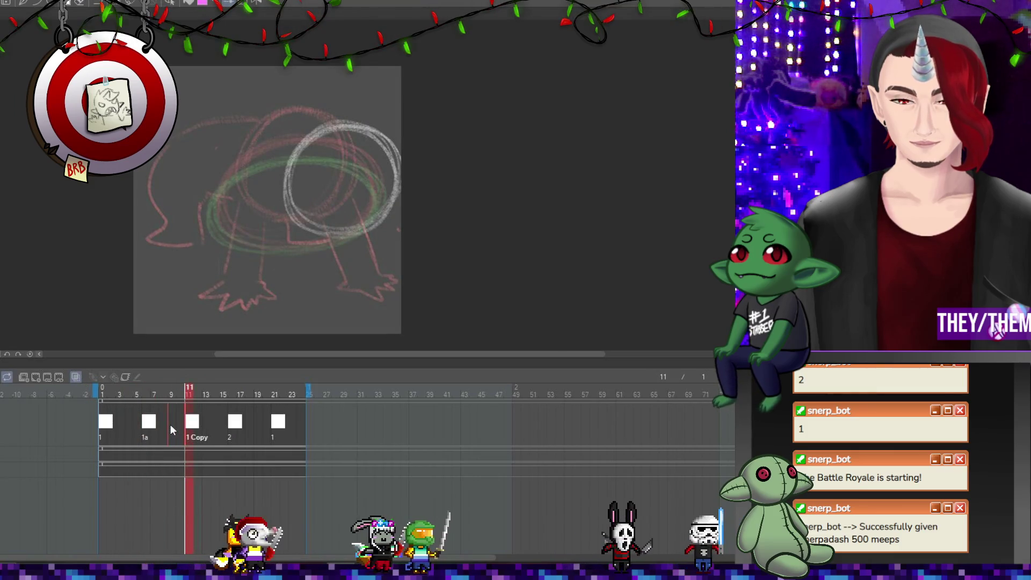
click(233, 424)
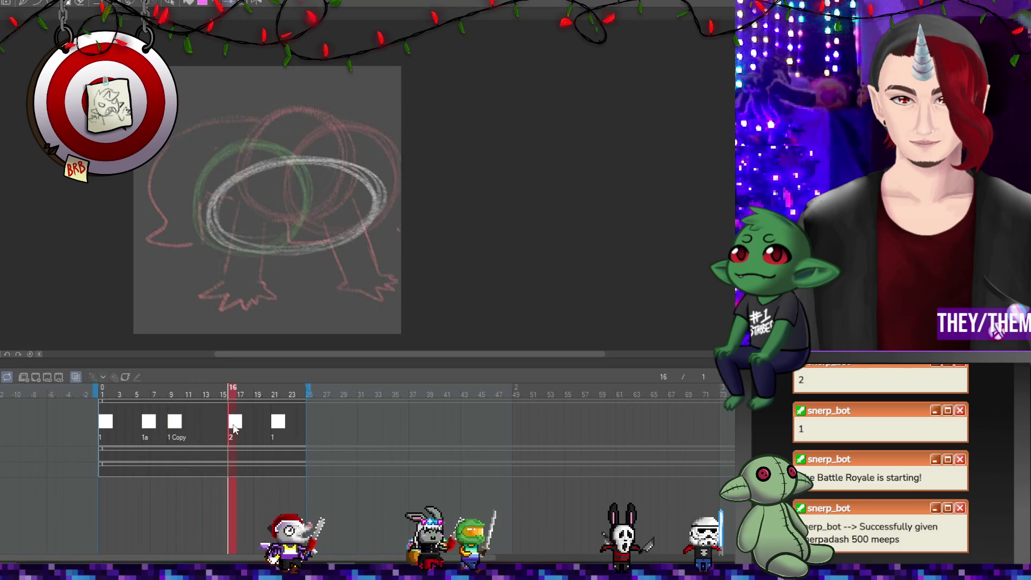
drag(278, 425, 257, 424)
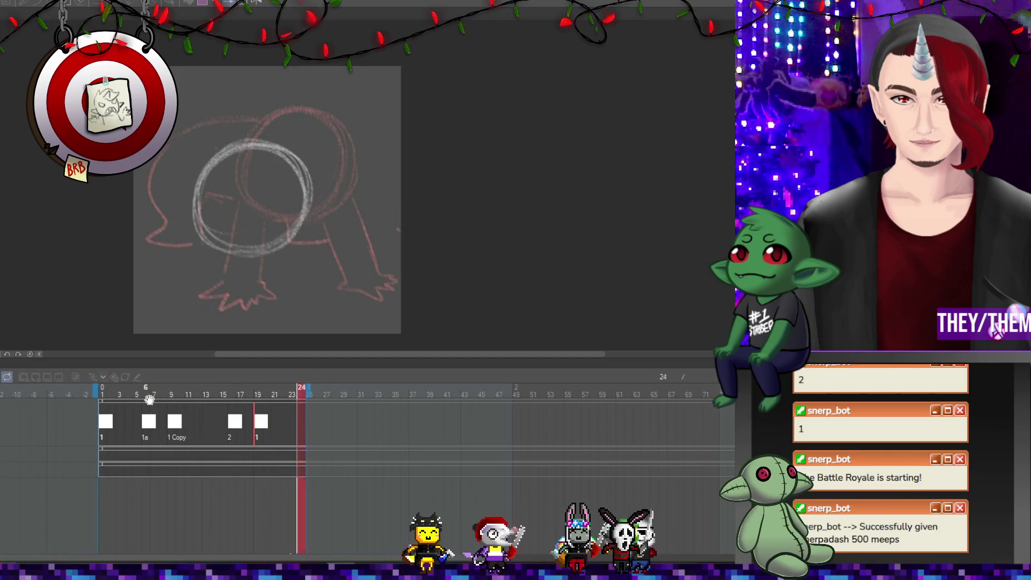
click(110, 427)
click(262, 427)
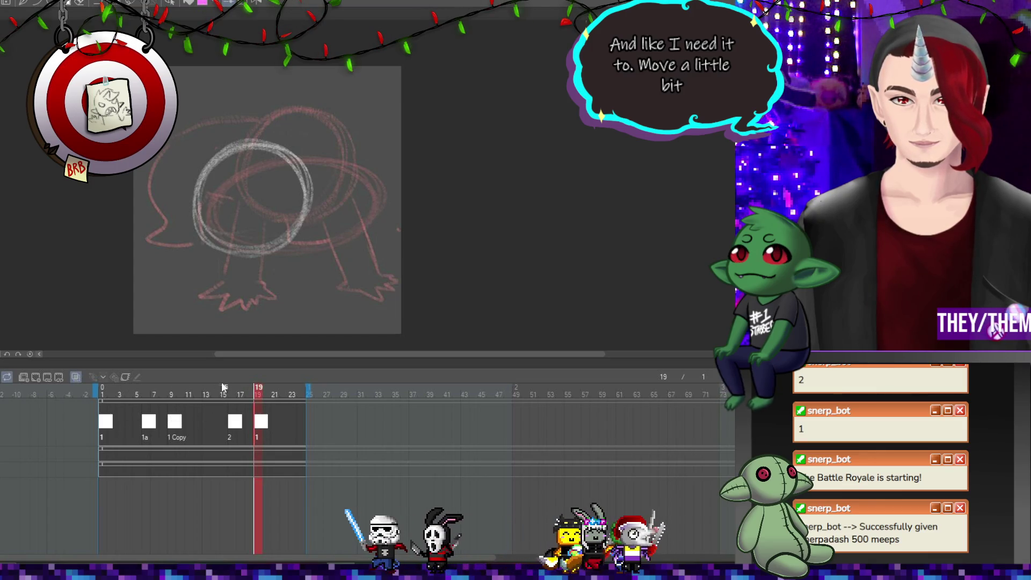
click(148, 421)
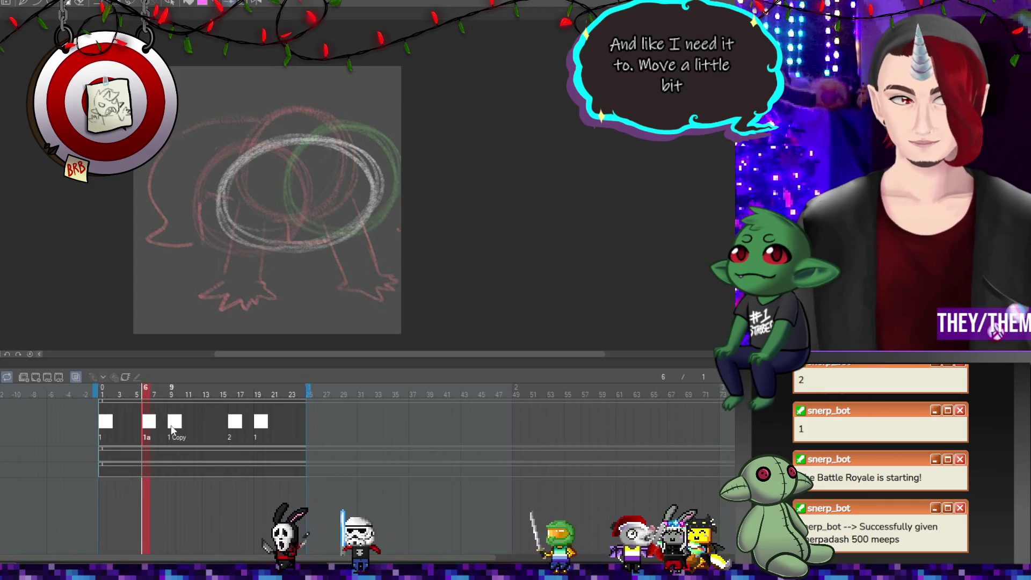
click(207, 445)
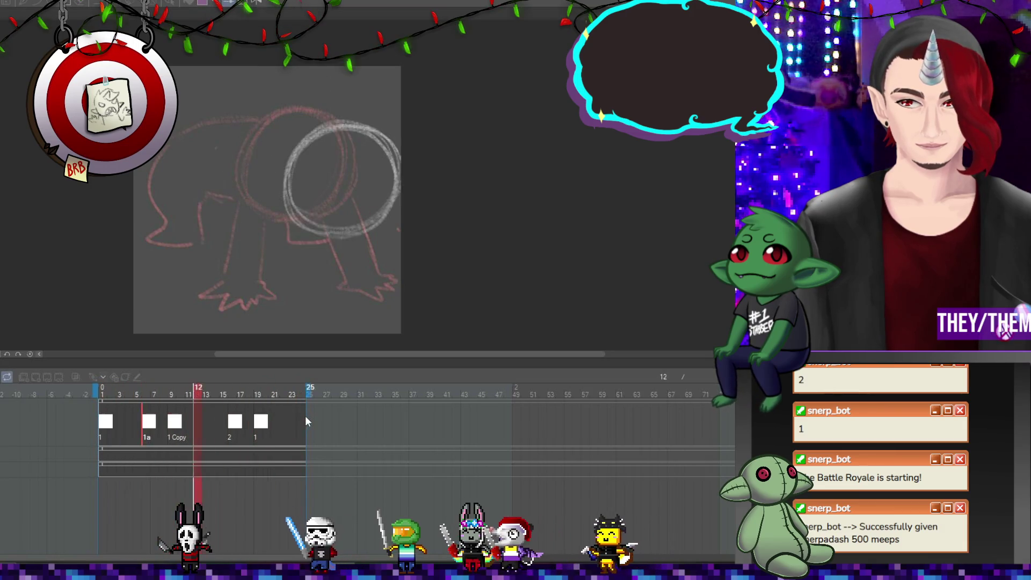
right_click(123, 422)
Add a copied cel, 1 Copy 3, at frame 3 and nudge its white circle slightly.
click(139, 208)
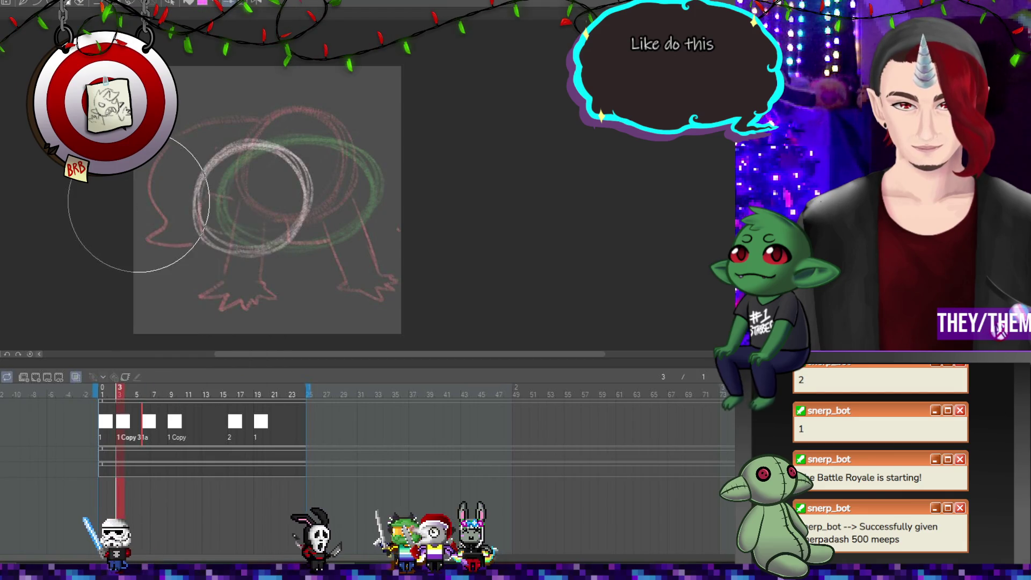
key(ctrl+t)
drag(265, 218, 260, 217)
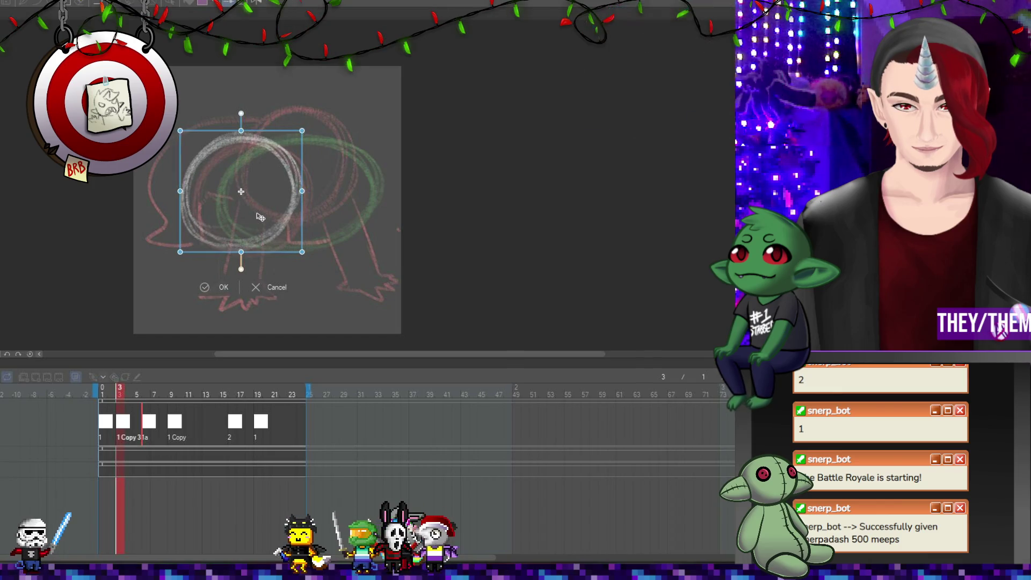
key(Return)
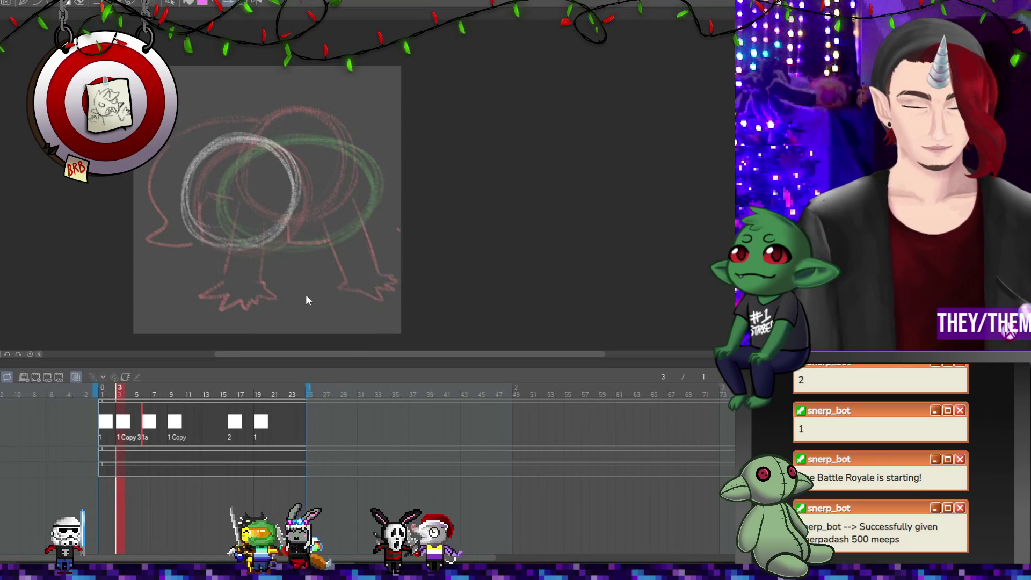
Shift the white head circle right over the body, then check frames 9 and 10.
key(ctrl+t)
drag(246, 205, 277, 203)
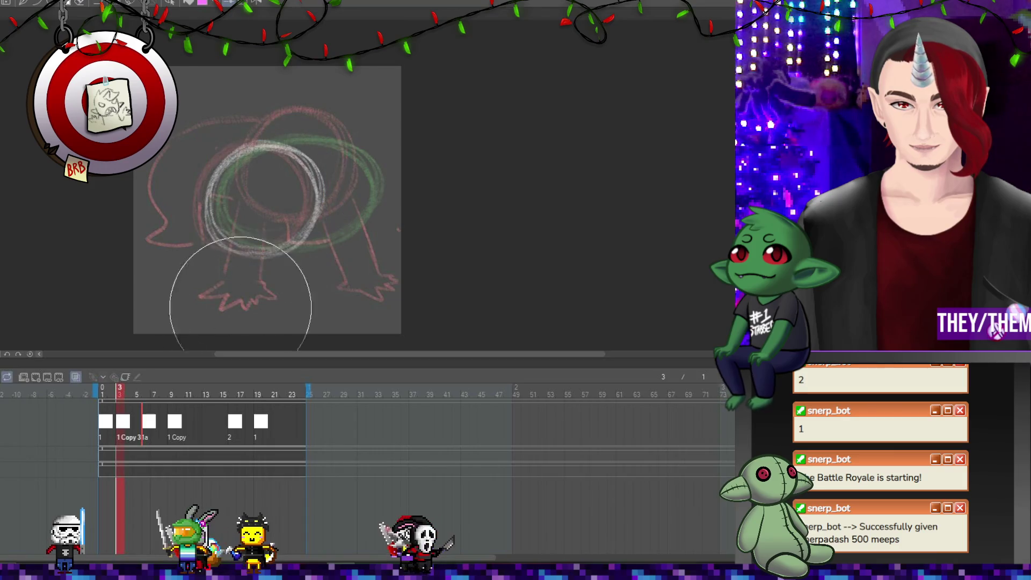
click(176, 425)
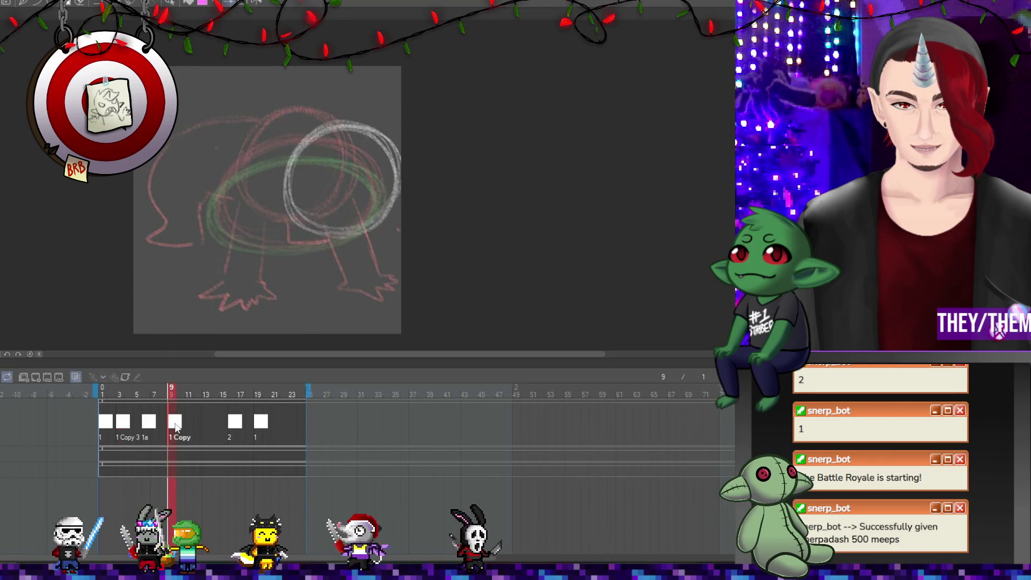
click(177, 426)
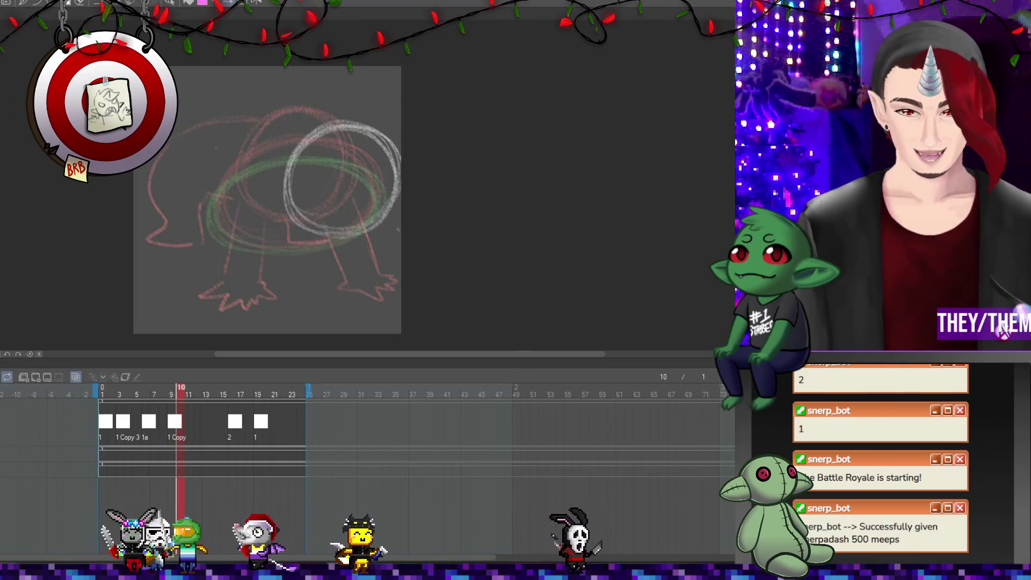
Assign cel 1 Copz to frame 12 and shift its white head circle slightly left.
right_click(194, 425)
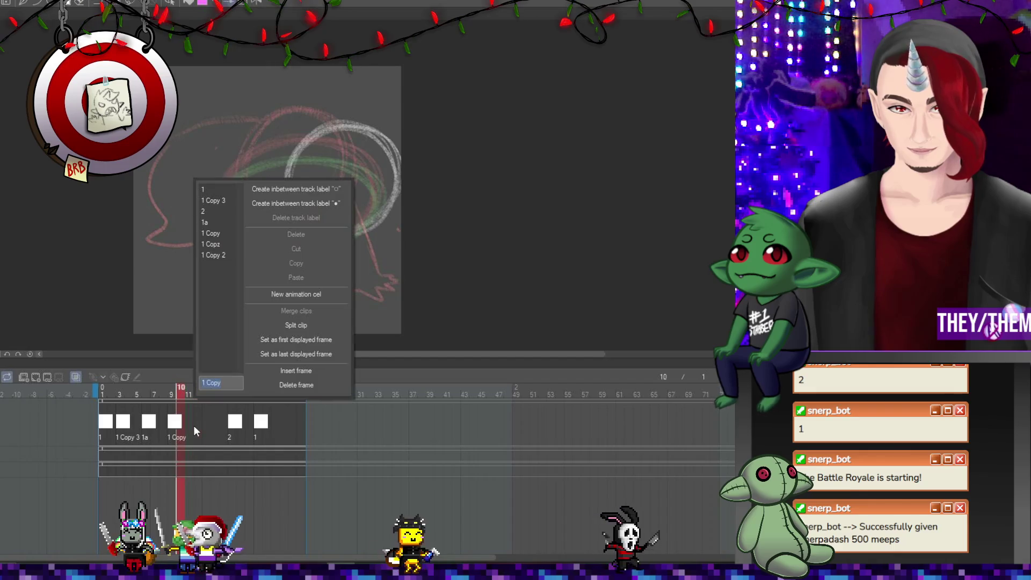
click(223, 243)
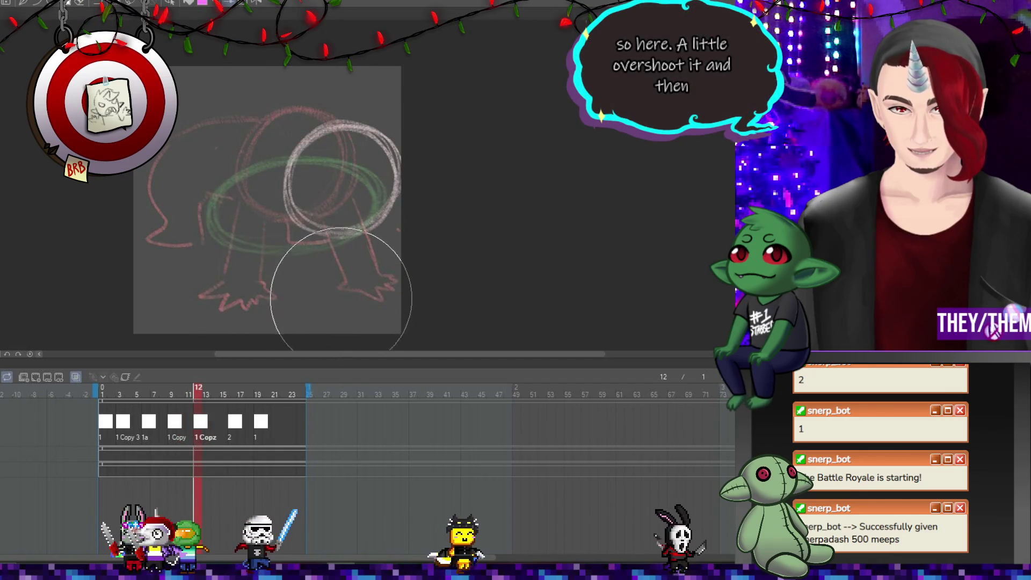
key(ctrl+t)
drag(354, 227, 345, 230)
key(Return)
Review the overshoot in playback, move the 1 Copy 3 cel to frame 21, and replay.
key(space)
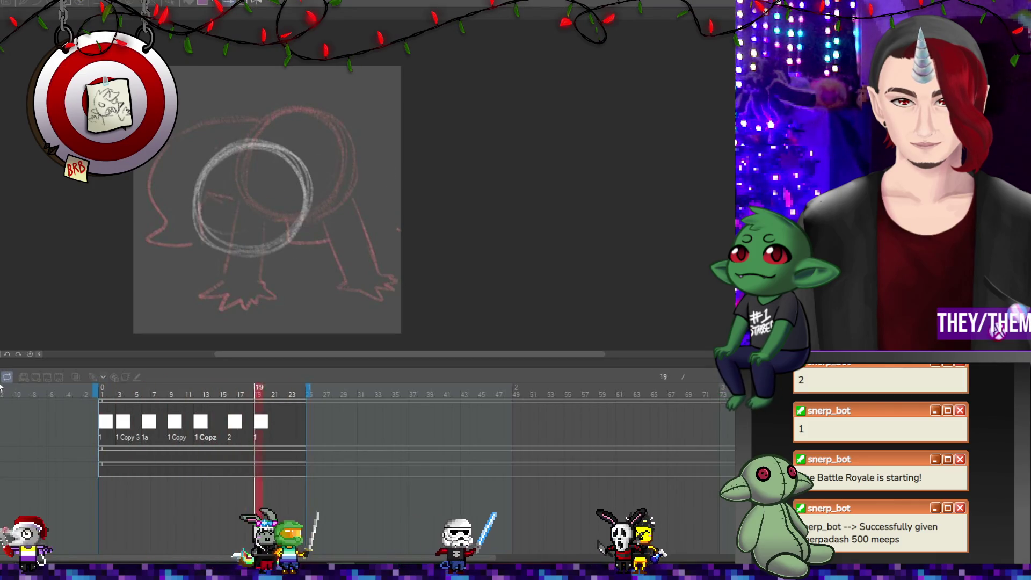
click(259, 424)
click(235, 431)
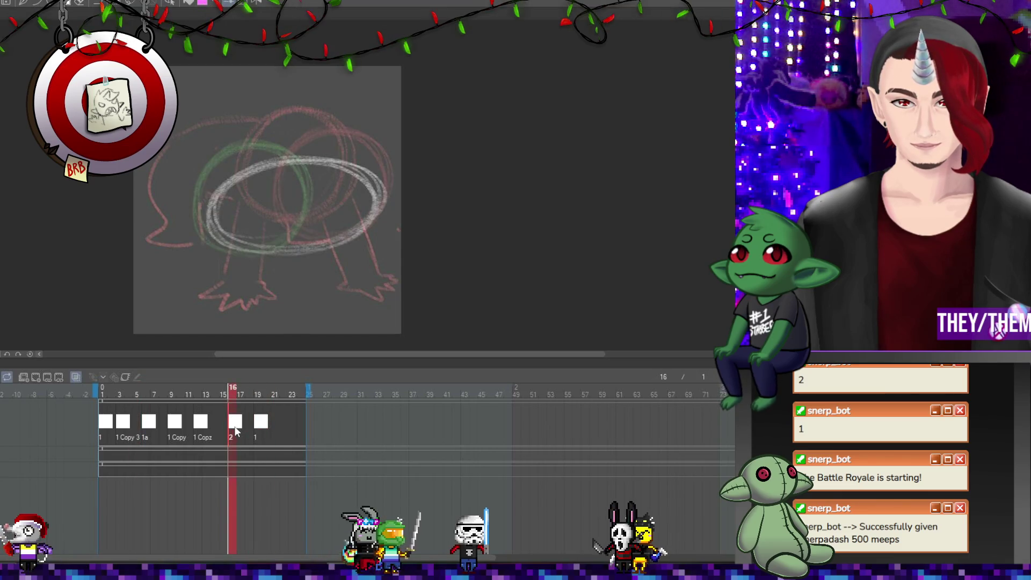
click(124, 427)
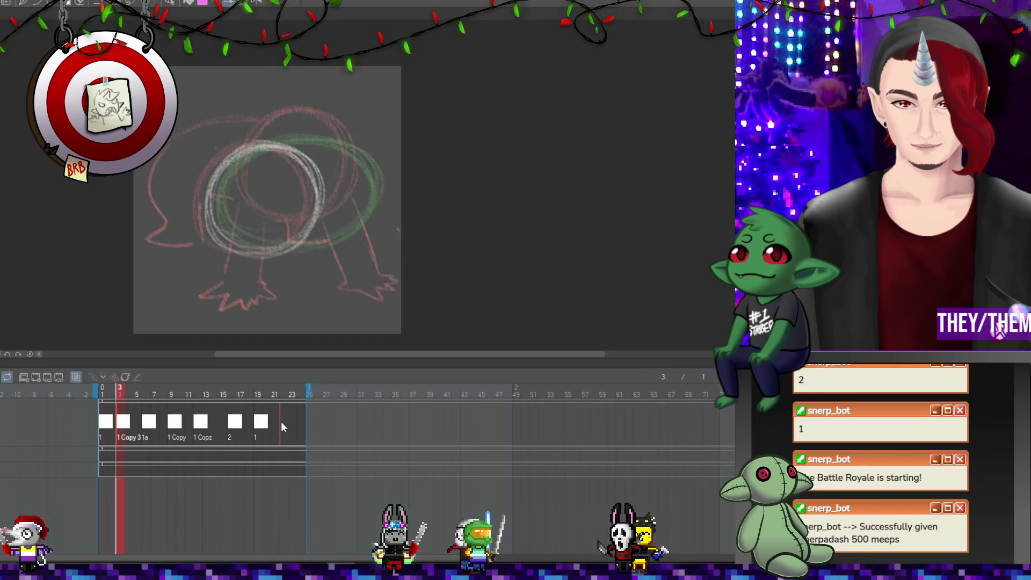
drag(281, 421, 282, 422)
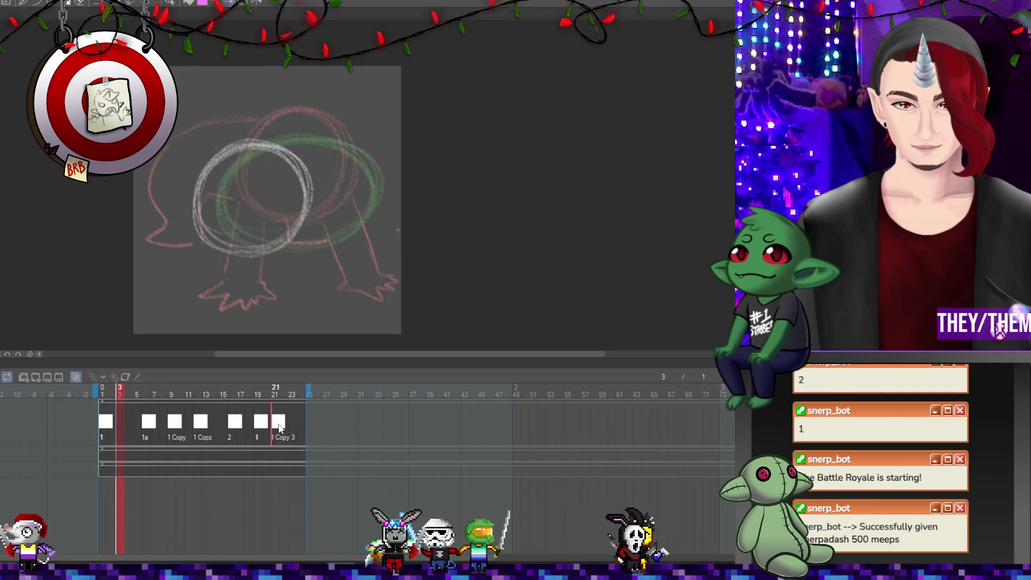
key(space)
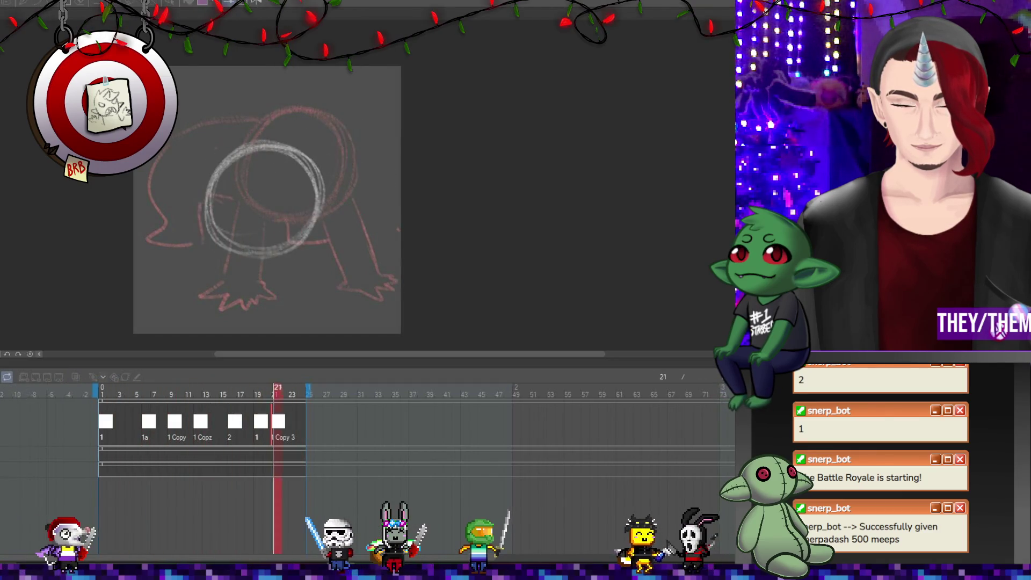
key(space)
Use the 1 Copy 3 drawing at frame 1 and play the animation from the new opening cel.
click(106, 429)
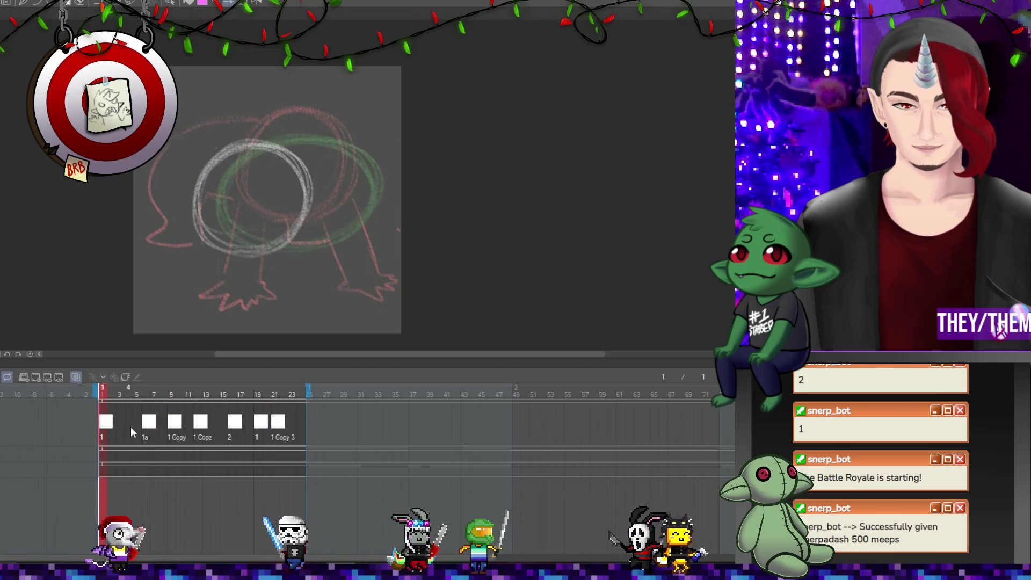
click(146, 430)
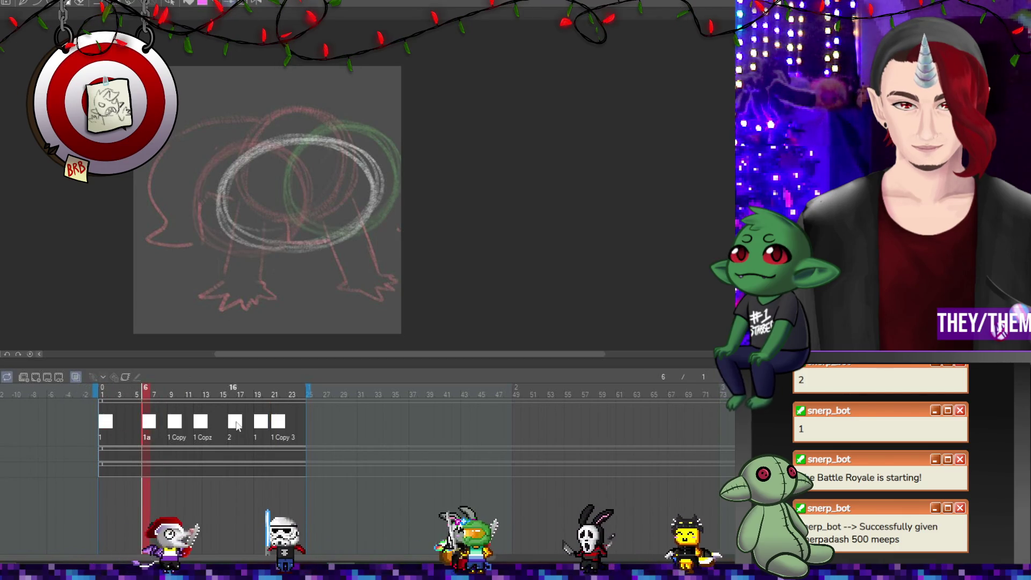
right_click(103, 428)
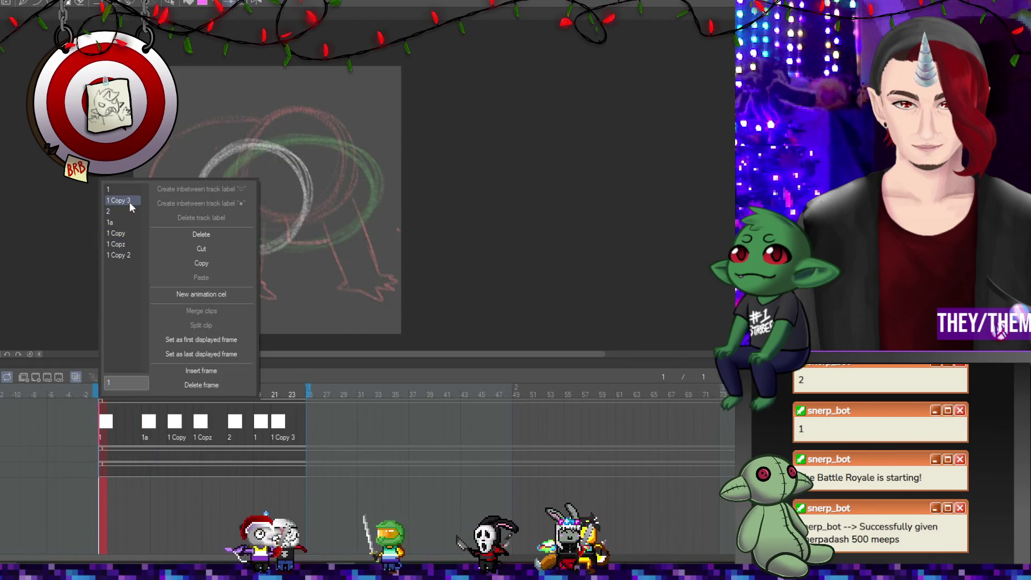
click(130, 201)
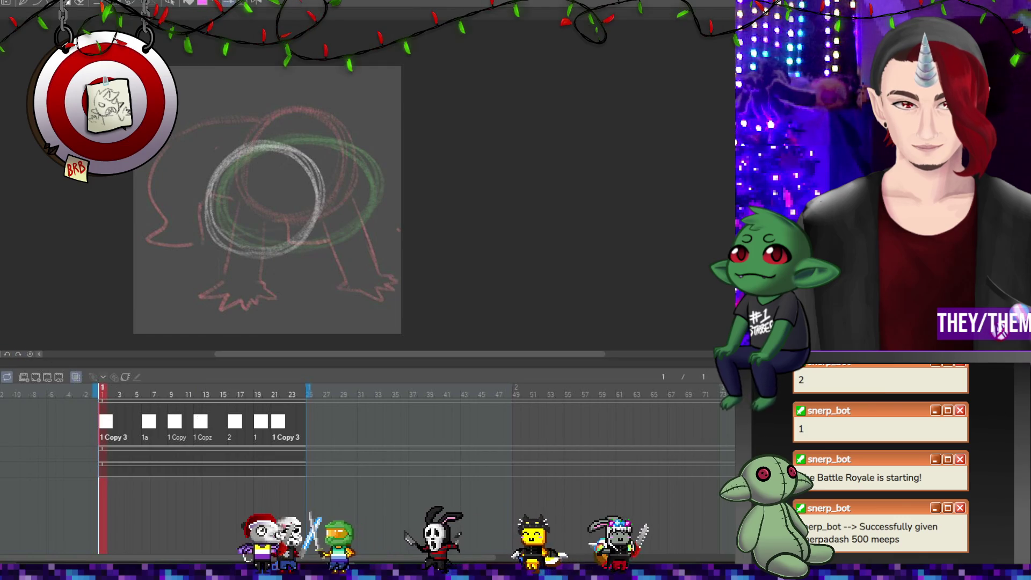
key(space)
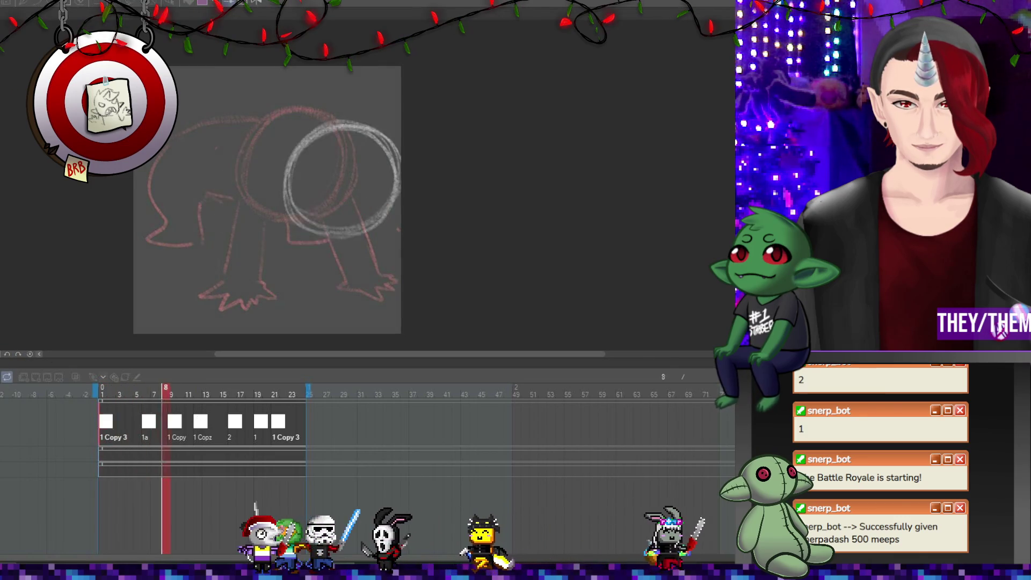
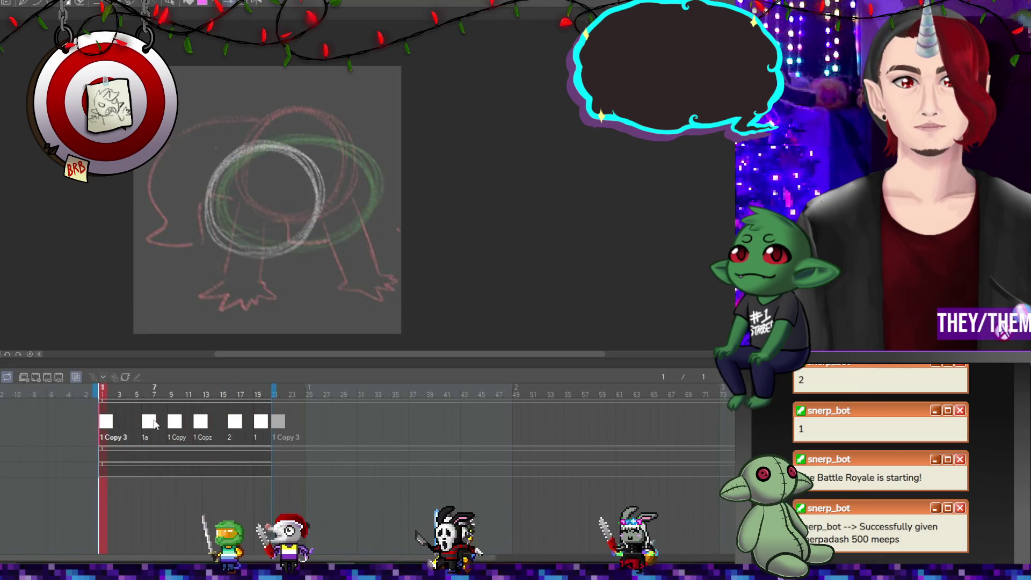
Shift the white circle to the left on frames 19 and 1.
click(261, 425)
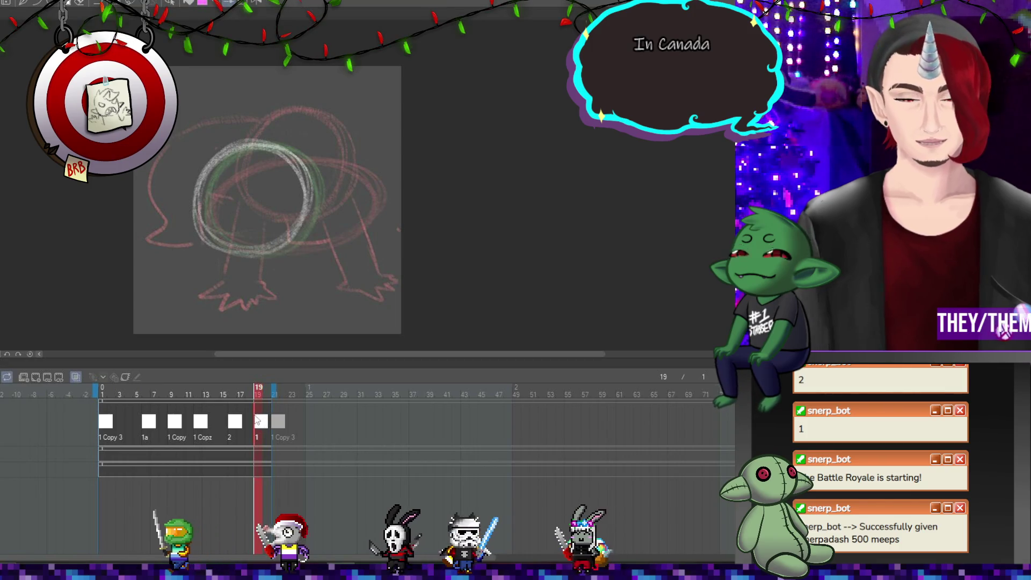
key(ctrl+t)
mouse_move(272, 217)
mouse_down()
mouse_move(234, 219)
mouse_move(231, 209)
mouse_up()
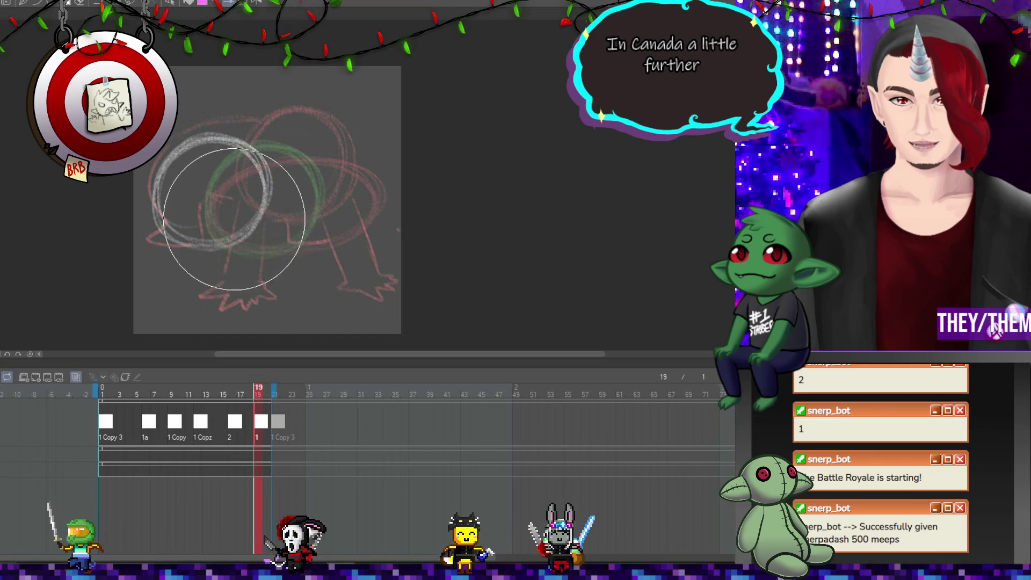
click(106, 424)
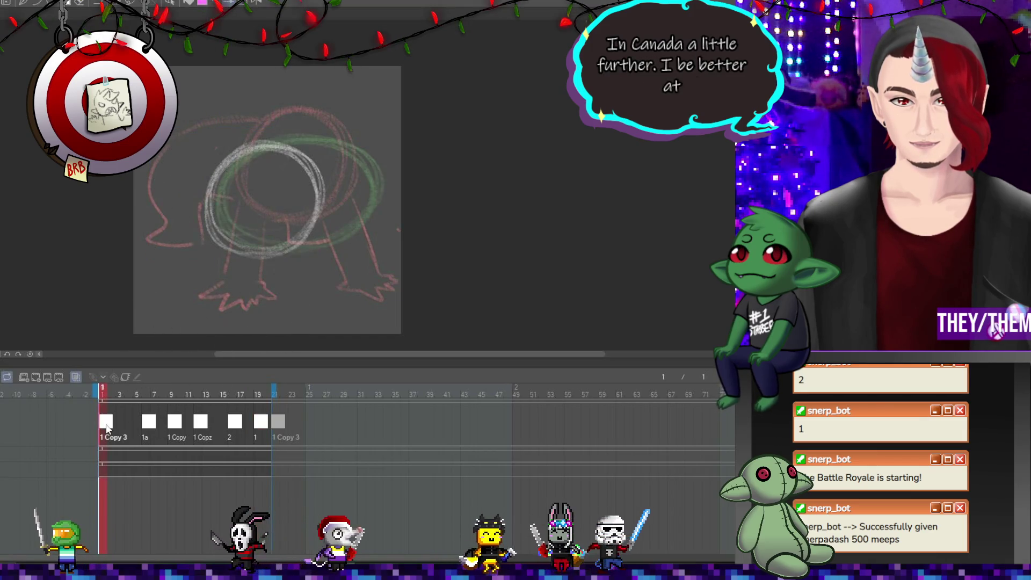
key(ctrl+t)
drag(286, 220, 255, 221)
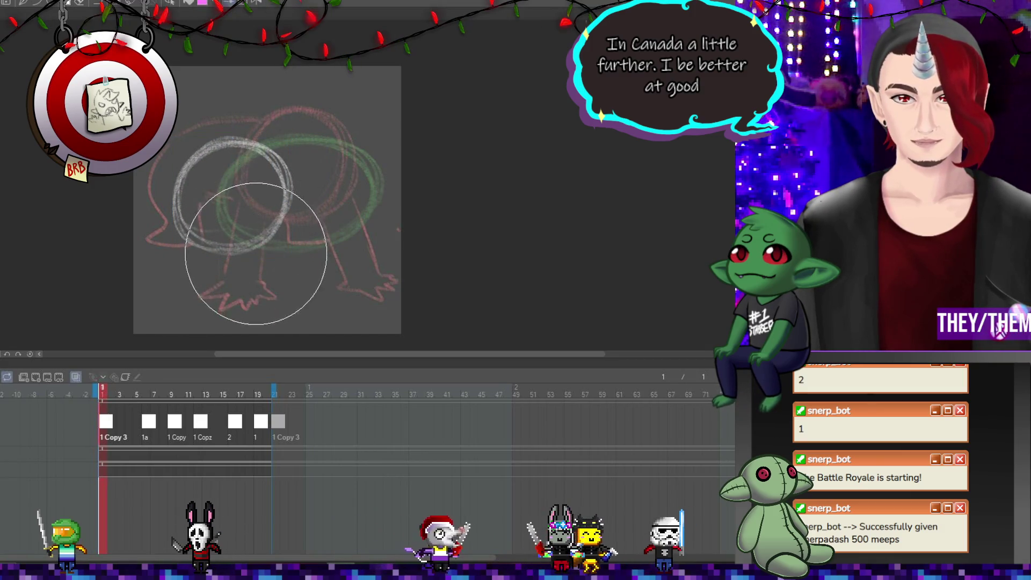
On frame 17, move the white ellipse left, tilt it slightly clockwise, and play.
click(149, 425)
click(197, 424)
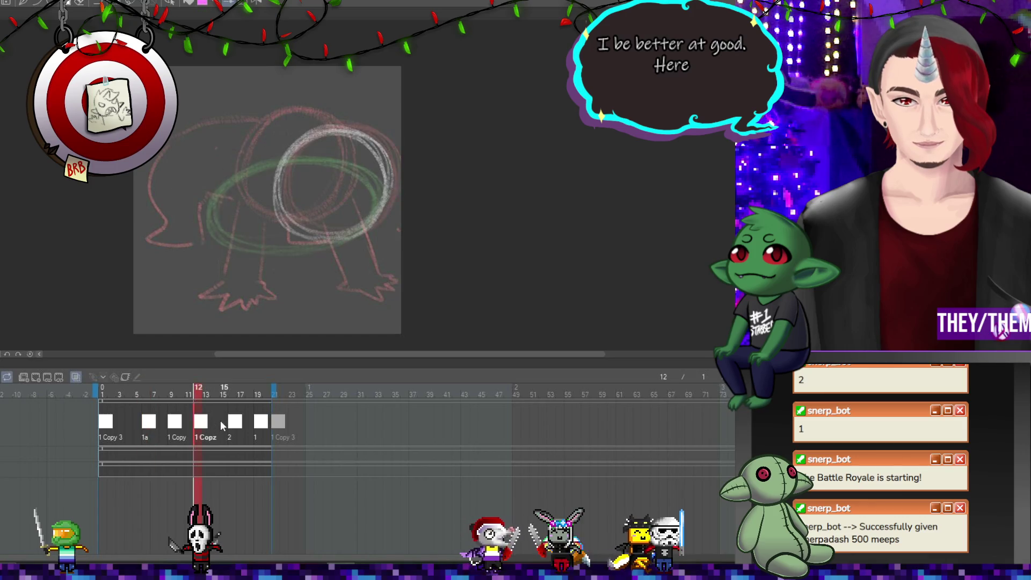
click(234, 422)
key(ctrl+t)
drag(327, 231, 306, 230)
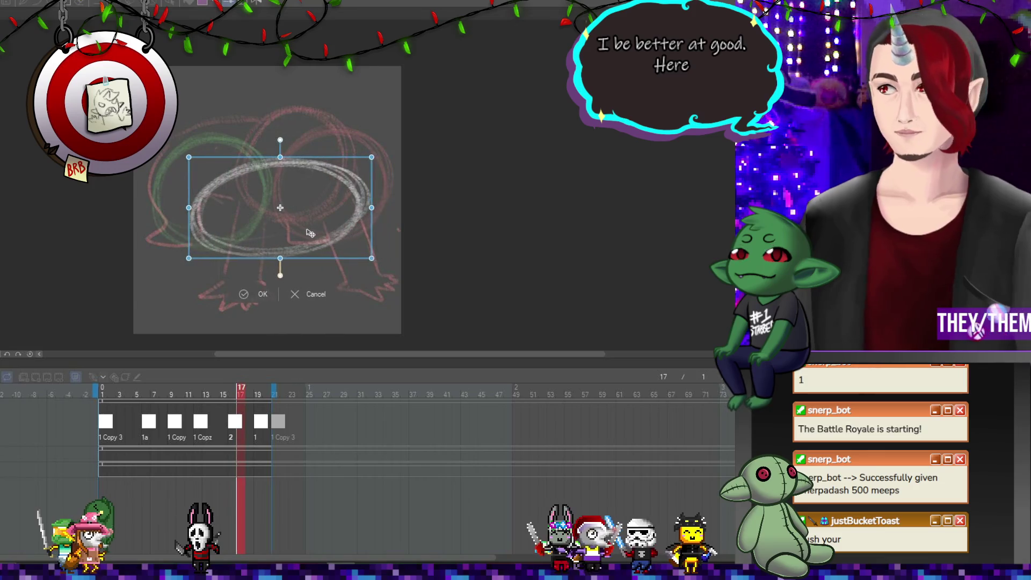
drag(397, 220, 409, 230)
key(Return)
key(space)
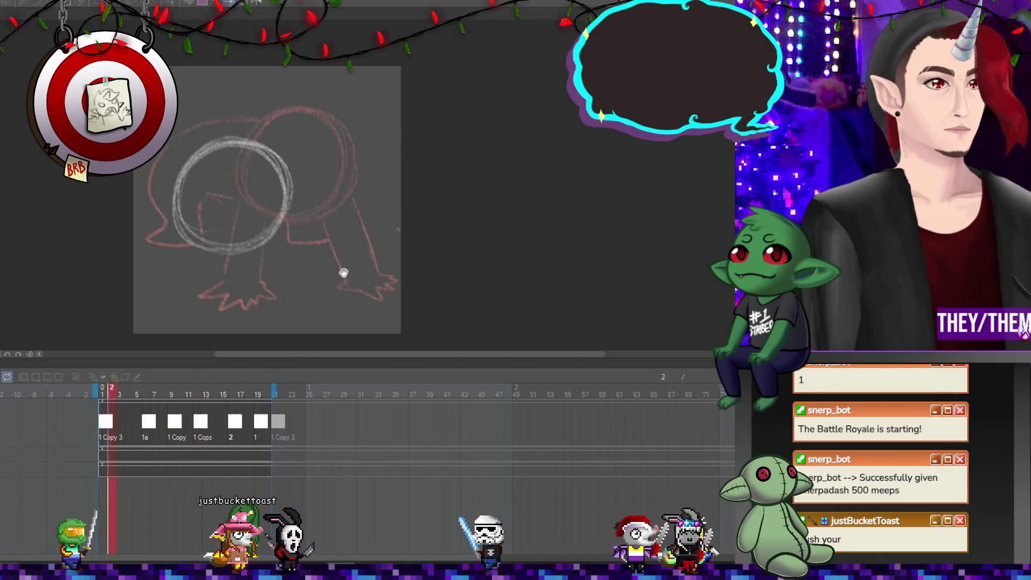
mouse_move(330, 356)
mouse_down()
mouse_move(339, 353)
mouse_move(324, 362)
mouse_up()
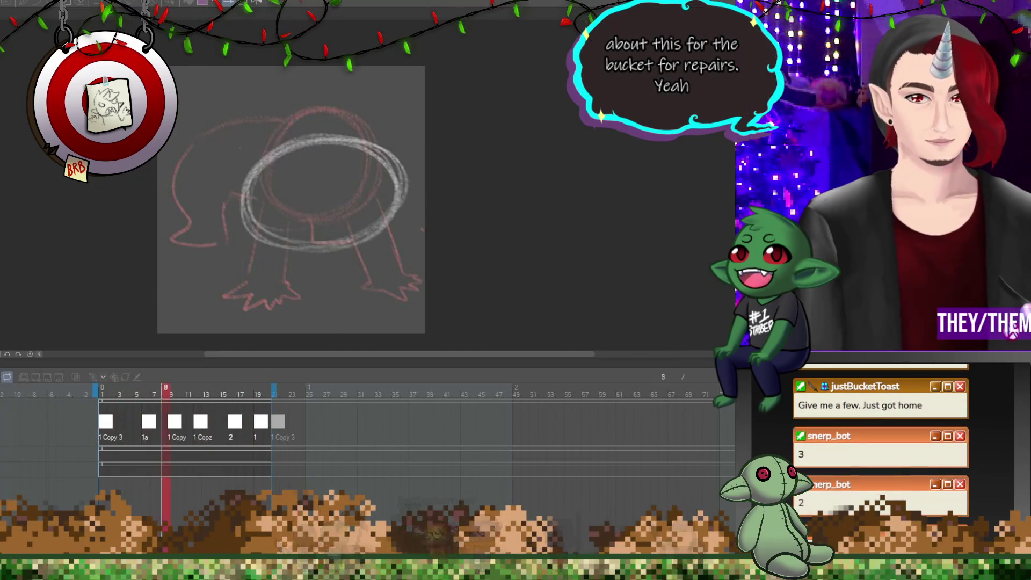
Play and stop the crawl cycle several times, ending back on frame 1.
key(space)
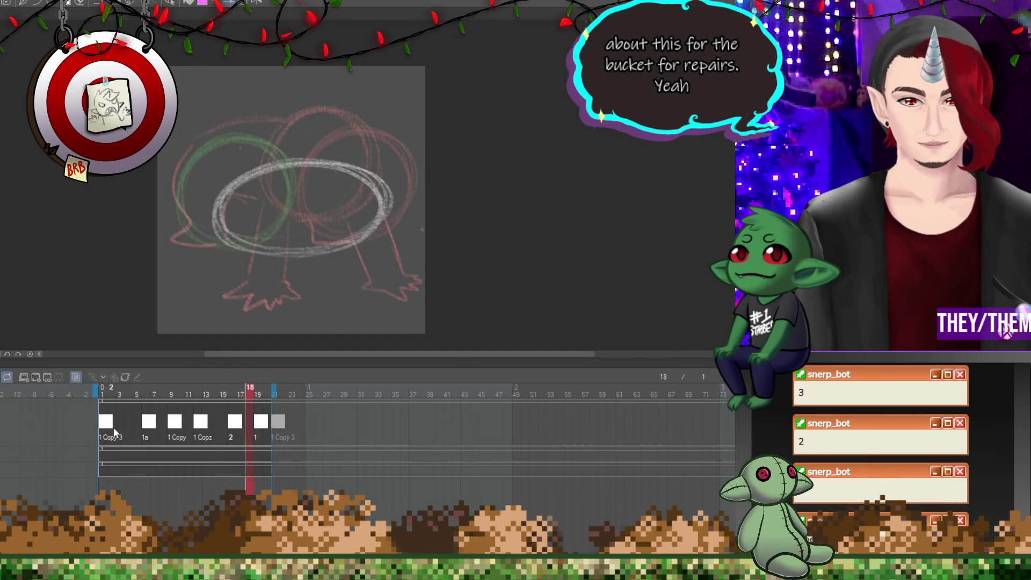
key(space)
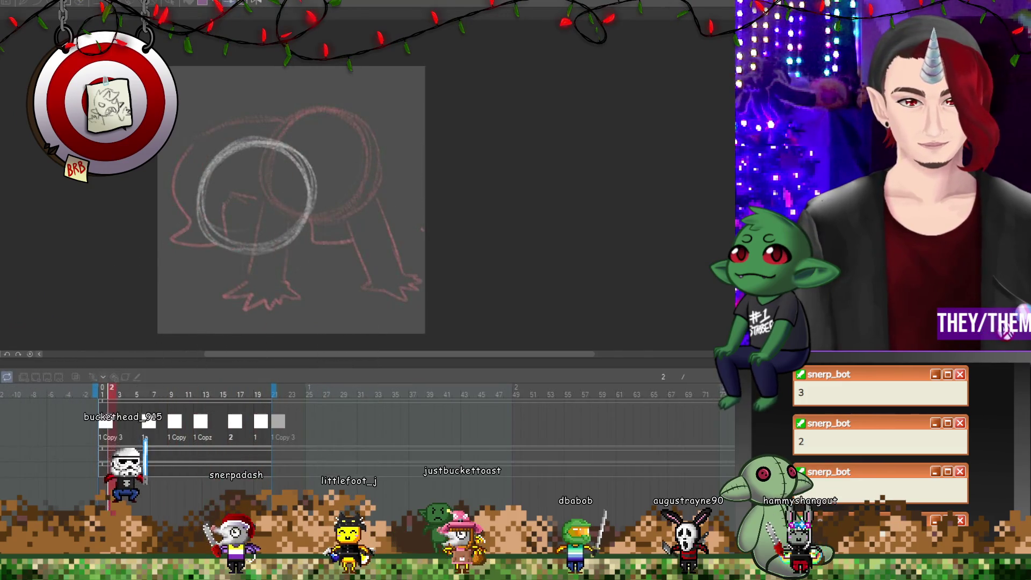
key(space)
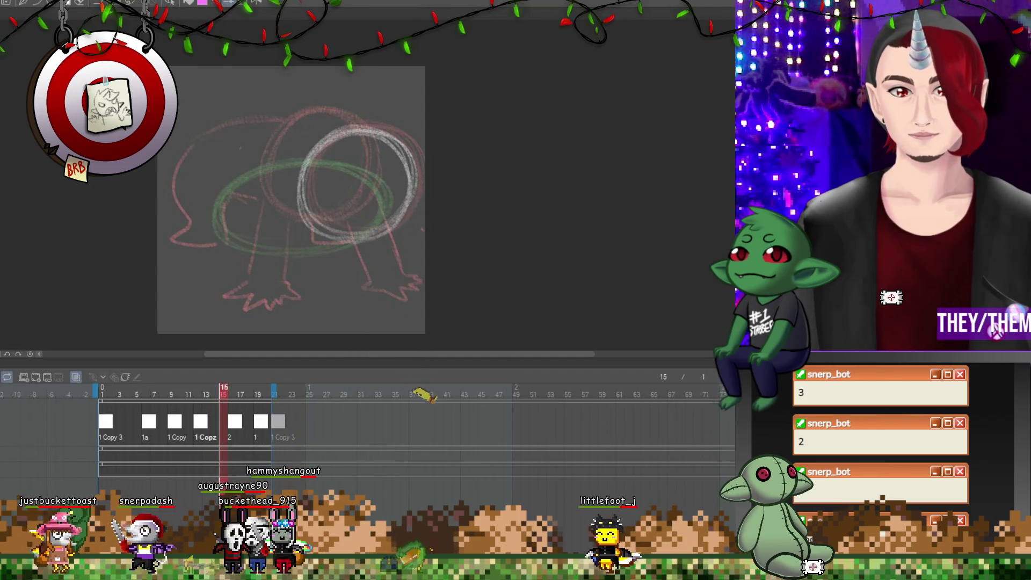
key(space)
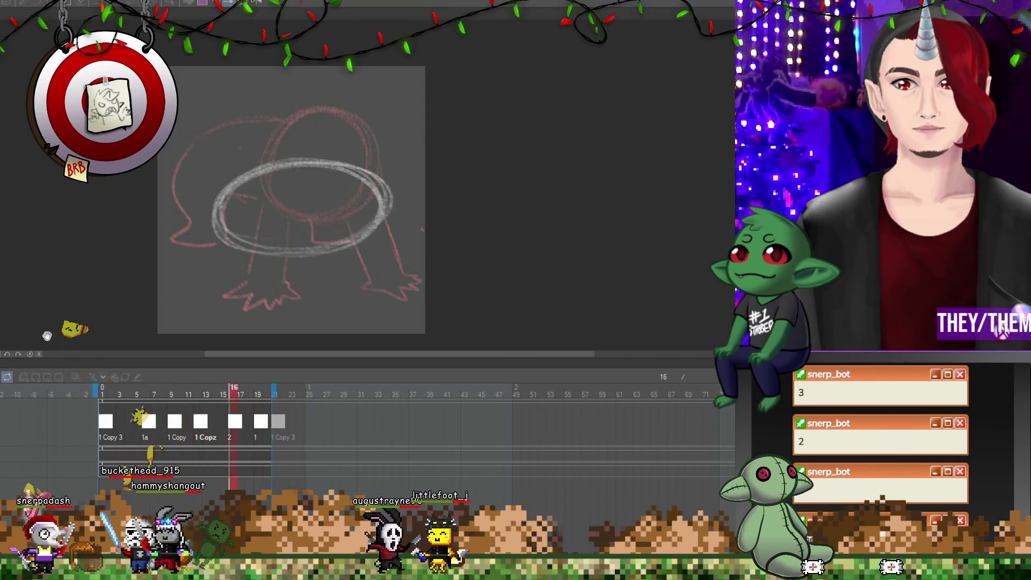
key(space)
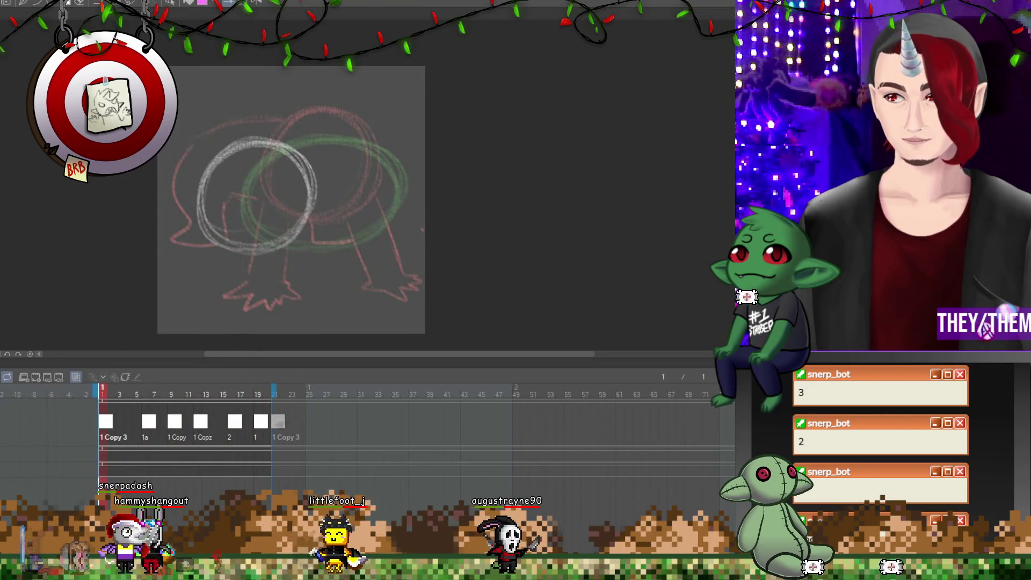
Add a new animation track with a cel at frame 1.
click(55, 426)
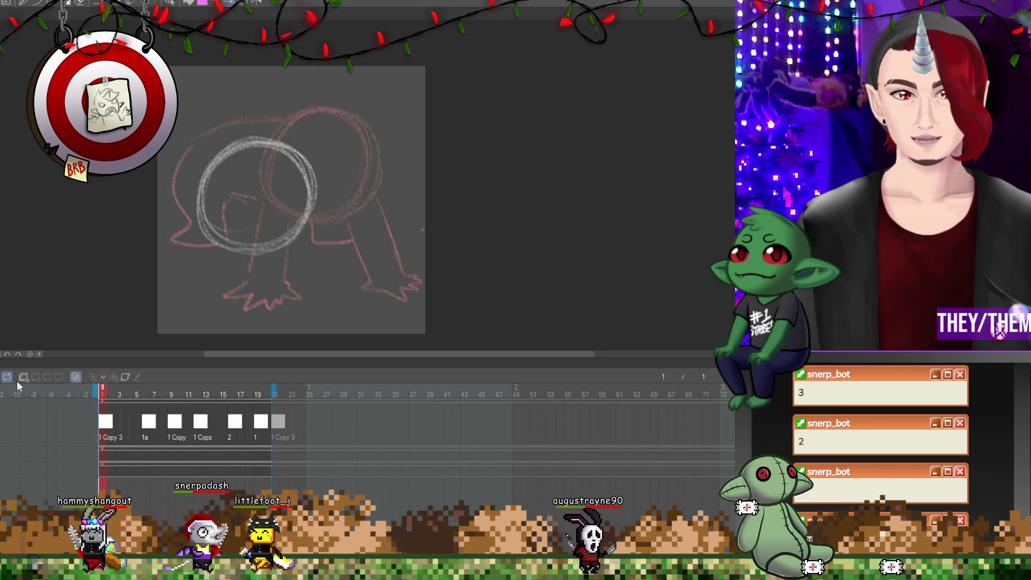
click(98, 463)
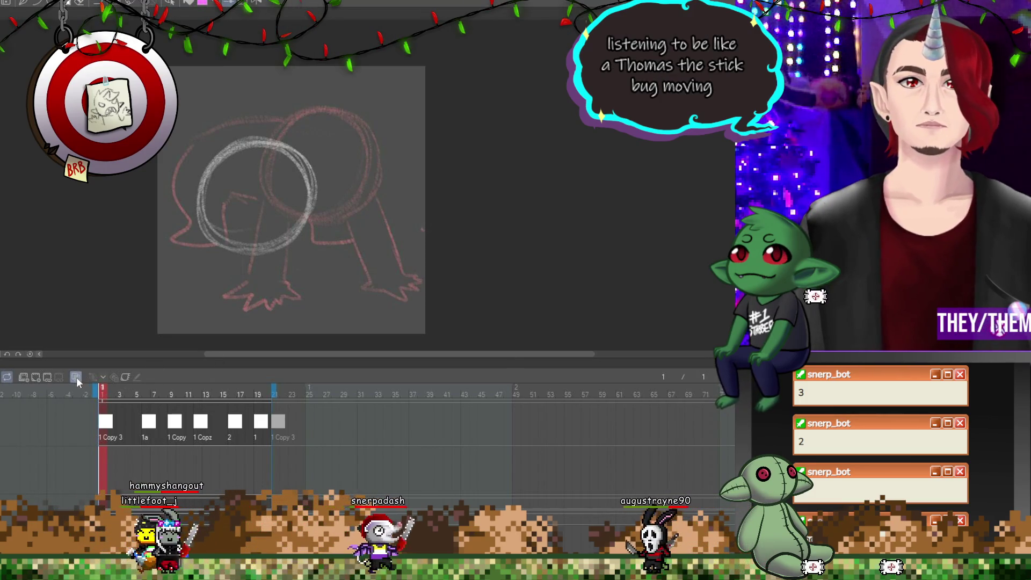
click(36, 376)
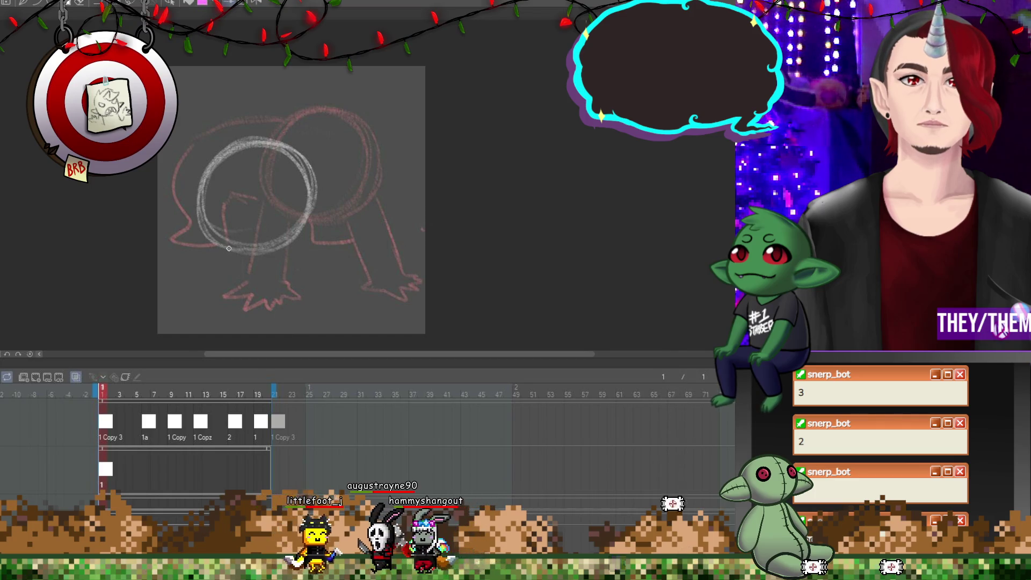
Trace purple lines below the body and from hip to right foot, redoing bad strokes.
drag(231, 252, 244, 258)
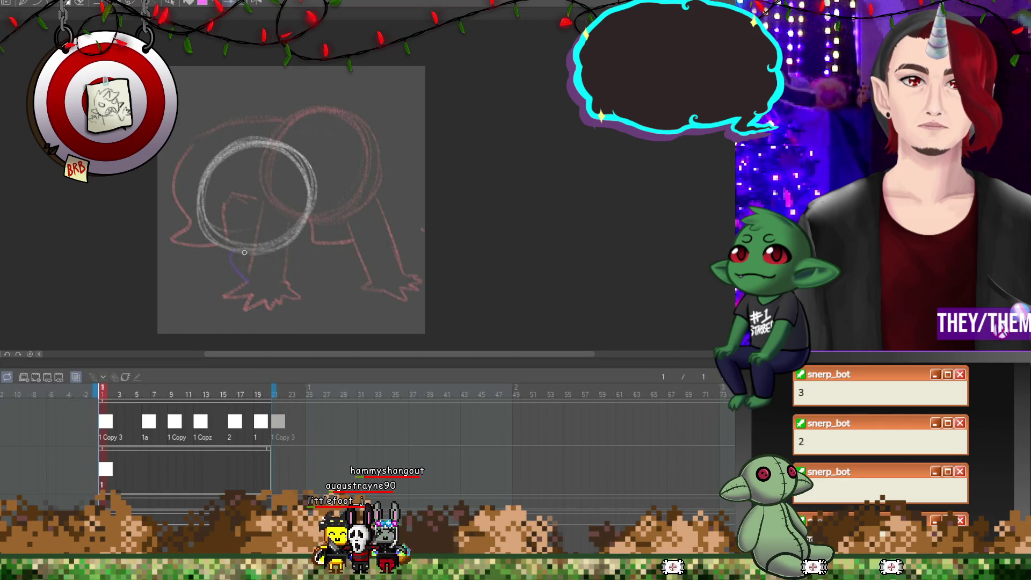
key(ctrl+z)
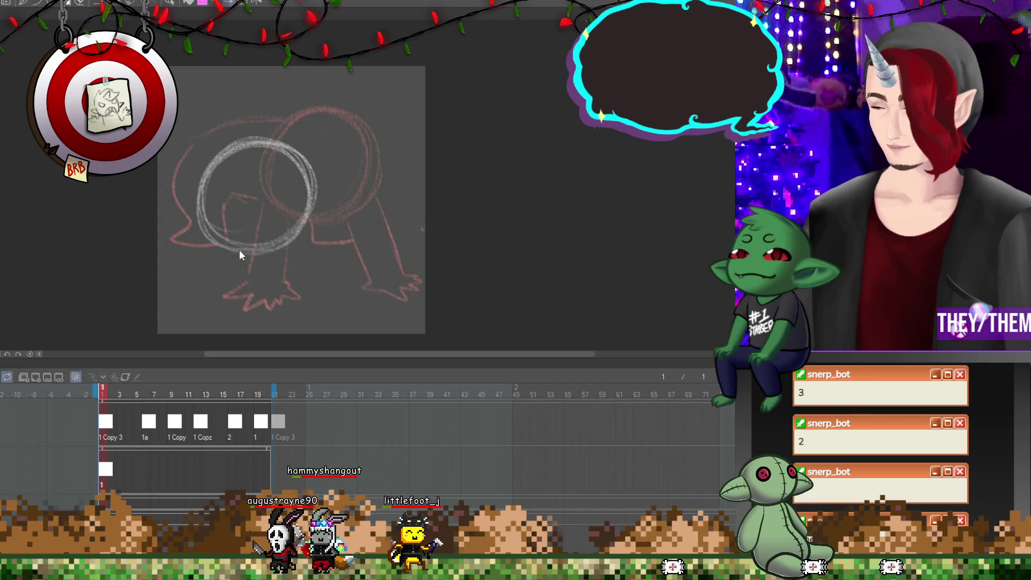
mouse_move(241, 254)
mouse_down()
mouse_move(249, 293)
mouse_move(285, 280)
mouse_move(282, 290)
mouse_up()
drag(311, 227, 363, 262)
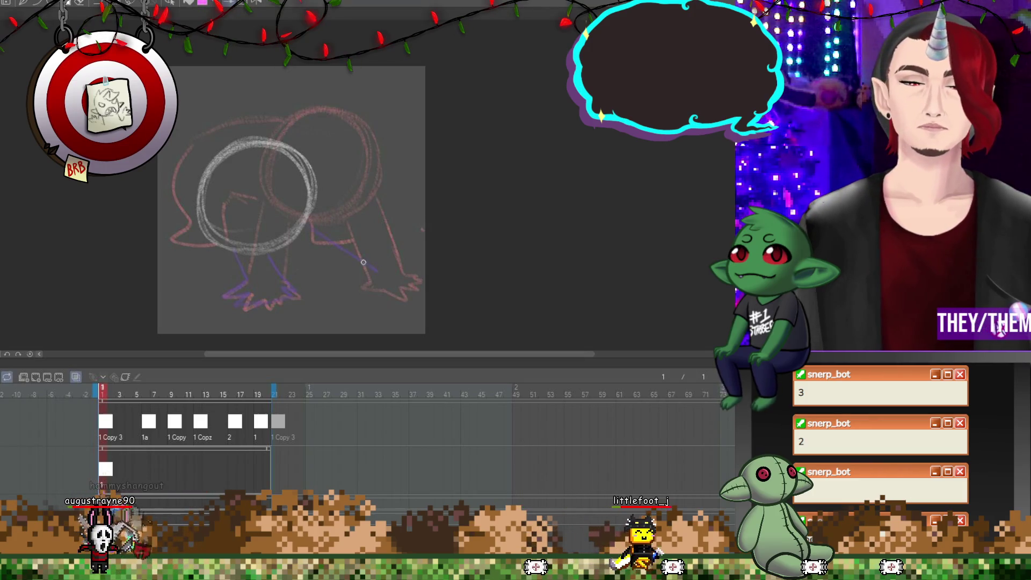
key(ctrl+z)
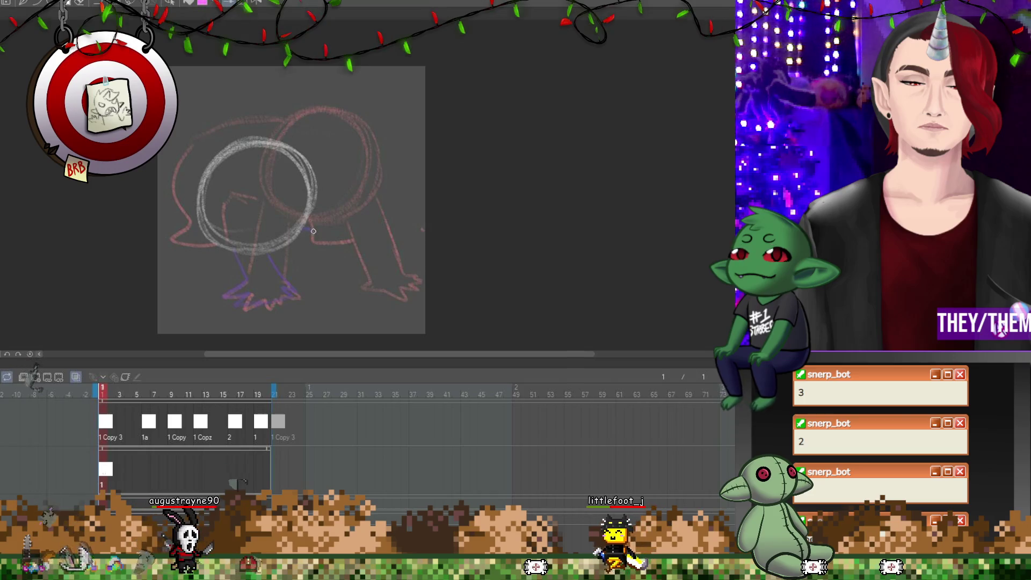
mouse_move(313, 231)
mouse_down()
mouse_move(381, 288)
mouse_move(396, 254)
mouse_up()
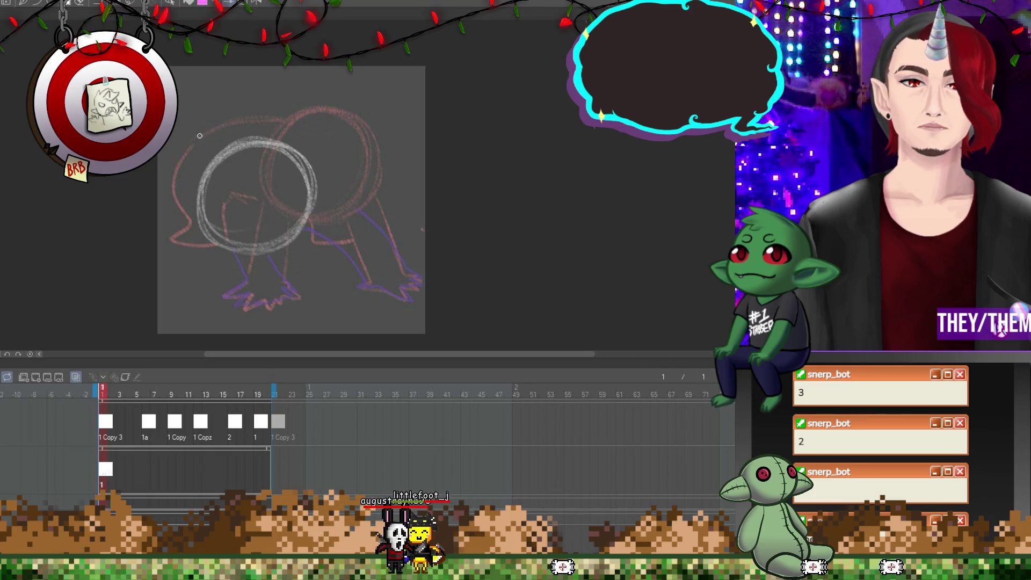
Trace lines down the left and right sides of the head.
drag(182, 171, 190, 205)
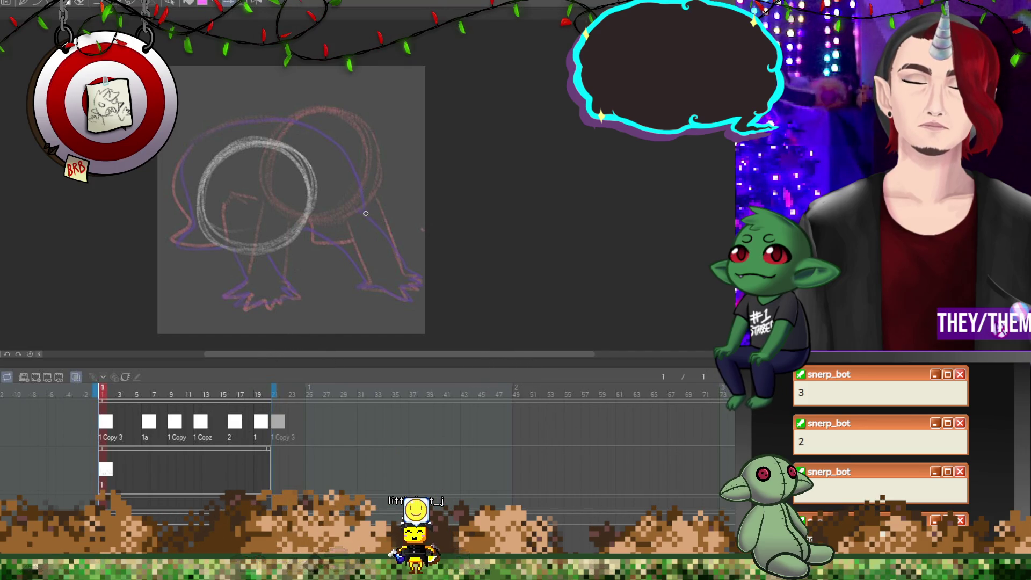
drag(338, 158, 363, 214)
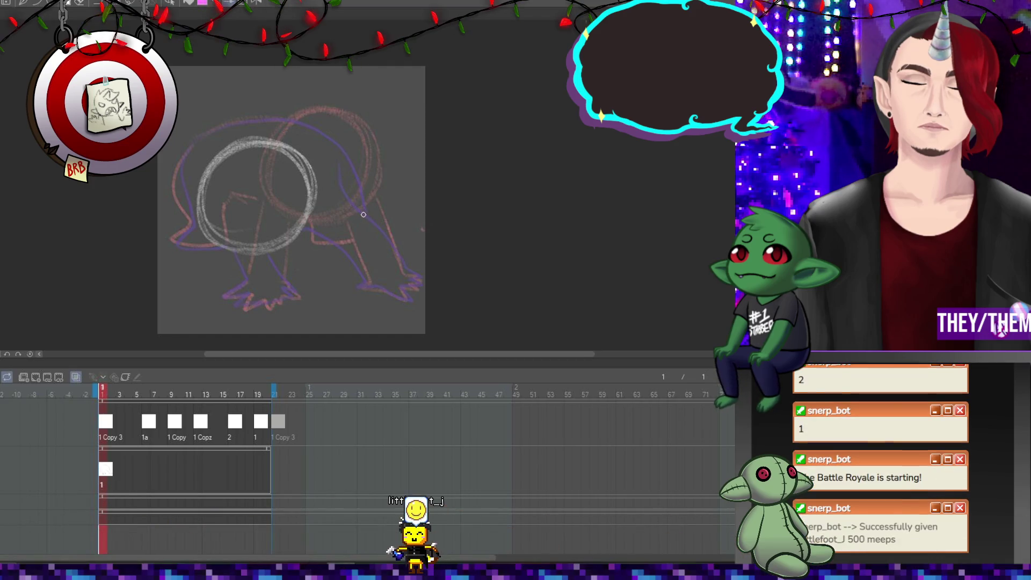
click(147, 465)
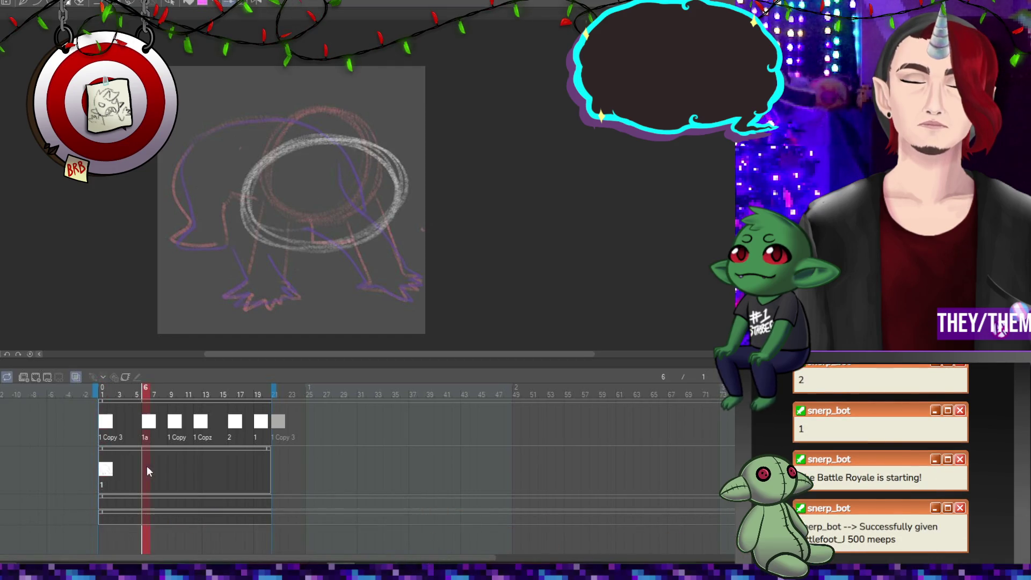
Add cel 2 at frame 6 and trace the left and right legs.
click(37, 378)
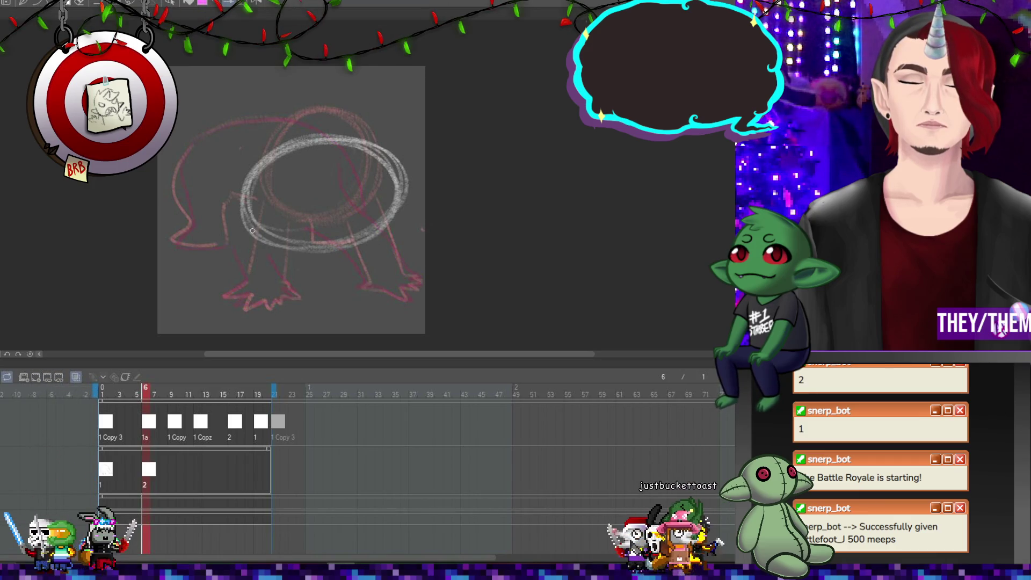
mouse_move(243, 230)
mouse_down()
mouse_move(250, 282)
mouse_move(284, 297)
mouse_up()
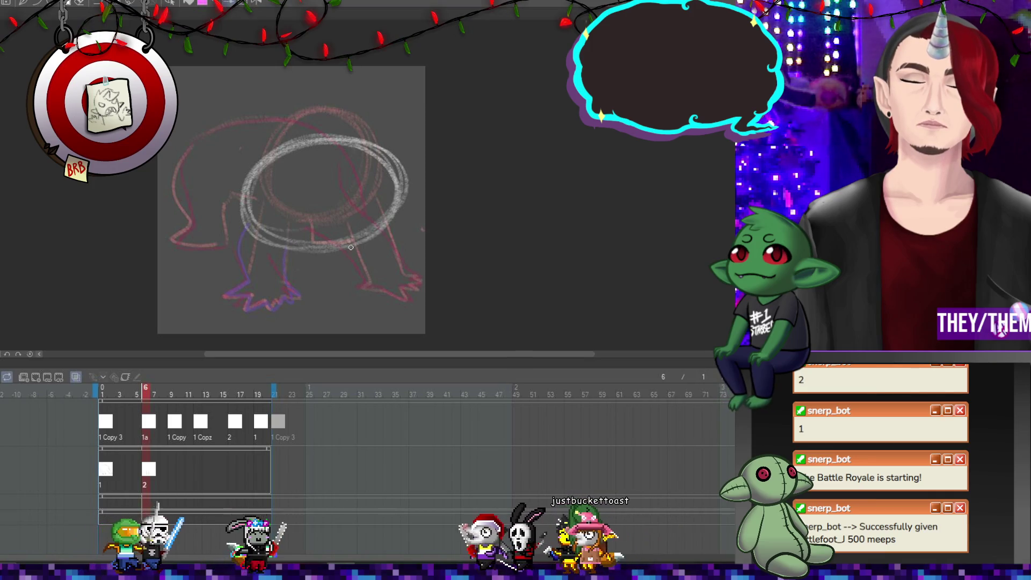
mouse_move(356, 246)
mouse_down()
mouse_move(396, 297)
mouse_move(407, 269)
mouse_move(396, 209)
mouse_up()
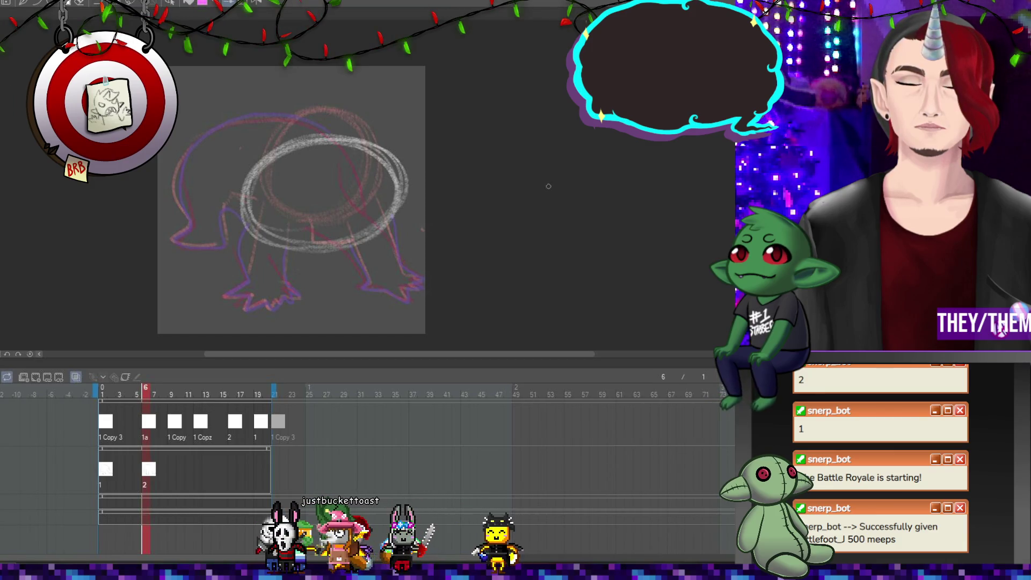
Add cel 3 at frame 9 with the back arc and a body line.
click(178, 459)
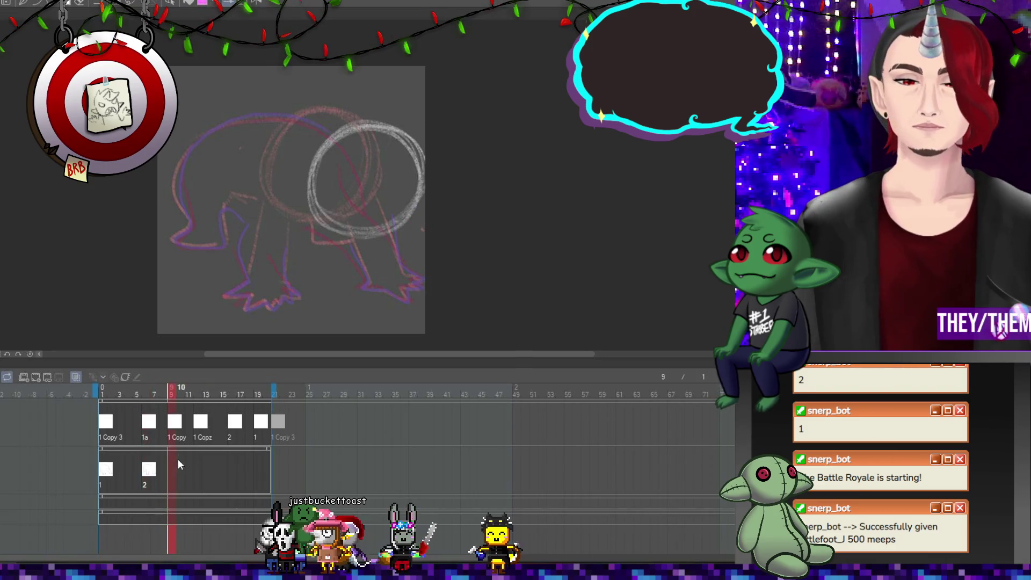
click(35, 378)
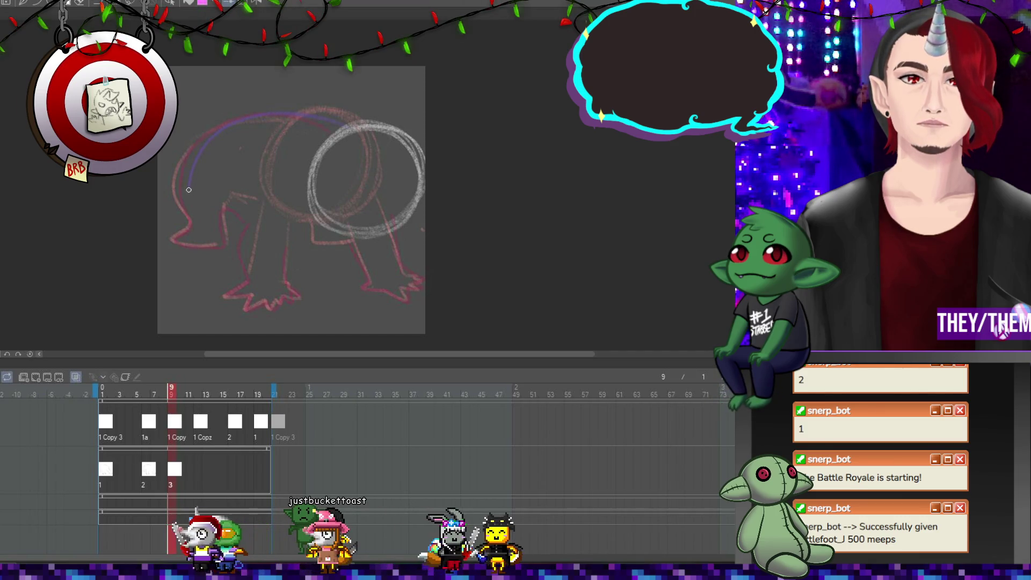
drag(349, 127, 250, 124)
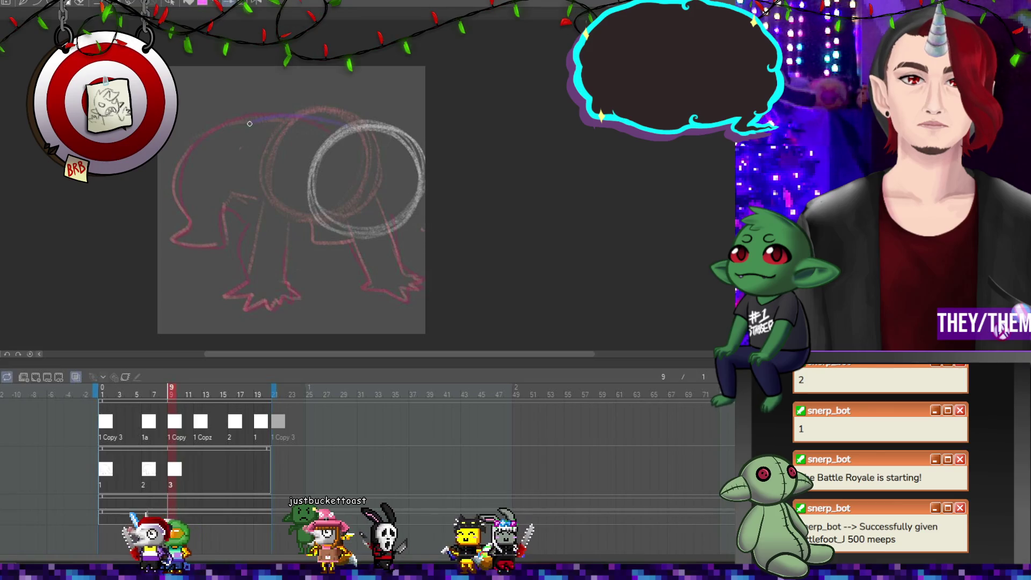
mouse_move(198, 182)
mouse_down()
mouse_move(189, 217)
mouse_move(255, 207)
mouse_up()
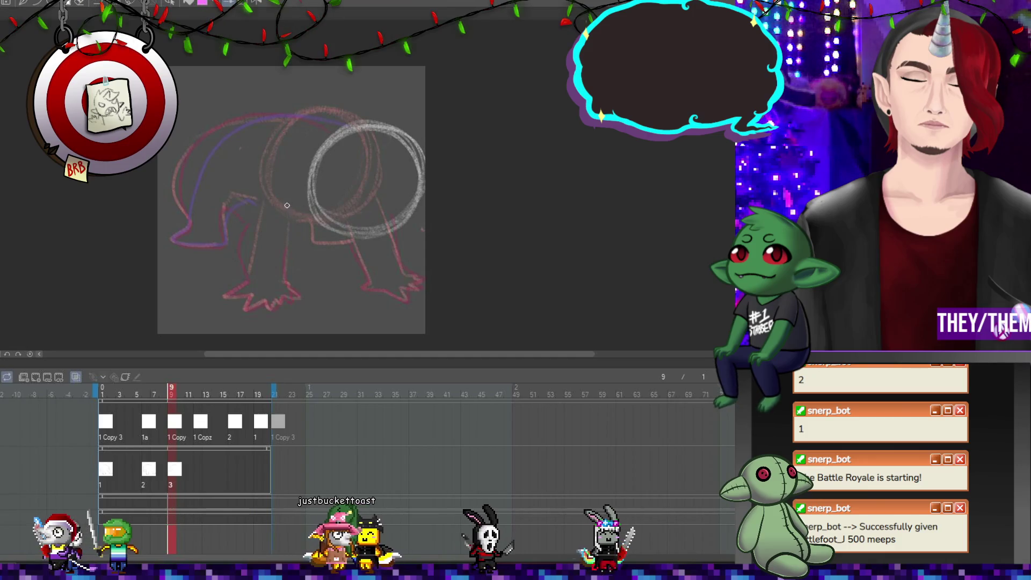
drag(327, 222, 293, 290)
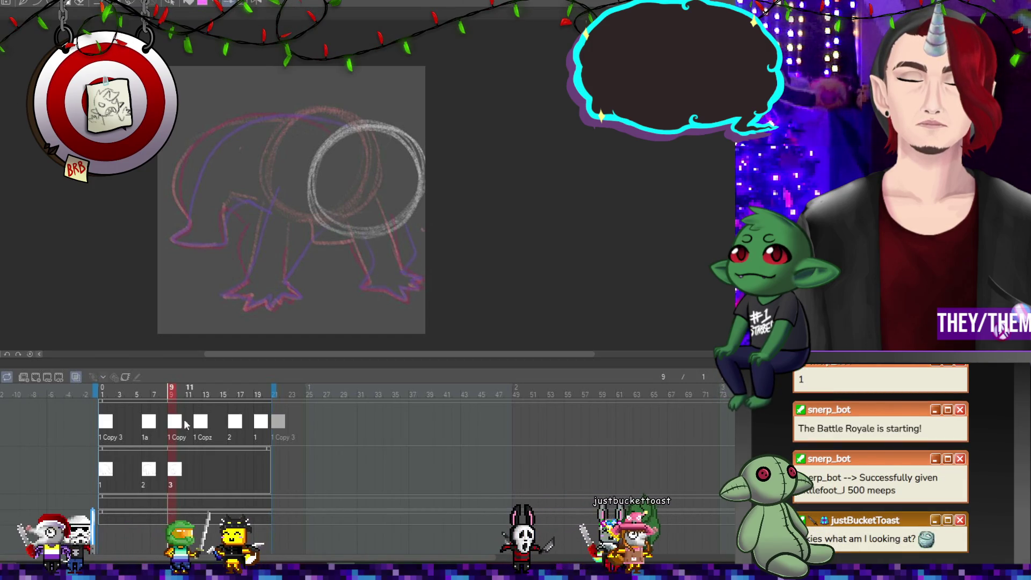
click(201, 468)
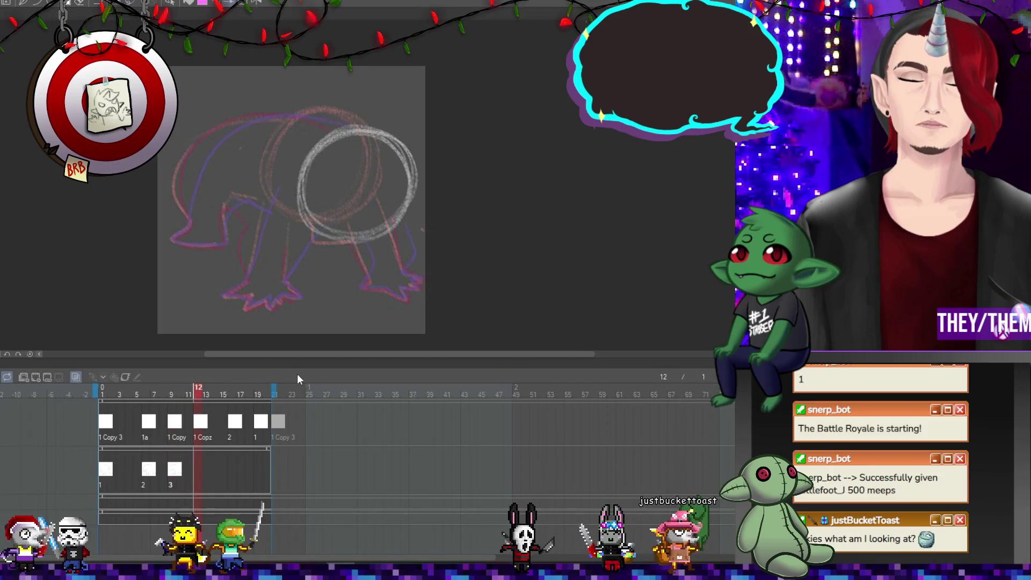
Add cel 4 at frame 16 and outline the left foot and toes.
click(229, 473)
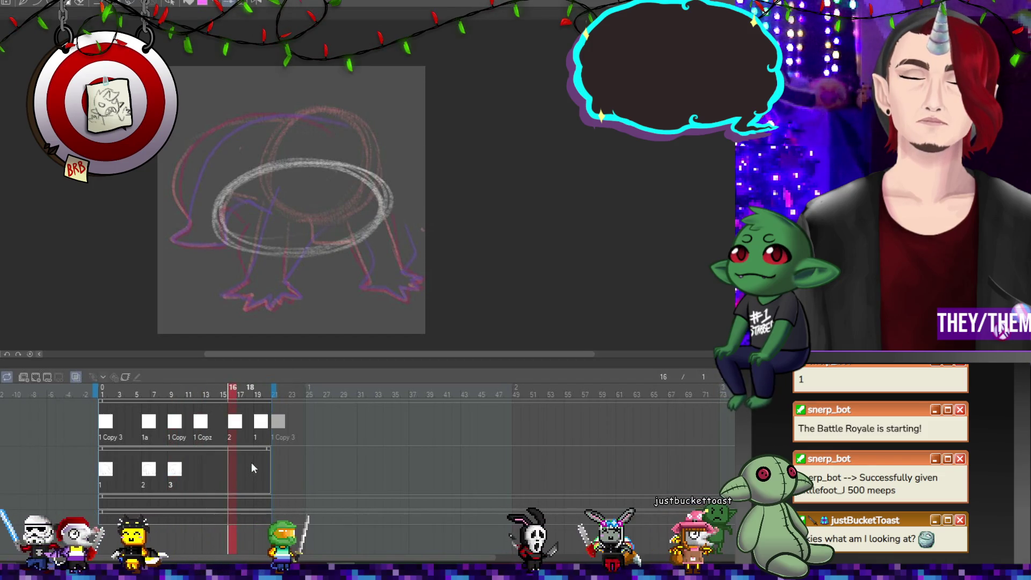
click(37, 378)
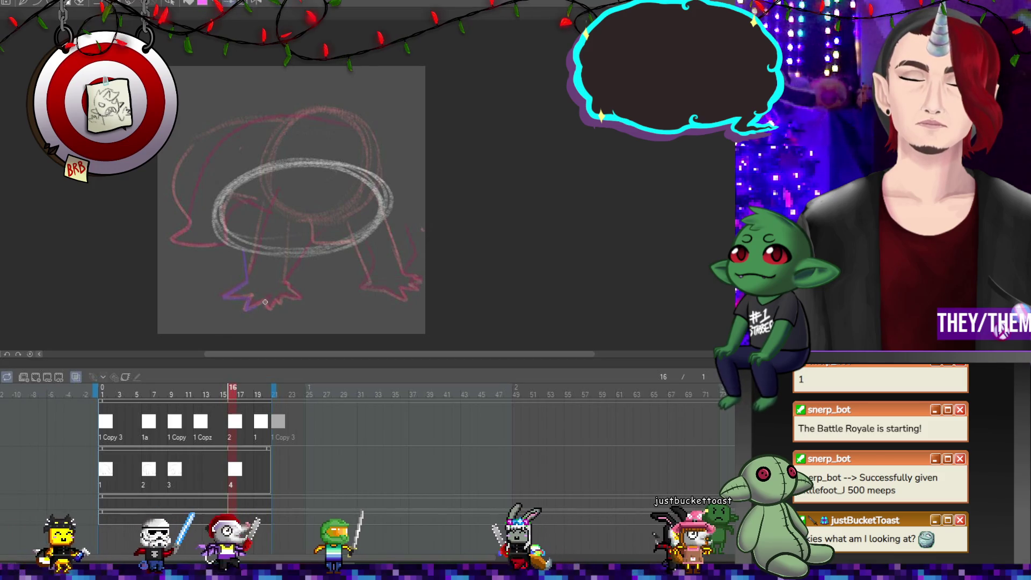
drag(250, 299, 287, 282)
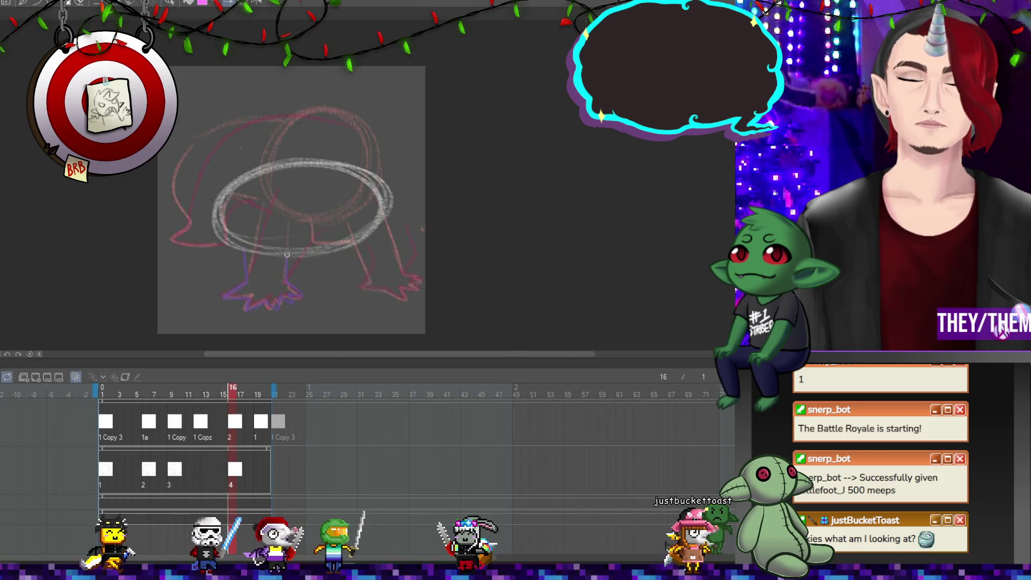
Reuse cel 1 at frame 19, then draw another body line on frame 16.
click(256, 470)
right_click(256, 469)
click(267, 238)
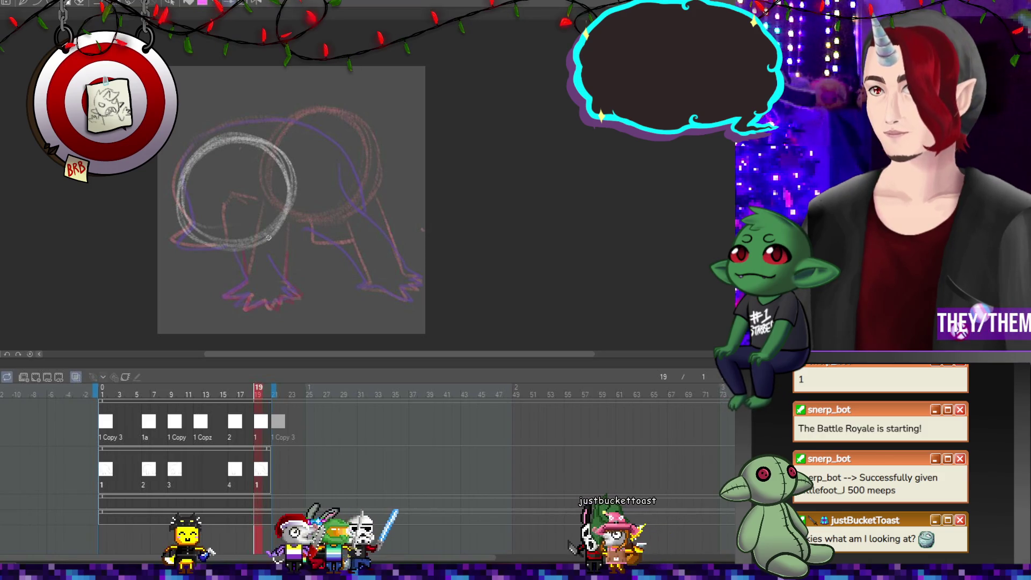
click(231, 470)
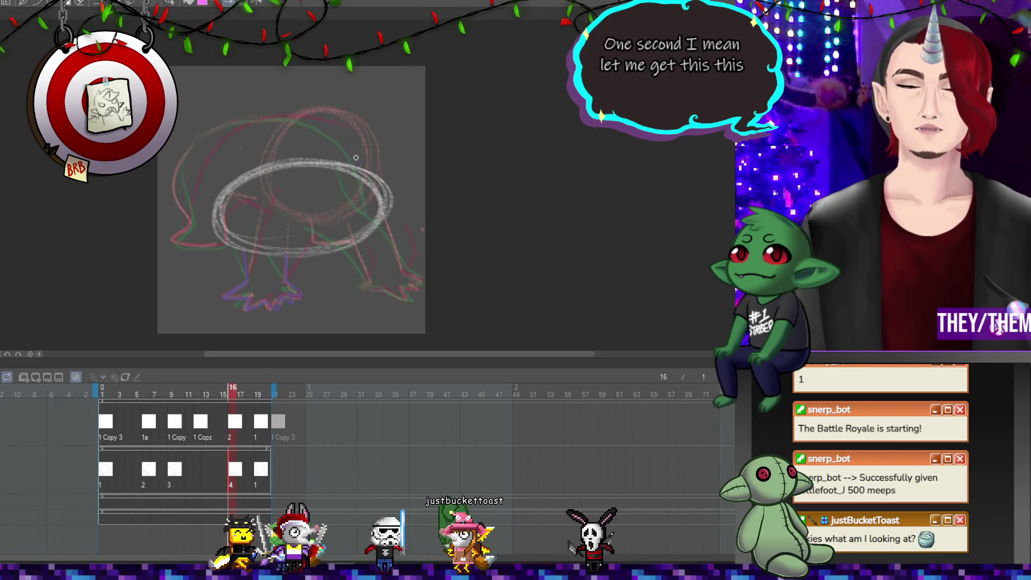
drag(245, 129, 192, 184)
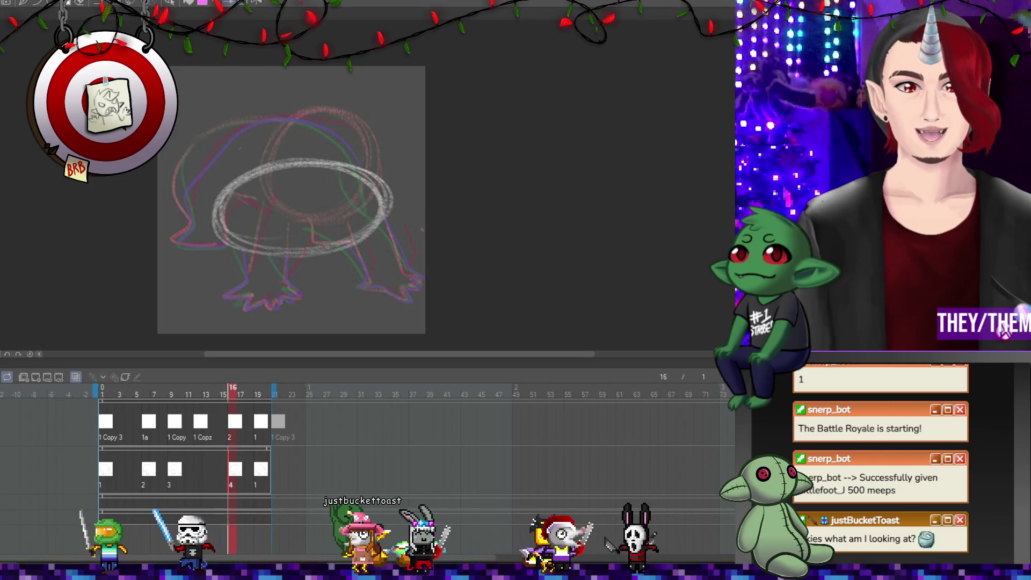
Play the crawl, then step through frames 6, 7, 9 and 12.
key(space)
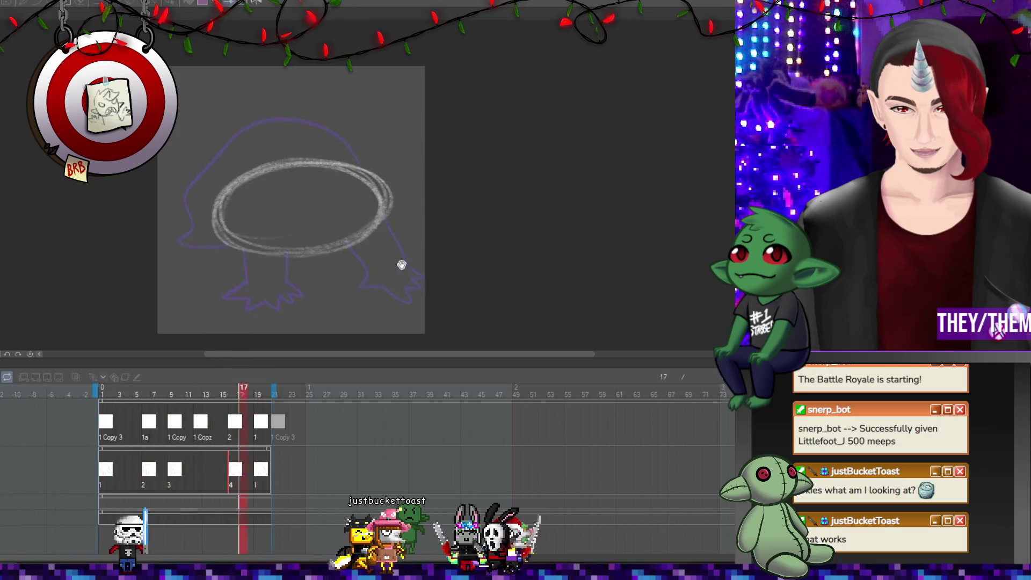
key(space)
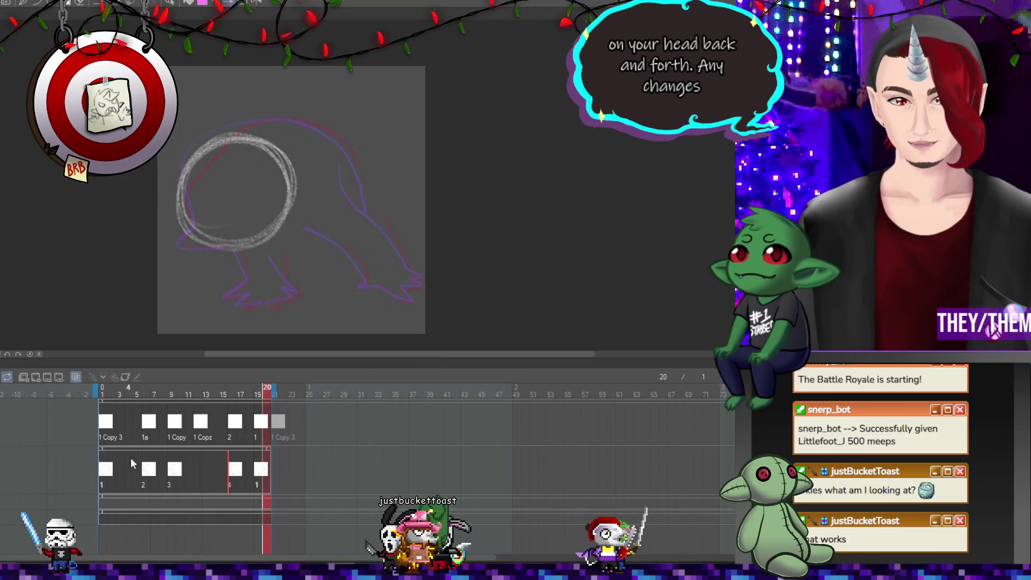
click(148, 474)
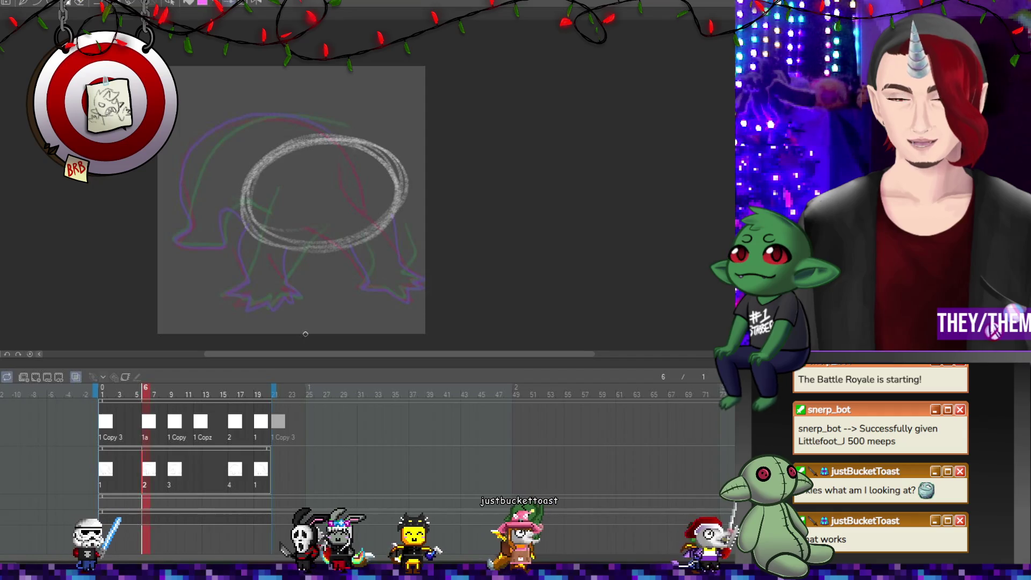
click(152, 470)
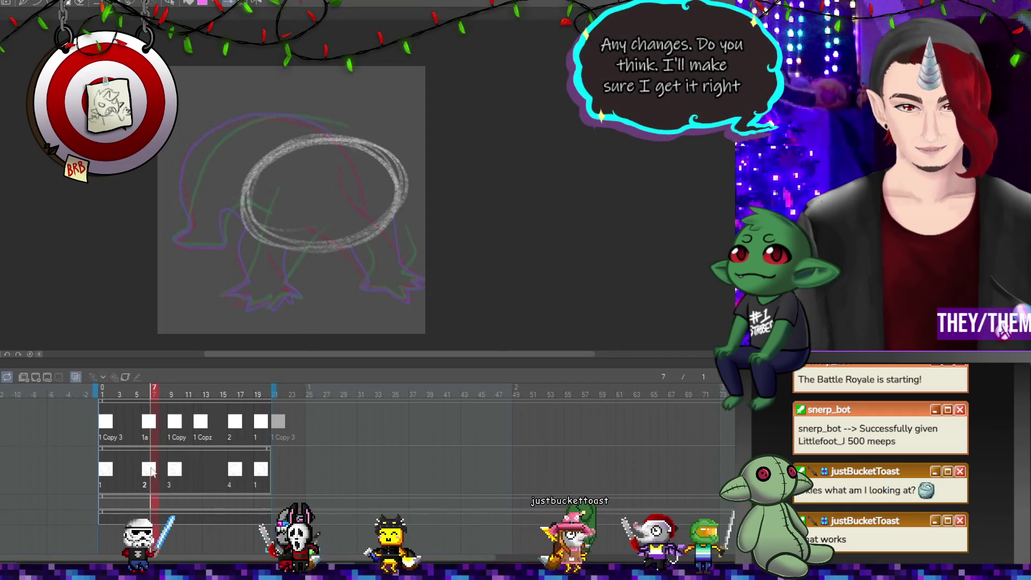
click(172, 451)
click(200, 428)
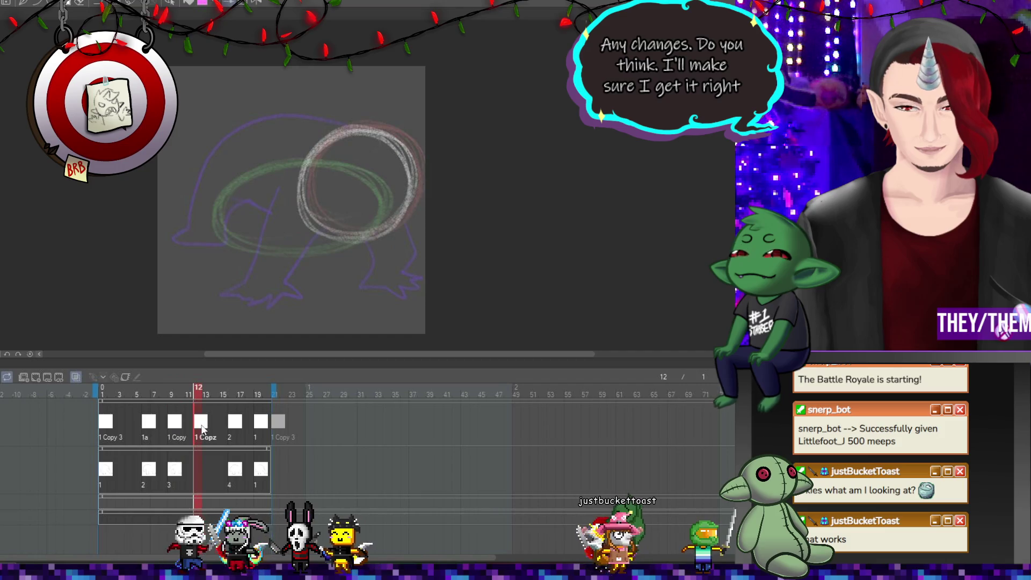
Compare frames 9, 6 and 12, and bring up frame 12's cel list.
click(176, 427)
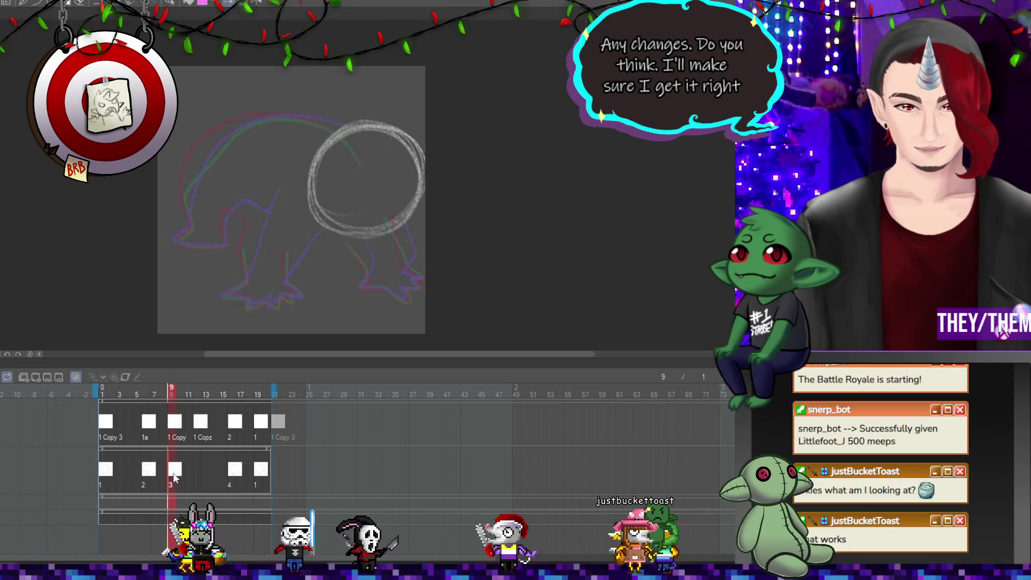
click(148, 471)
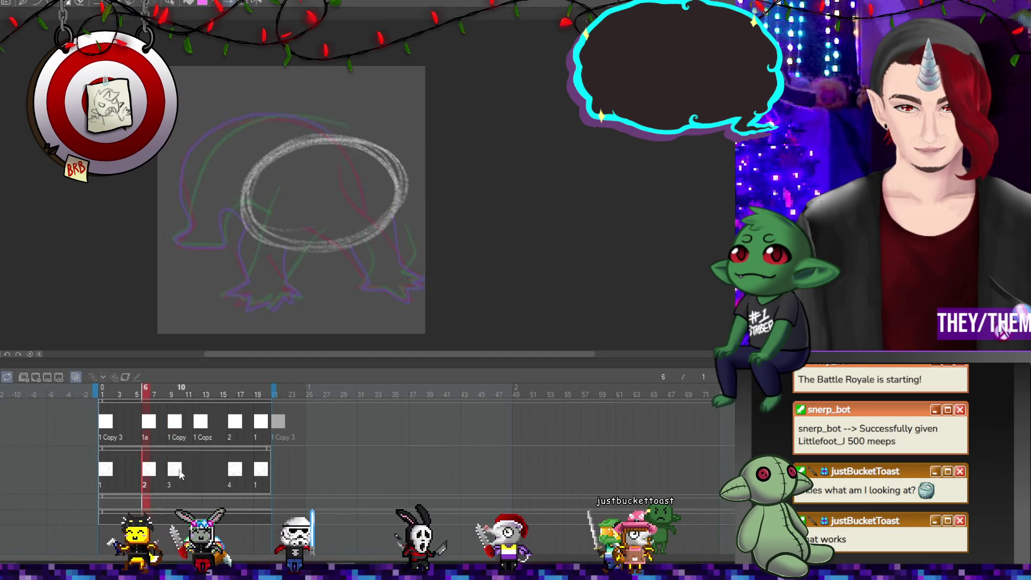
click(195, 472)
click(199, 472)
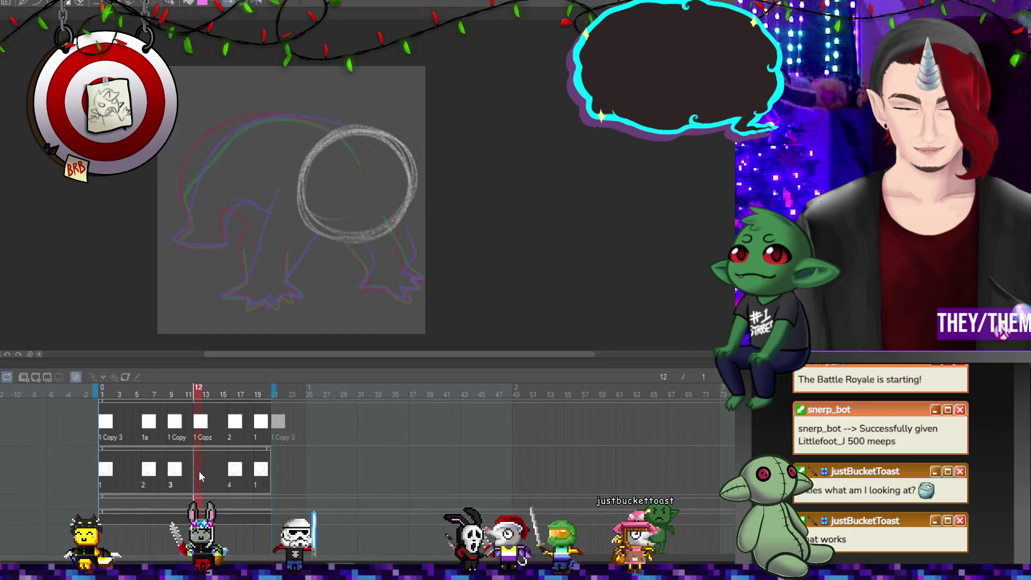
right_click(199, 472)
key(Escape)
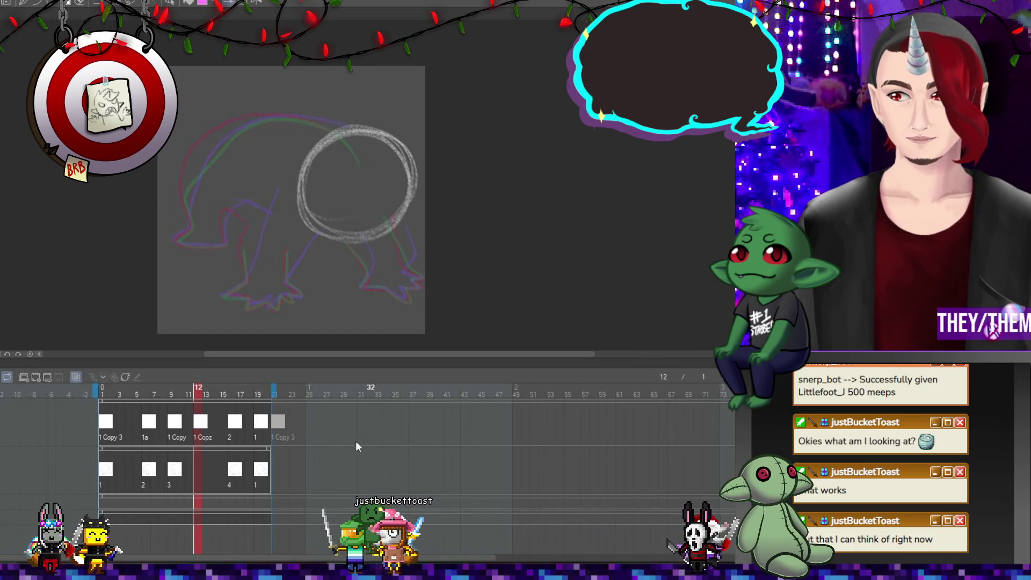
right_click(195, 470)
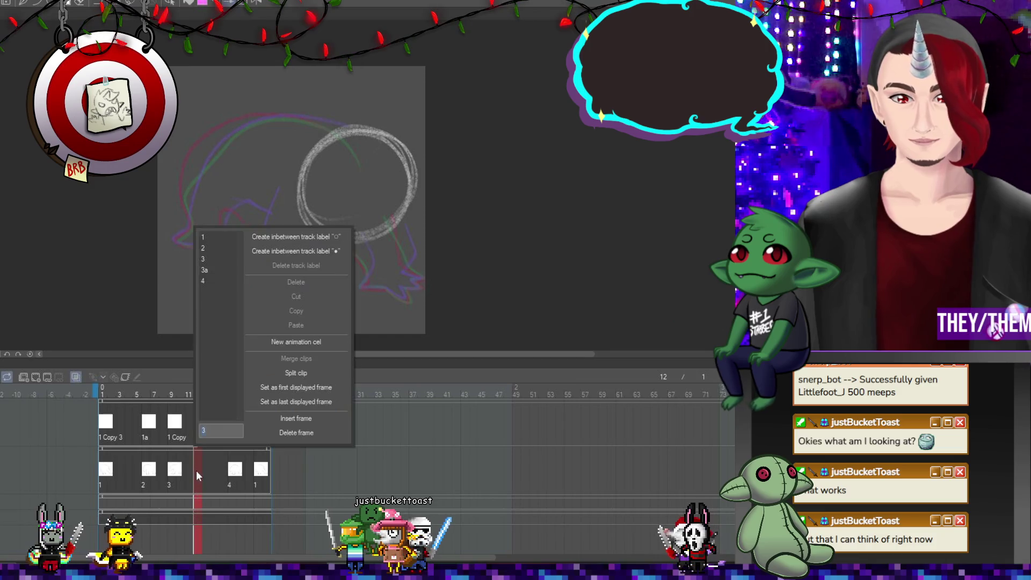
Assign new cel 3a to frame 12 and skew its drawing's top leftward.
click(209, 271)
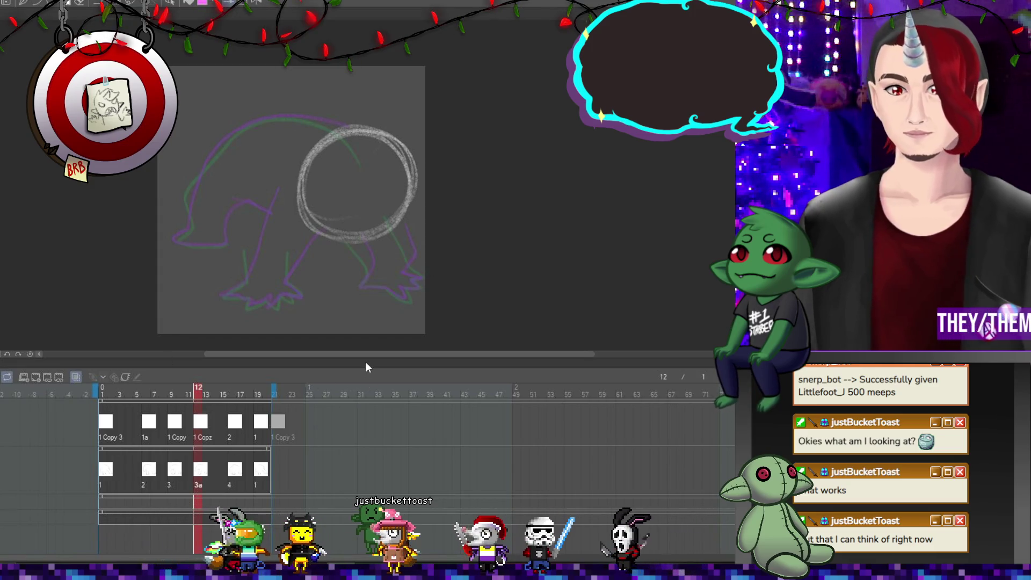
key(ctrl+t)
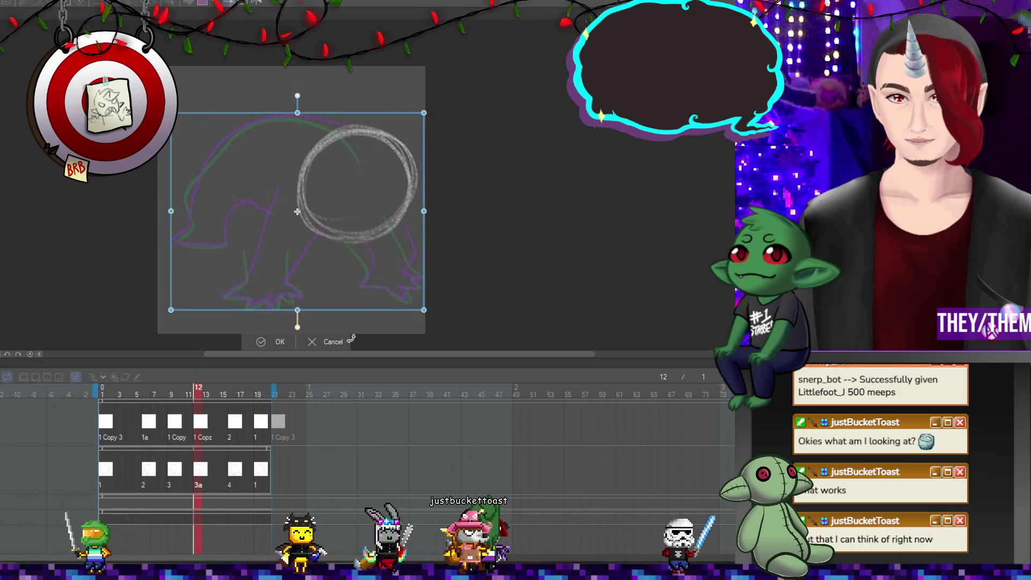
drag(297, 112, 295, 113)
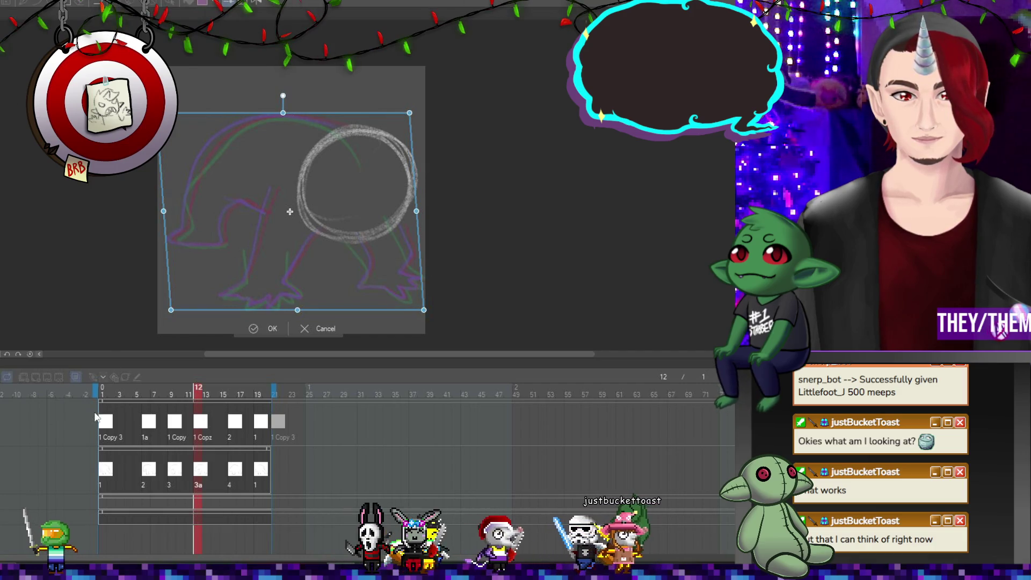
click(105, 475)
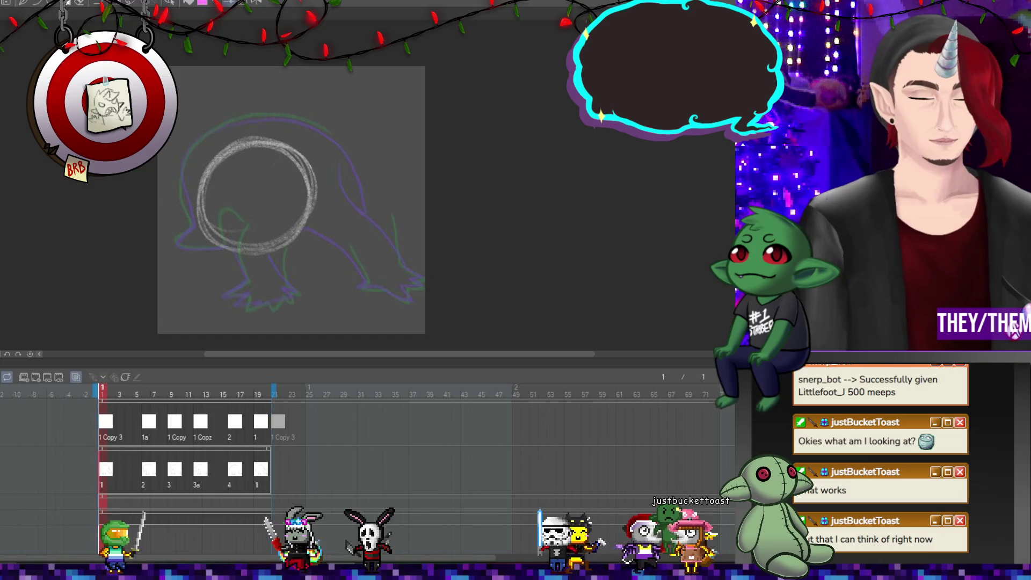
right_click(123, 472)
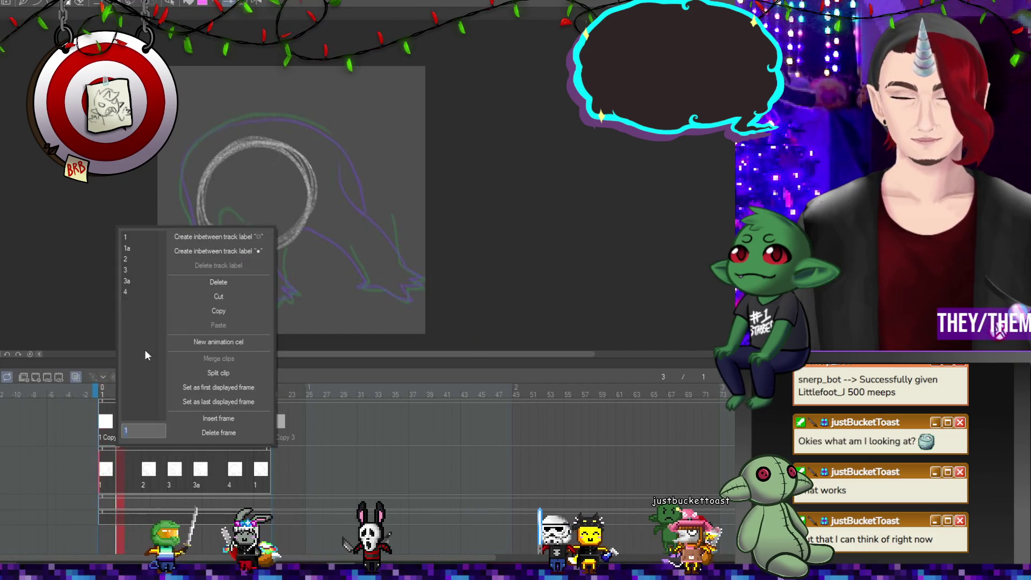
Put cel 1a in place of the first keyframe, confirm the overwrite, and play.
click(143, 251)
key(Delete)
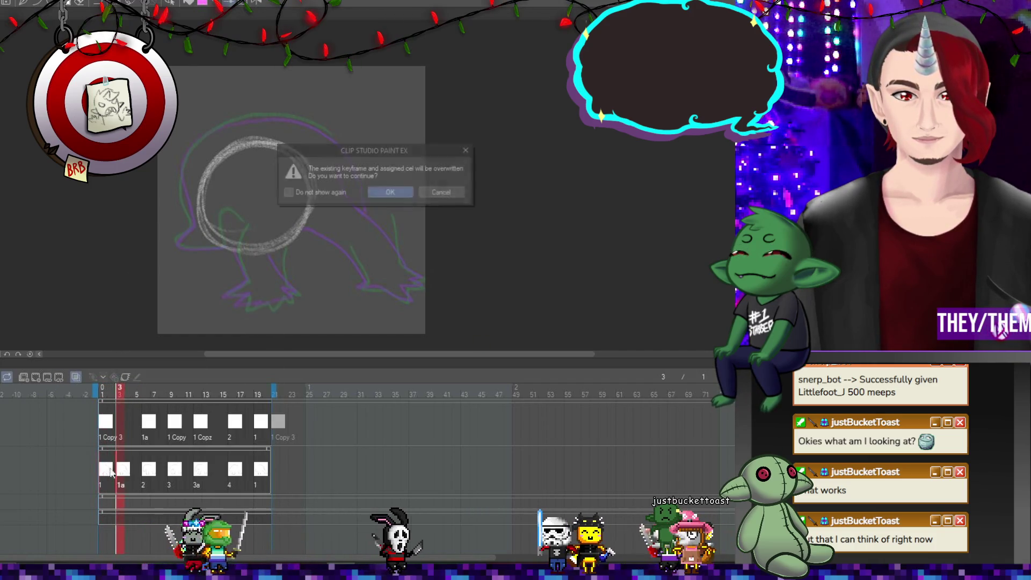
click(387, 199)
key(space)
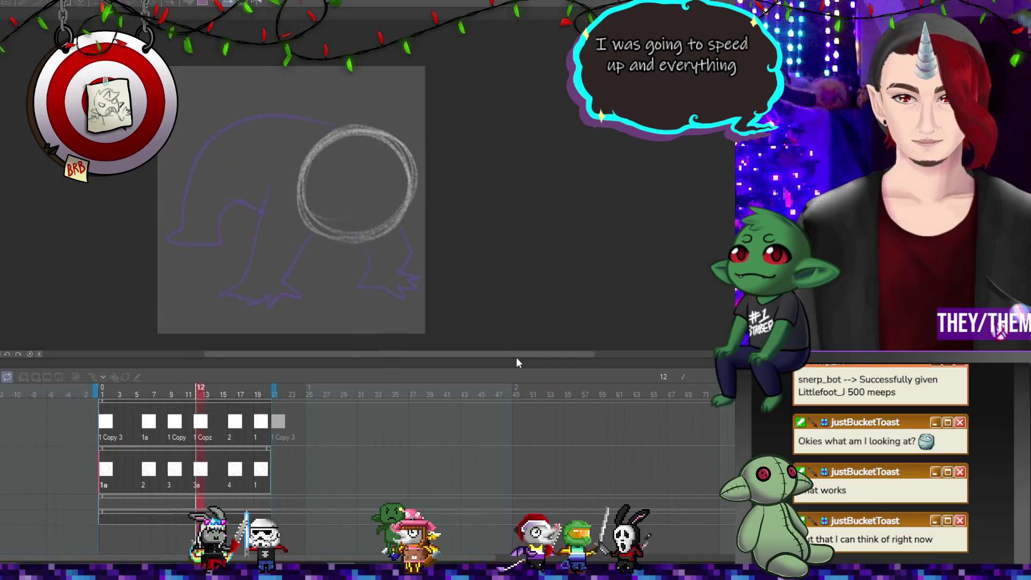
Turn on onion skin and dip the white circle lower on frame 6.
drag(501, 356, 510, 356)
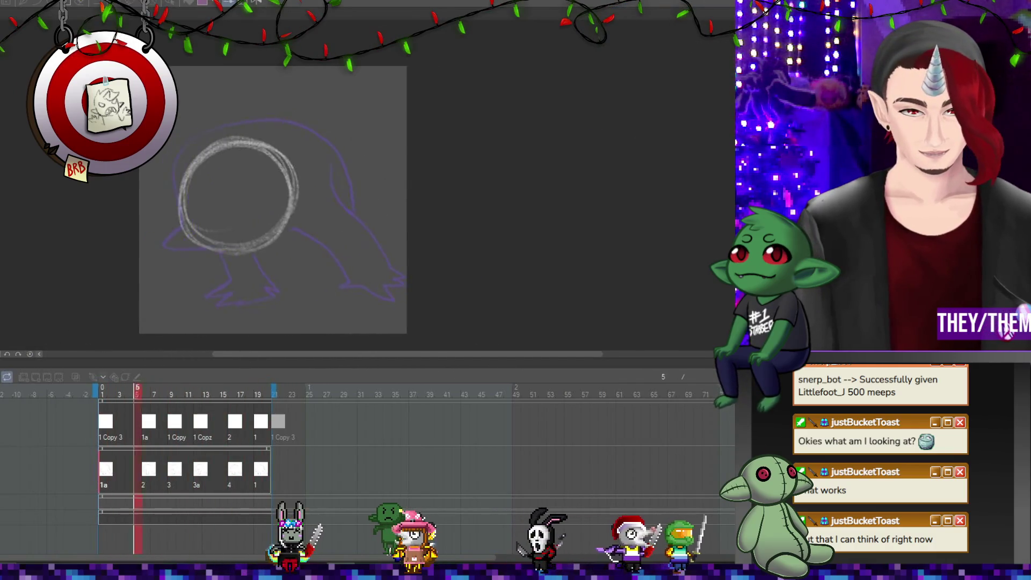
click(76, 376)
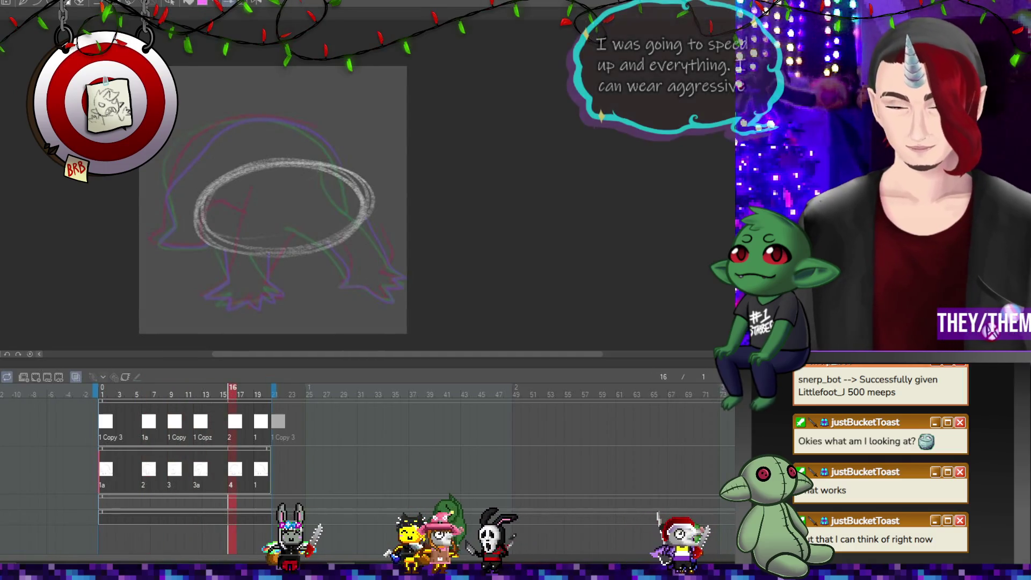
click(176, 425)
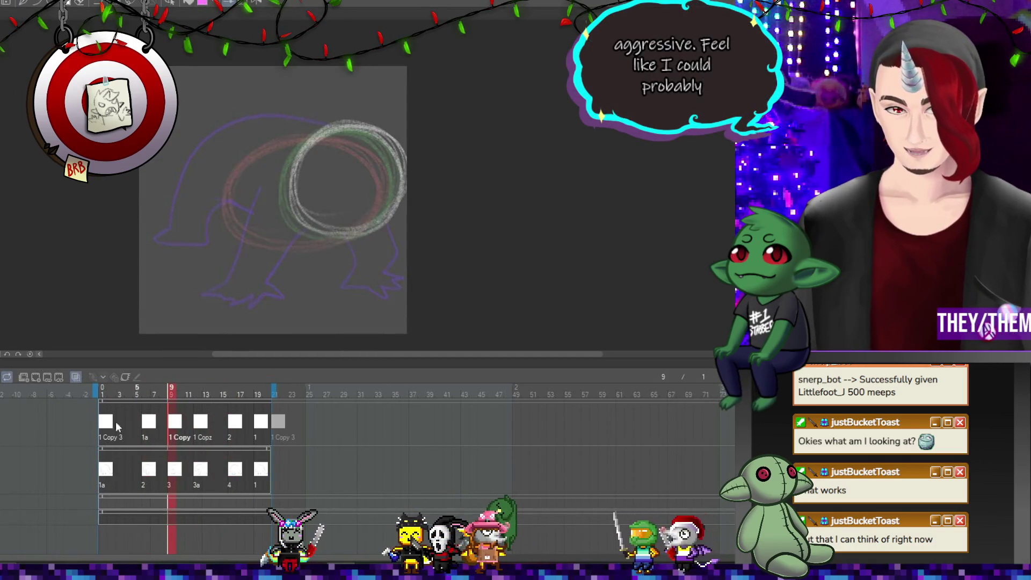
click(146, 424)
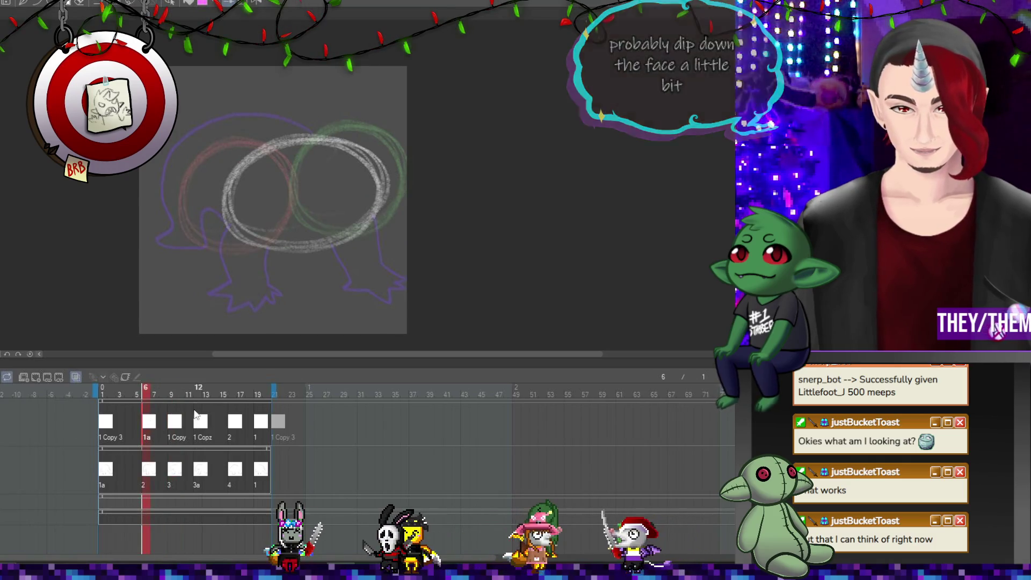
key(ctrl+t)
drag(326, 236, 327, 265)
key(Return)
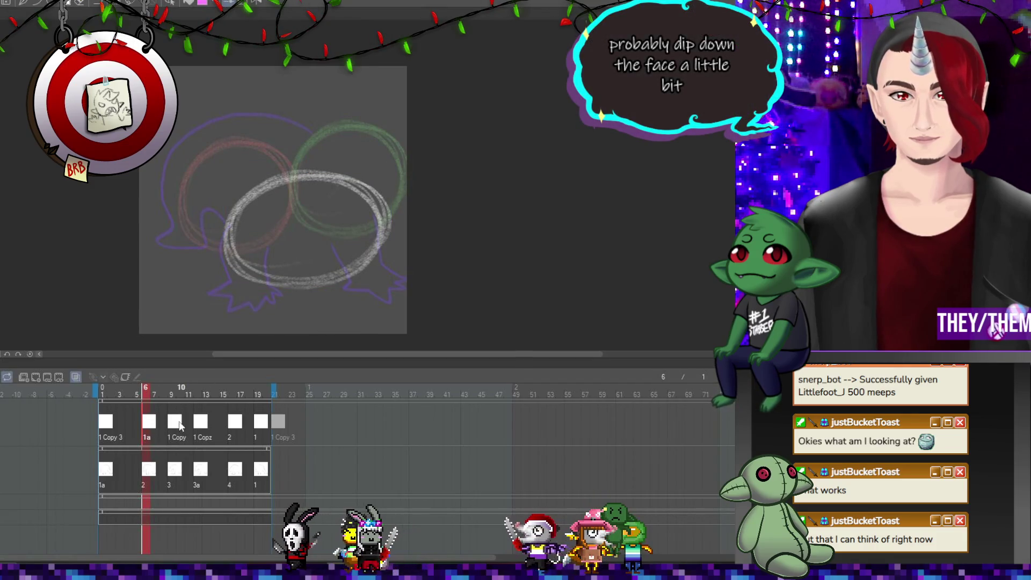
Move the white circle down-right on frame 10 and lower on the 1 Copz drawing.
click(177, 422)
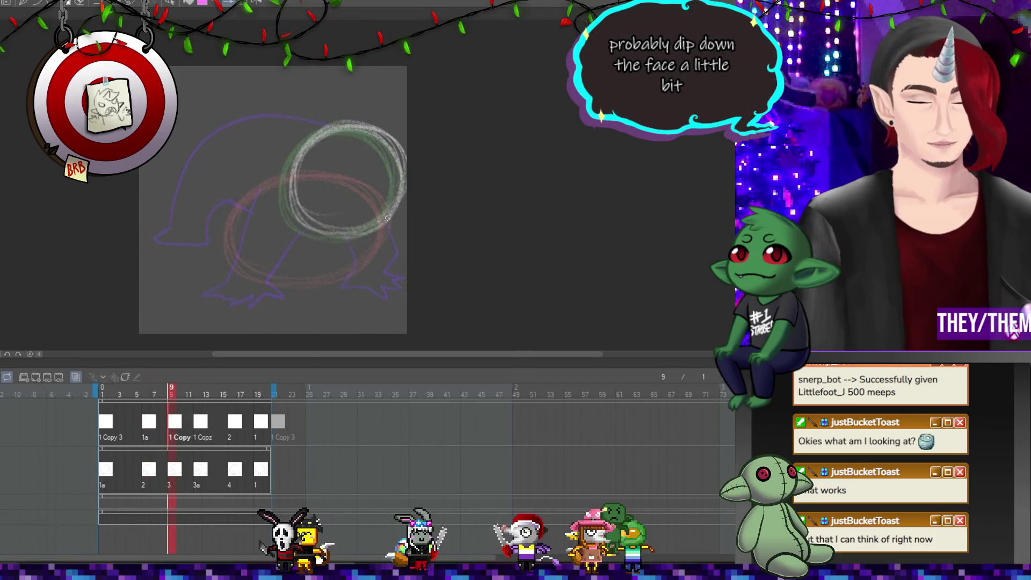
key(ctrl+t)
drag(385, 193, 397, 207)
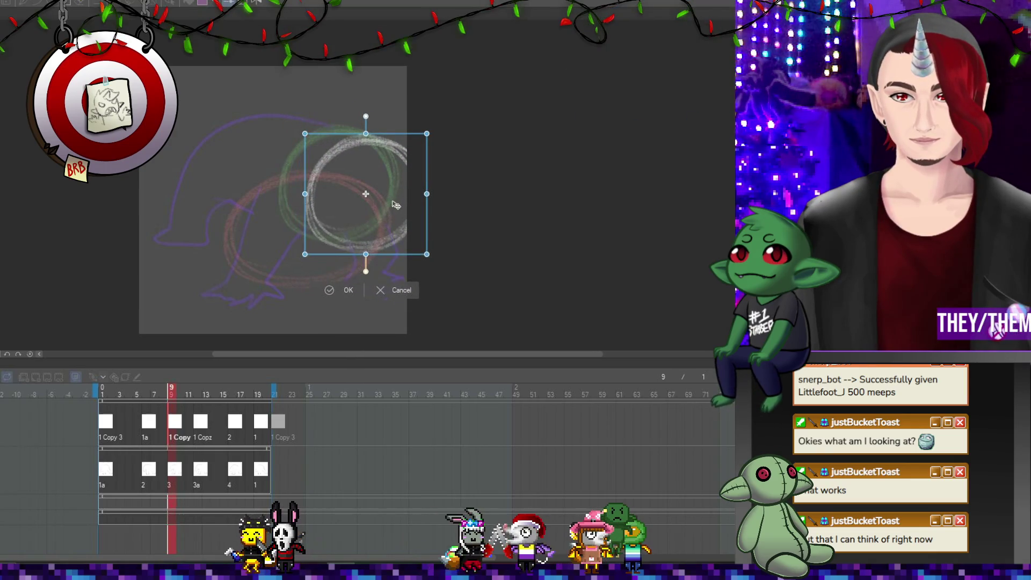
key(Return)
click(203, 425)
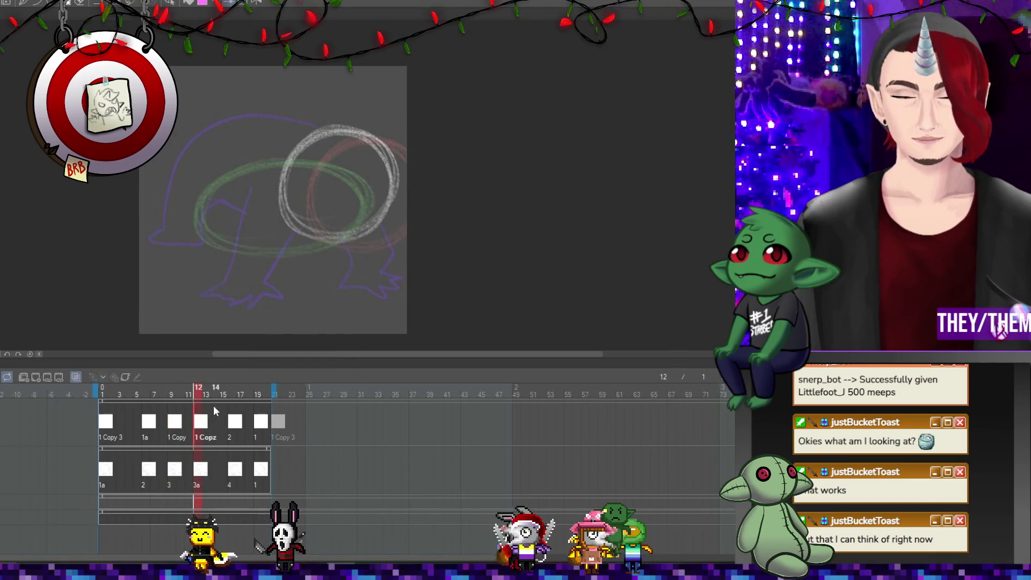
key(ctrl+t)
drag(317, 228, 322, 248)
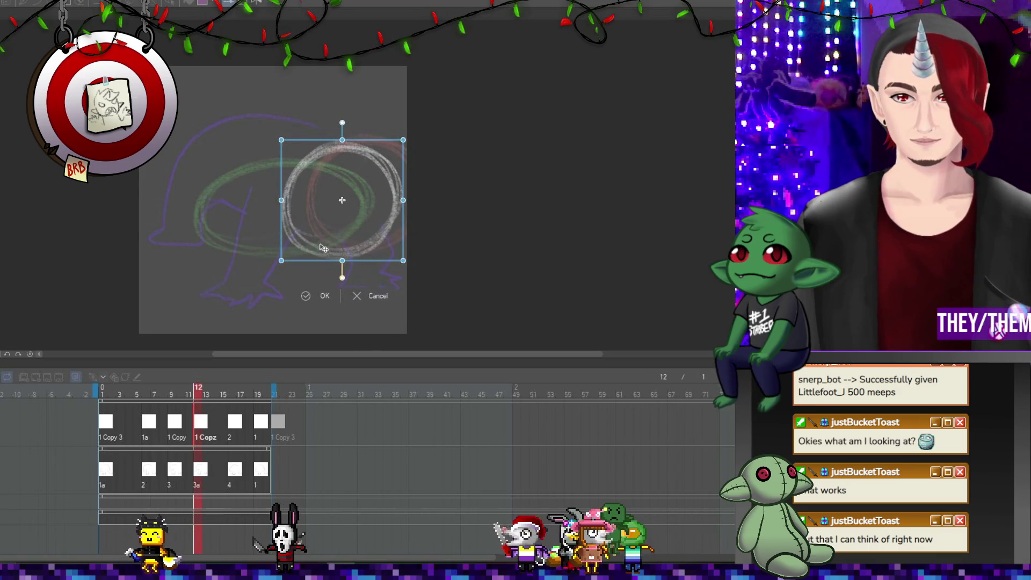
Rotate the white ellipse on frame 16 back to nearly level.
click(234, 424)
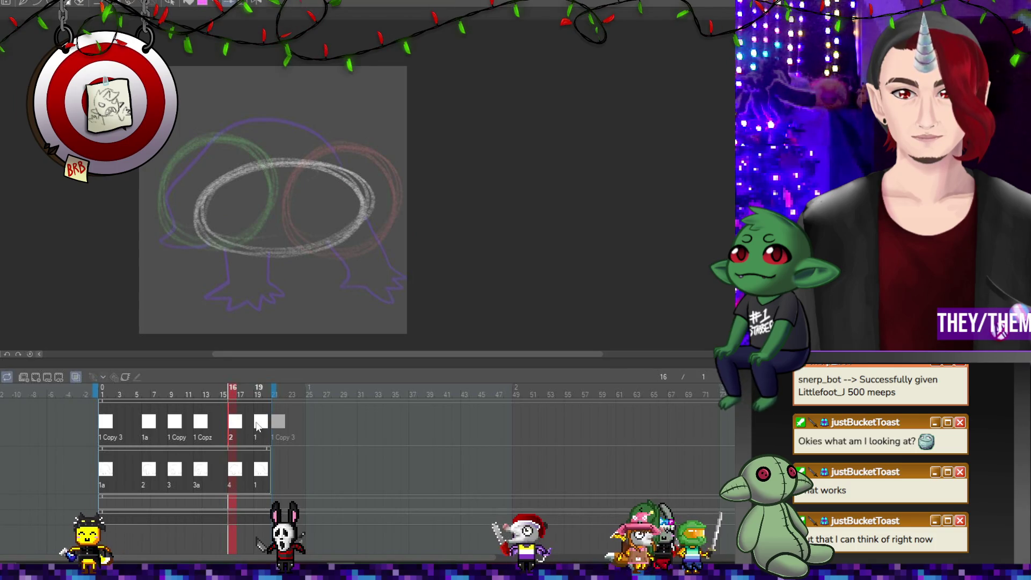
key(ctrl+t)
drag(417, 198, 332, 221)
drag(431, 250, 433, 234)
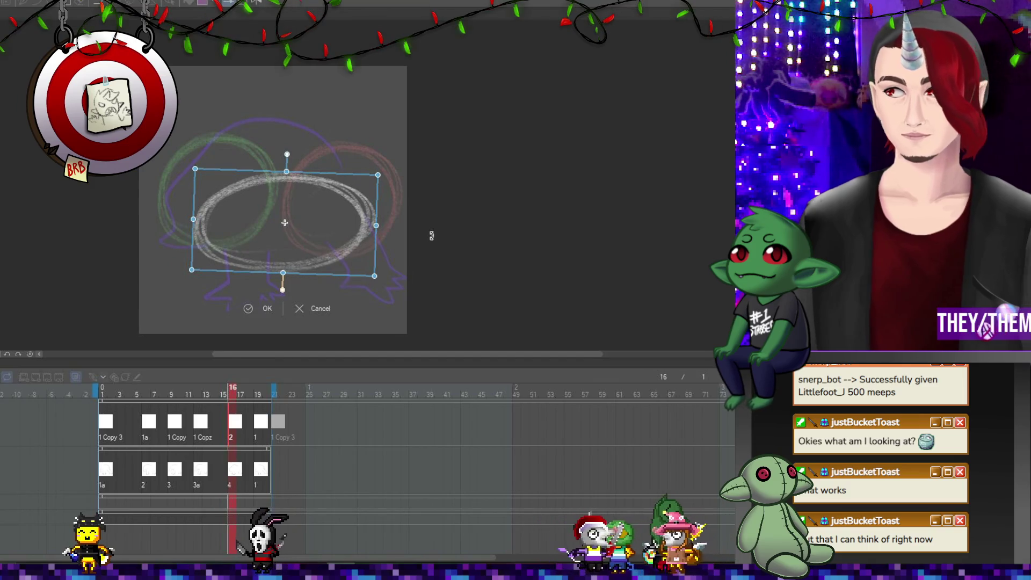
key(Return)
Shift the circle left on frame 19 and down on frame 1, then play.
click(257, 401)
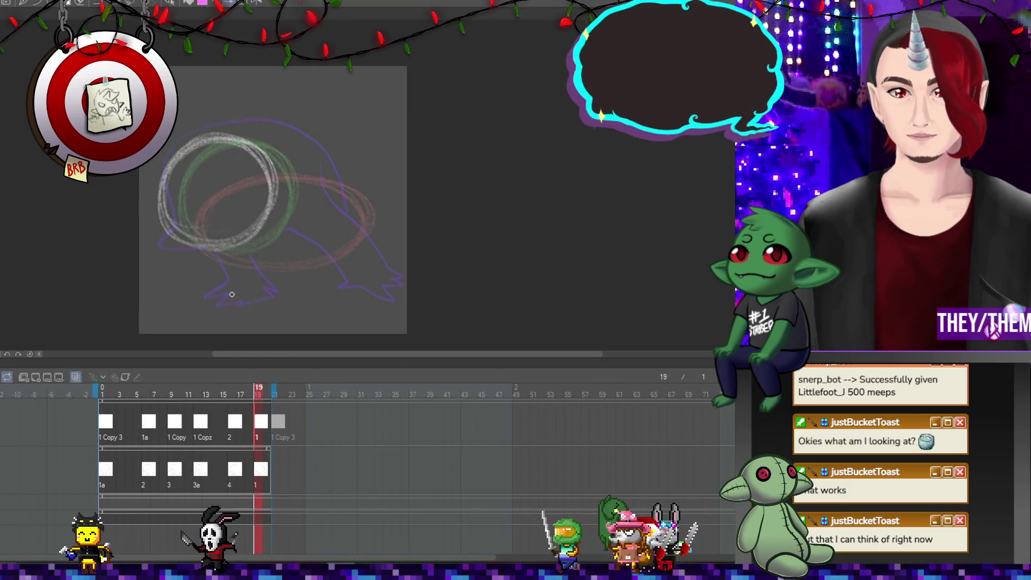
key(ctrl+t)
drag(200, 212, 185, 214)
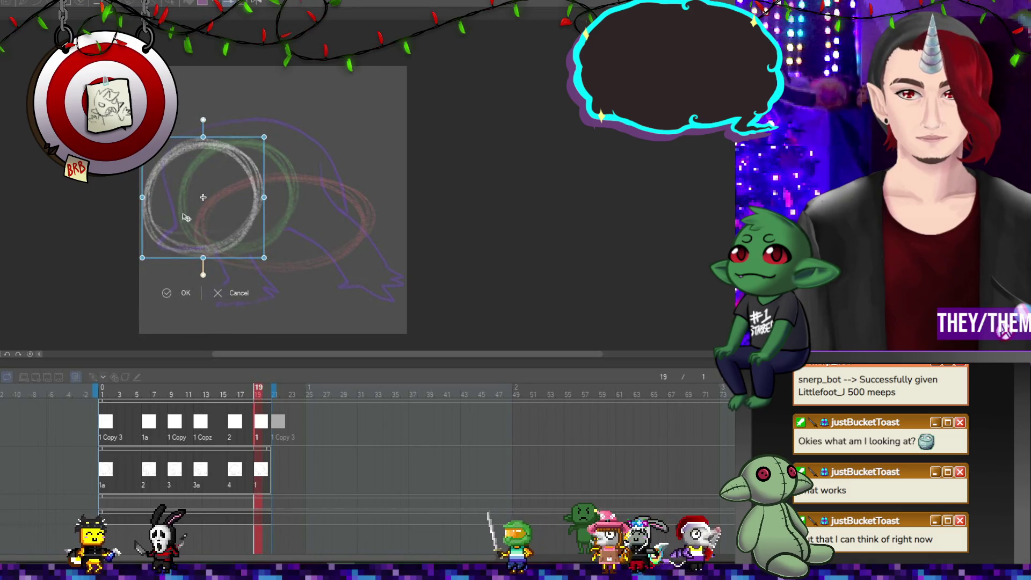
key(Return)
click(106, 471)
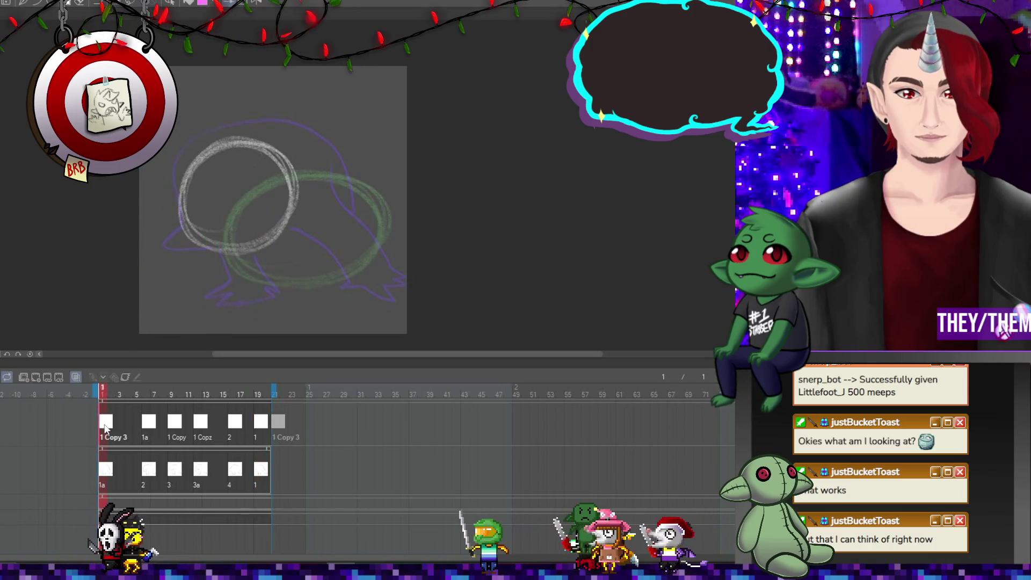
key(ctrl+t)
drag(239, 215, 242, 235)
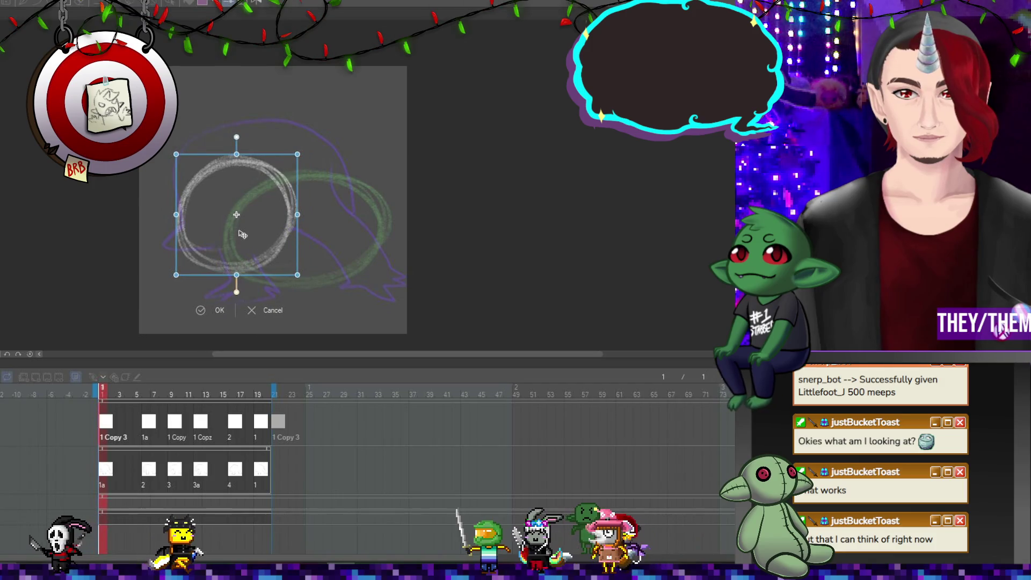
key(Return)
click(6, 379)
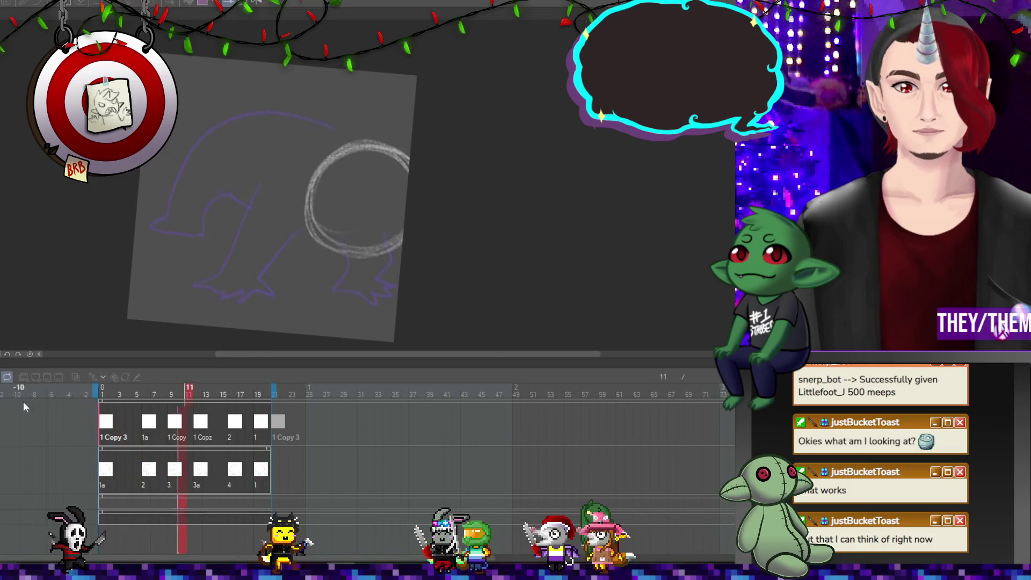
click(22, 352)
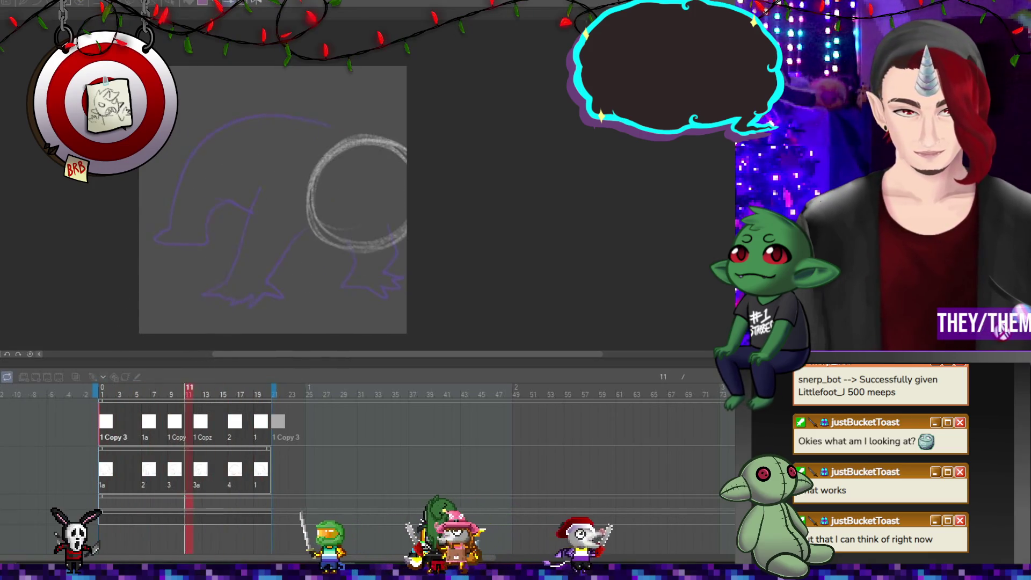
With onion skin on, move the 1 Copy, 3 and 1 Copz drawings one frame earlier.
click(76, 376)
click(177, 422)
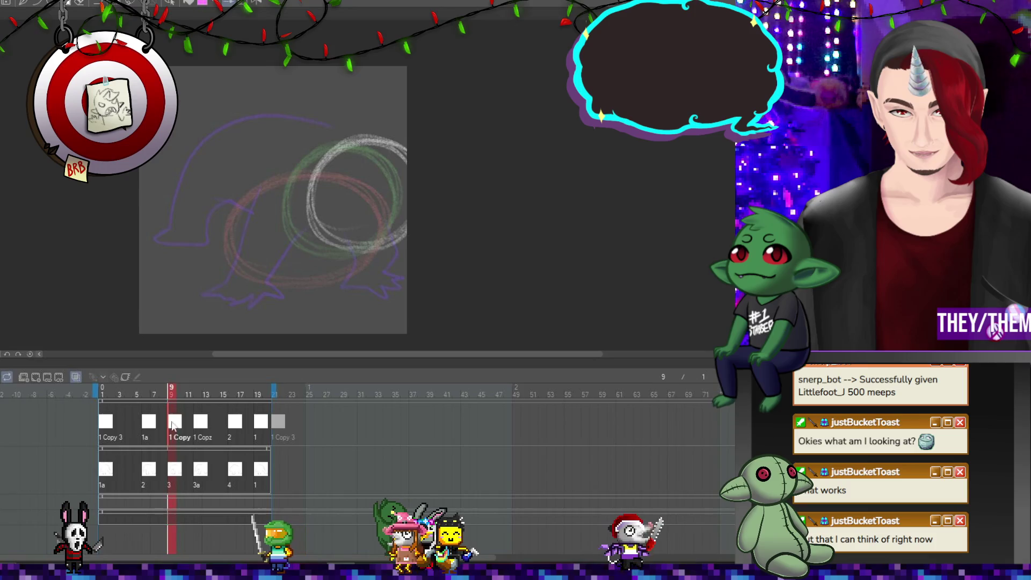
drag(175, 422, 164, 422)
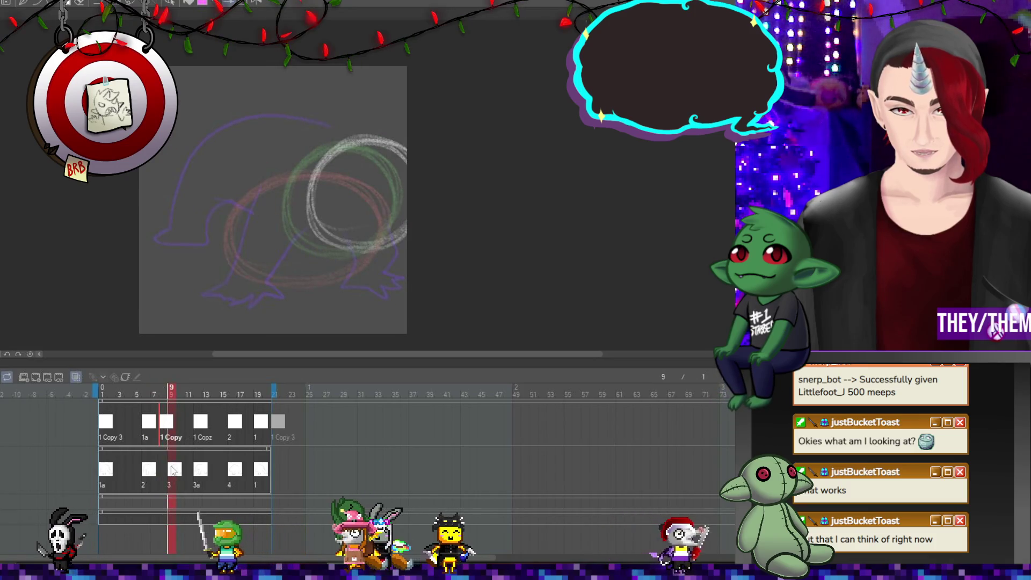
drag(165, 470, 166, 469)
drag(191, 428, 192, 424)
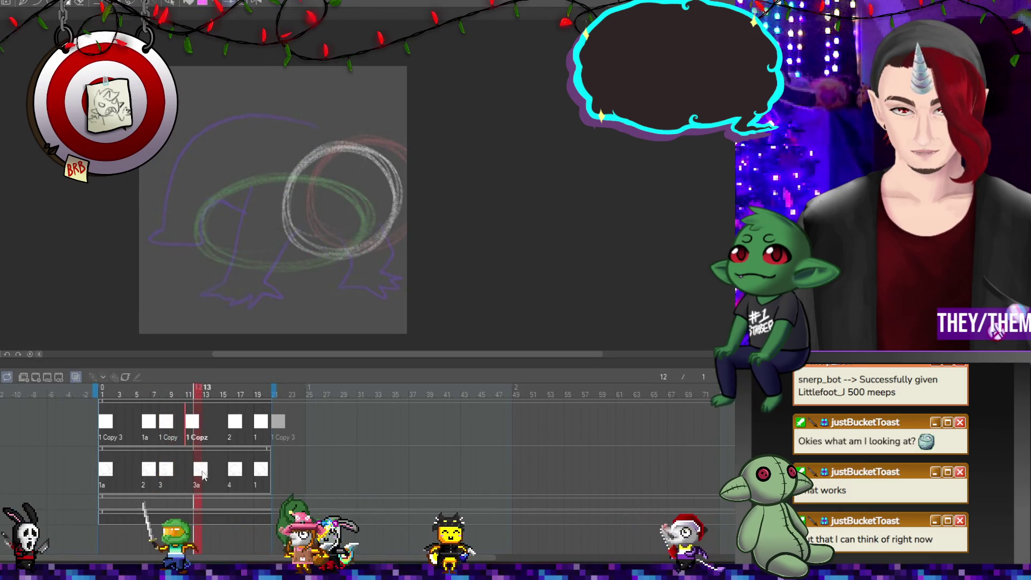
End the playback range at frame 19 and play the loop.
click(223, 428)
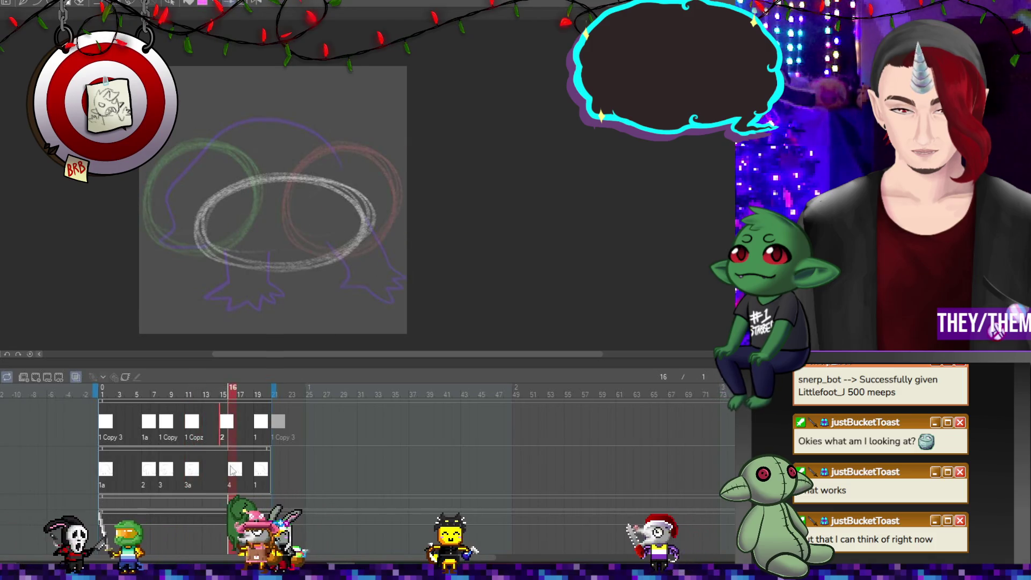
click(256, 426)
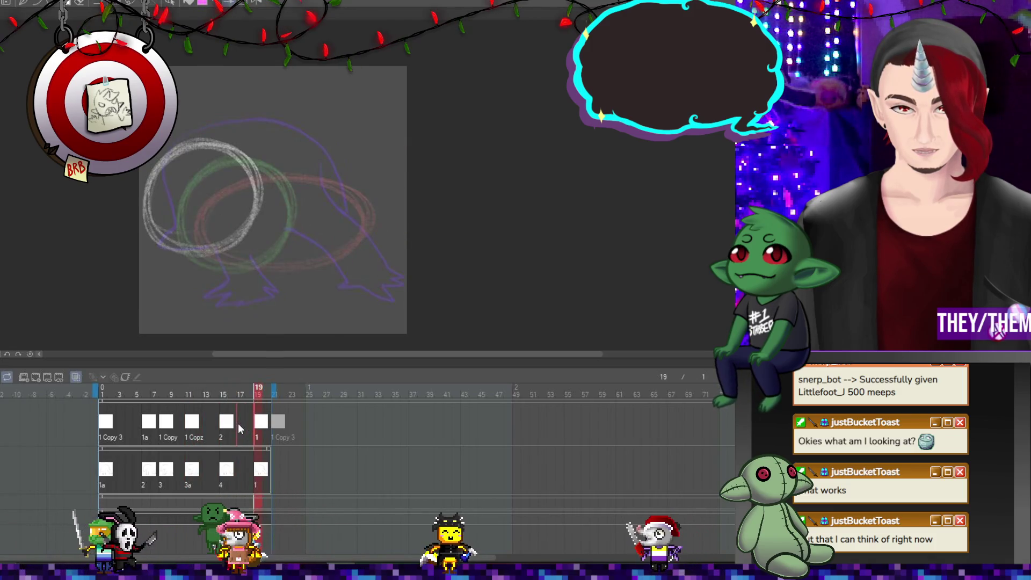
click(257, 393)
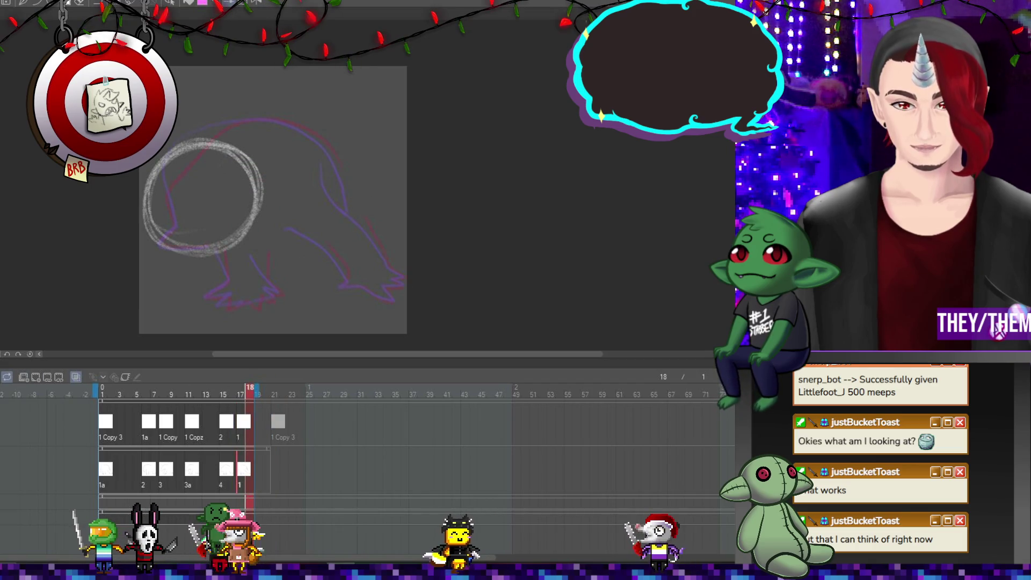
key(space)
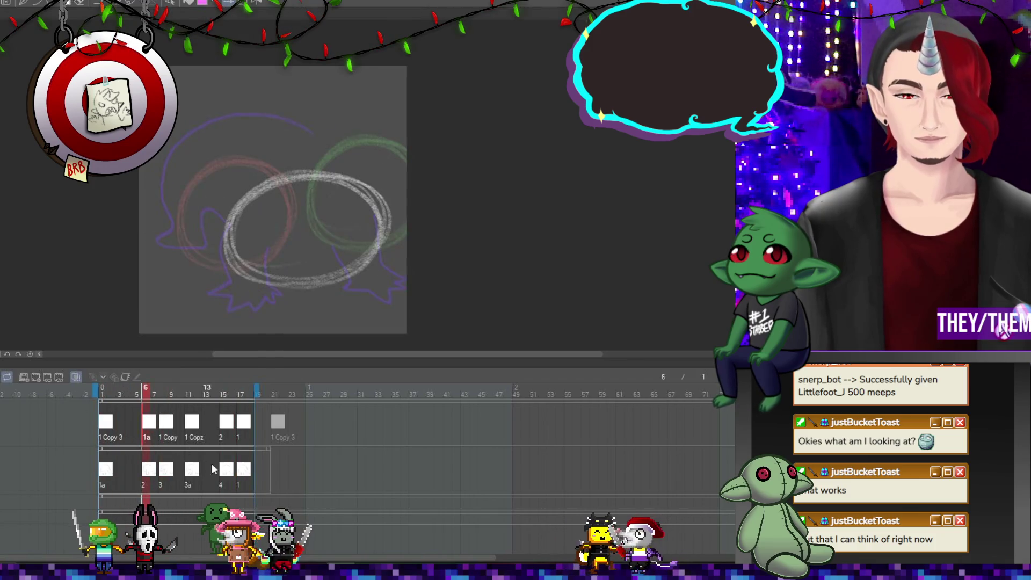
Shift the top-track drawings one frame earlier to close the gap.
click(245, 478)
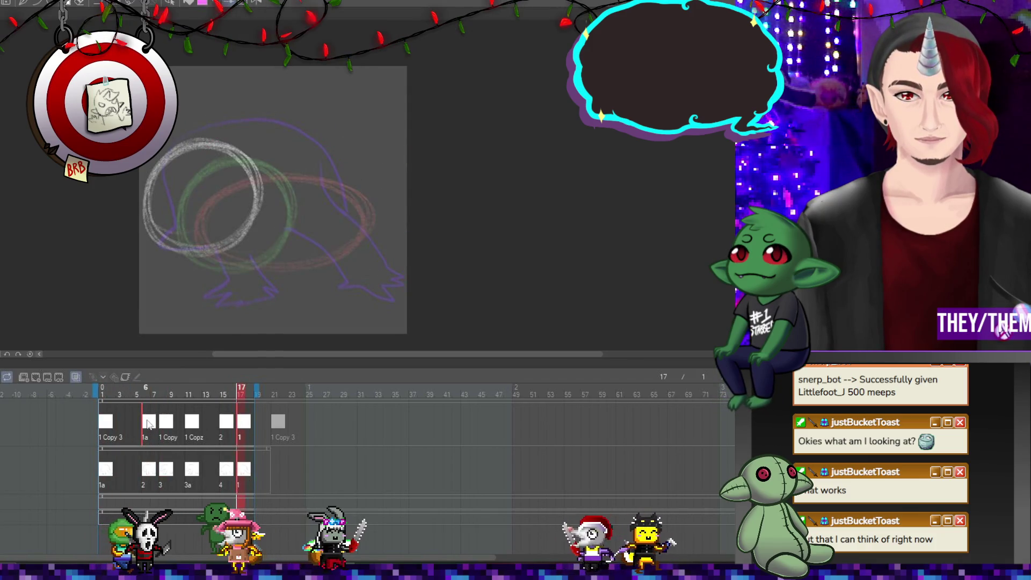
drag(143, 424, 135, 424)
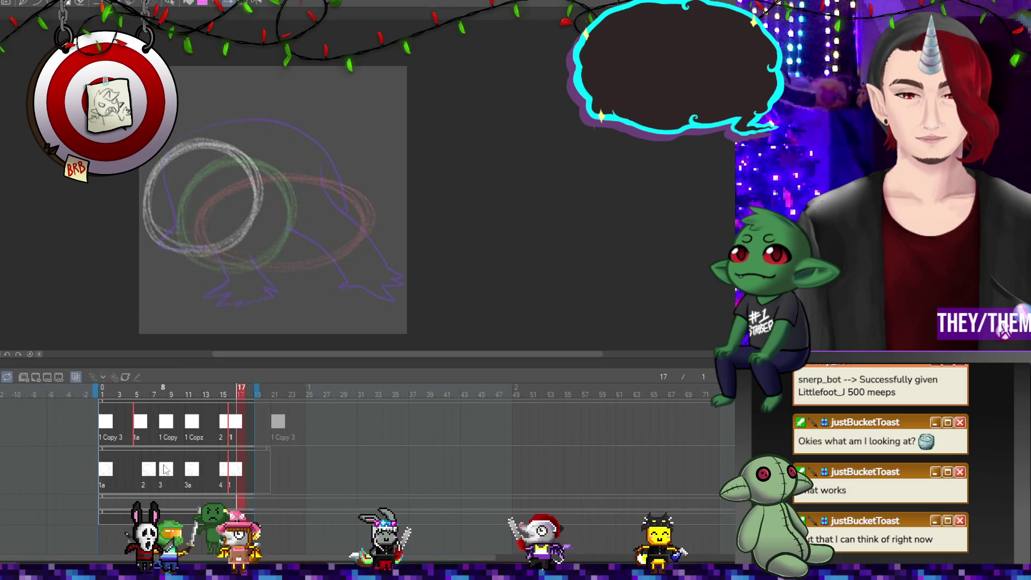
key(ctrl+z)
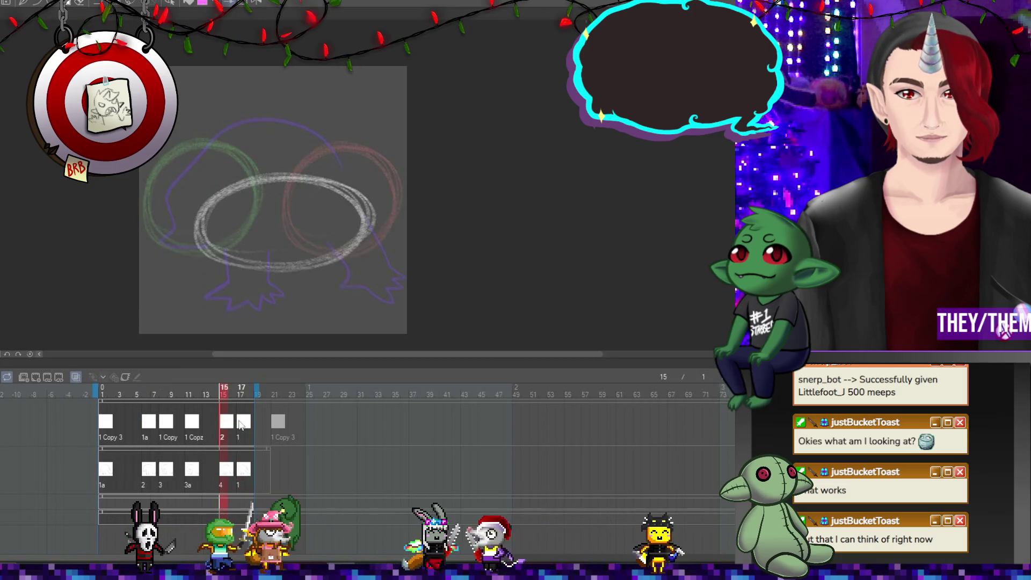
click(240, 424)
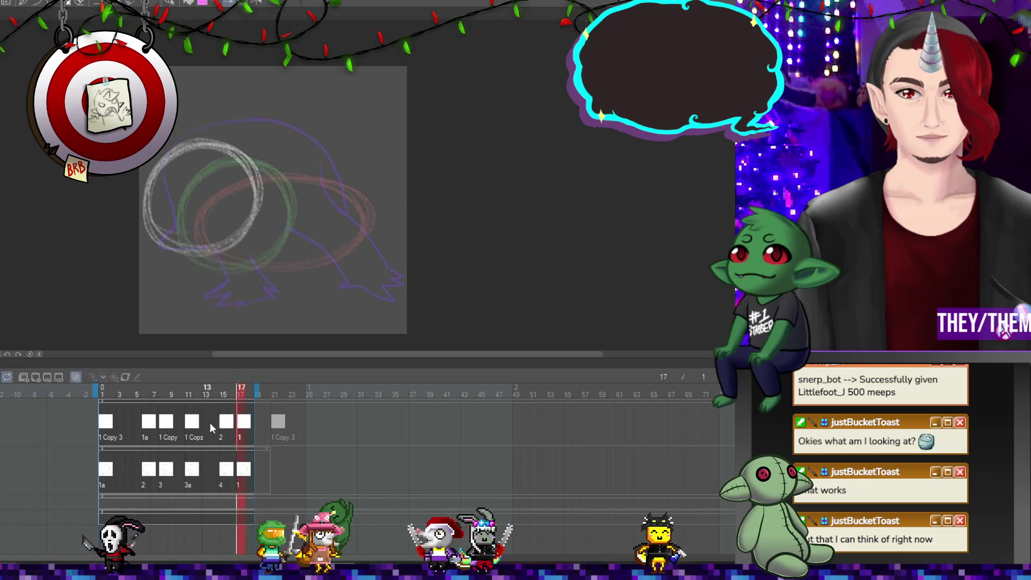
click(223, 427)
click(192, 424)
click(145, 427)
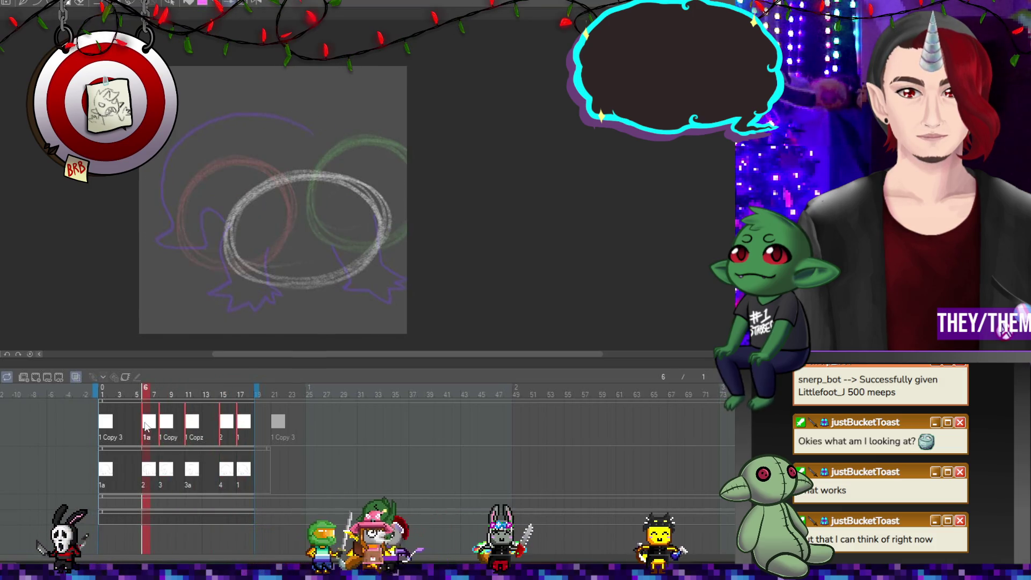
drag(137, 427, 137, 428)
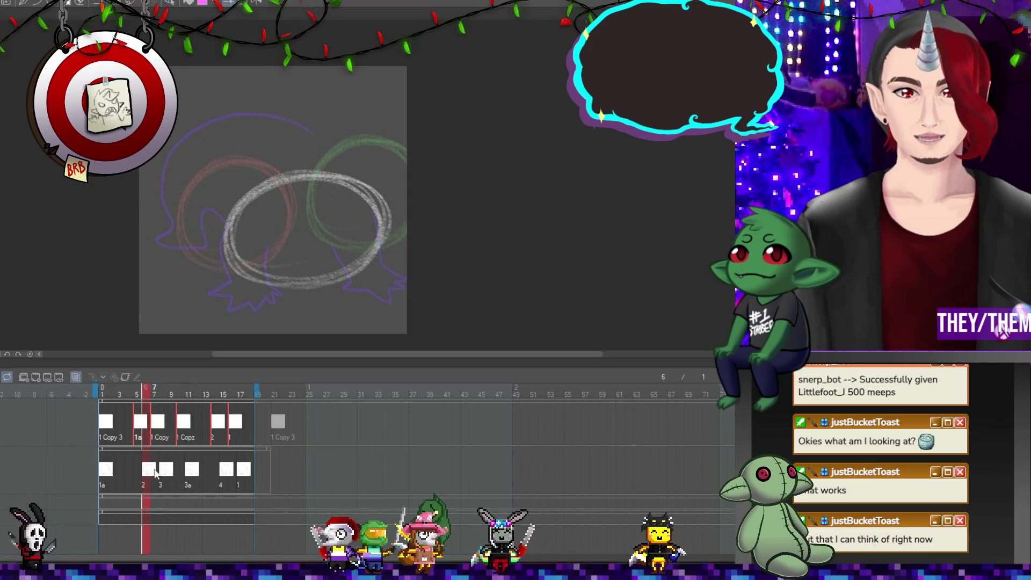
End the loop at frame 18, play it, and add a new empty track.
click(242, 469)
click(145, 470)
click(164, 470)
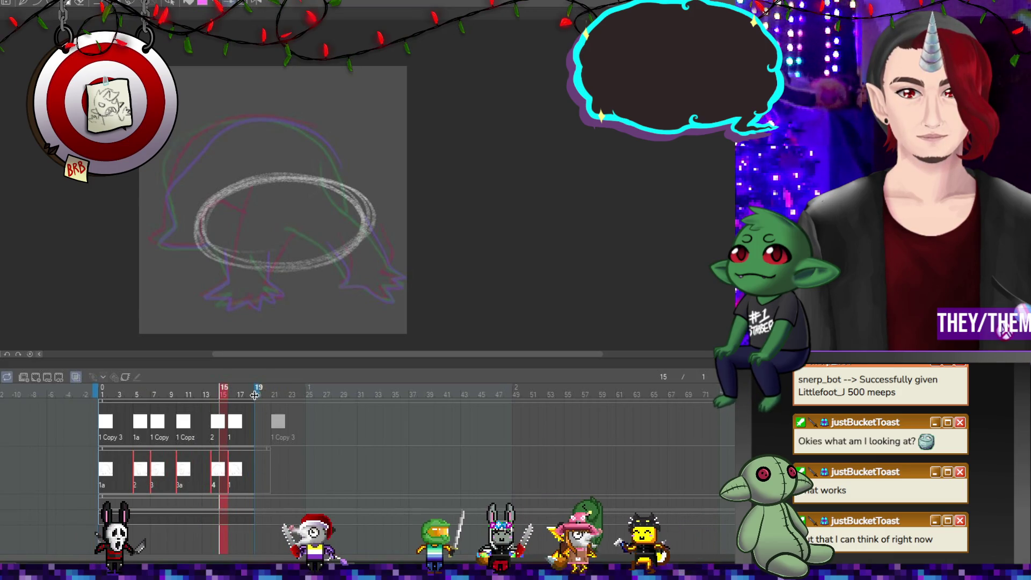
drag(258, 393, 249, 394)
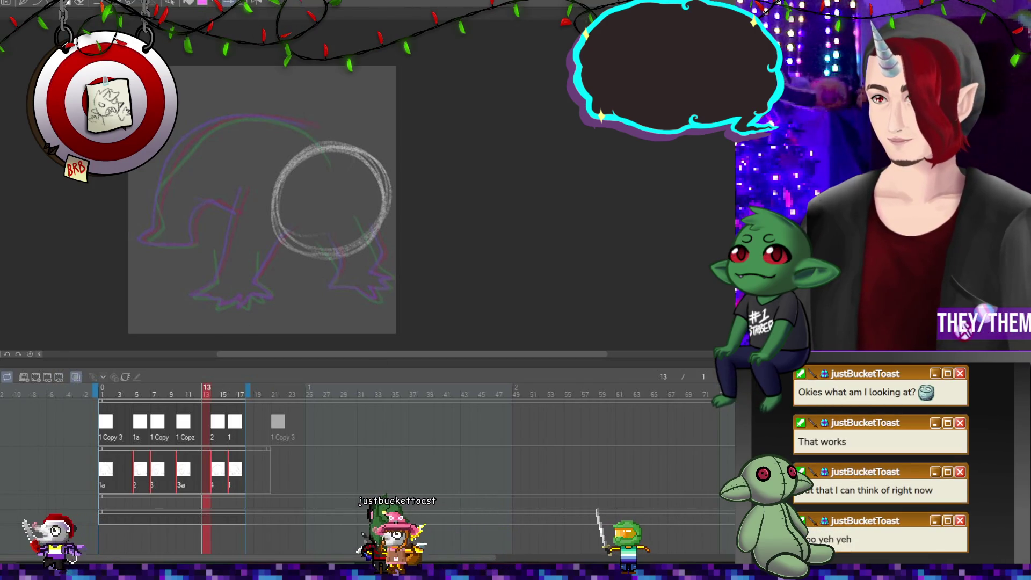
key(space)
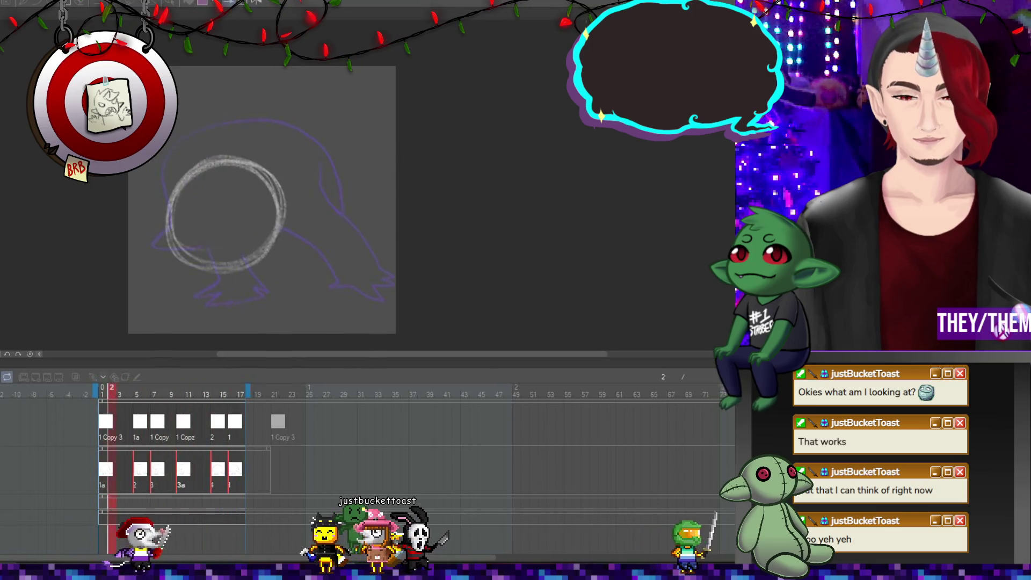
click(139, 424)
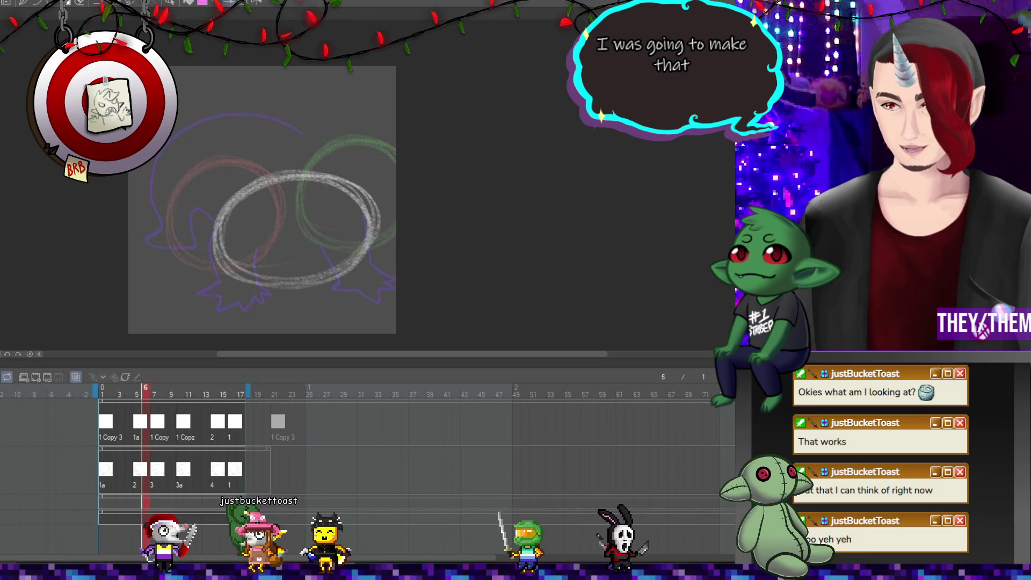
click(25, 377)
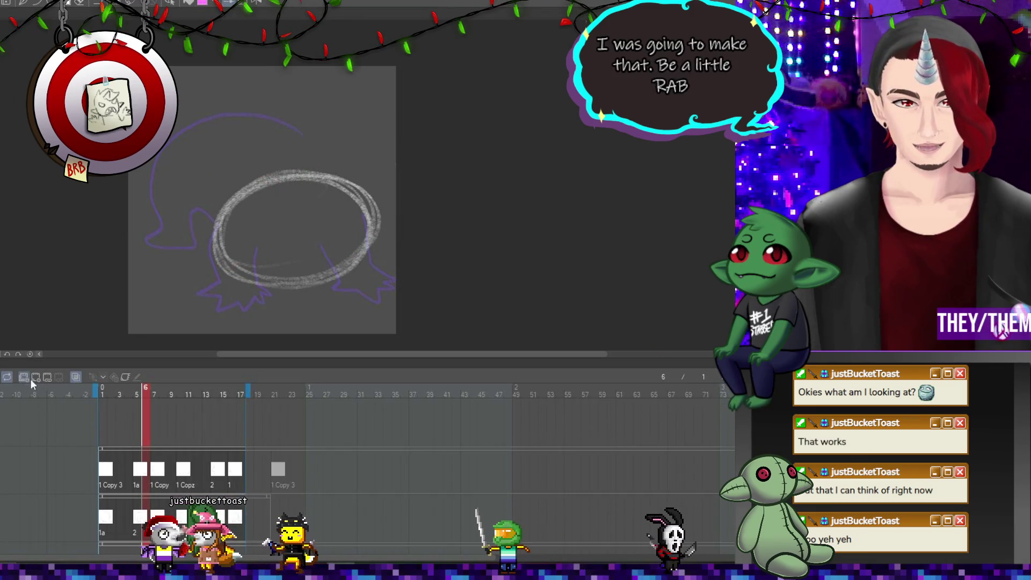
Return to frame 1 and add a new animation track holding a blank cel 1.
click(106, 417)
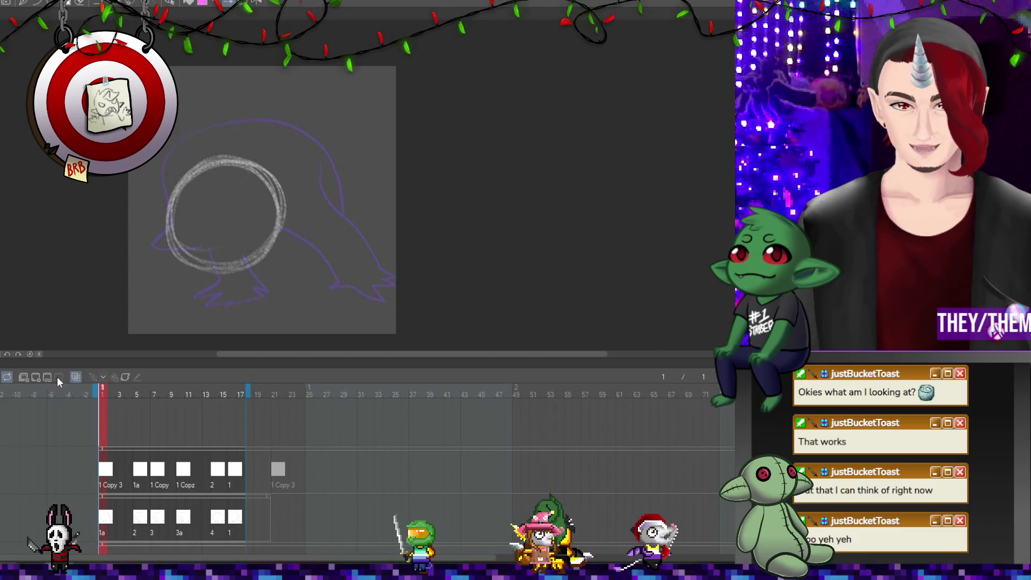
click(34, 378)
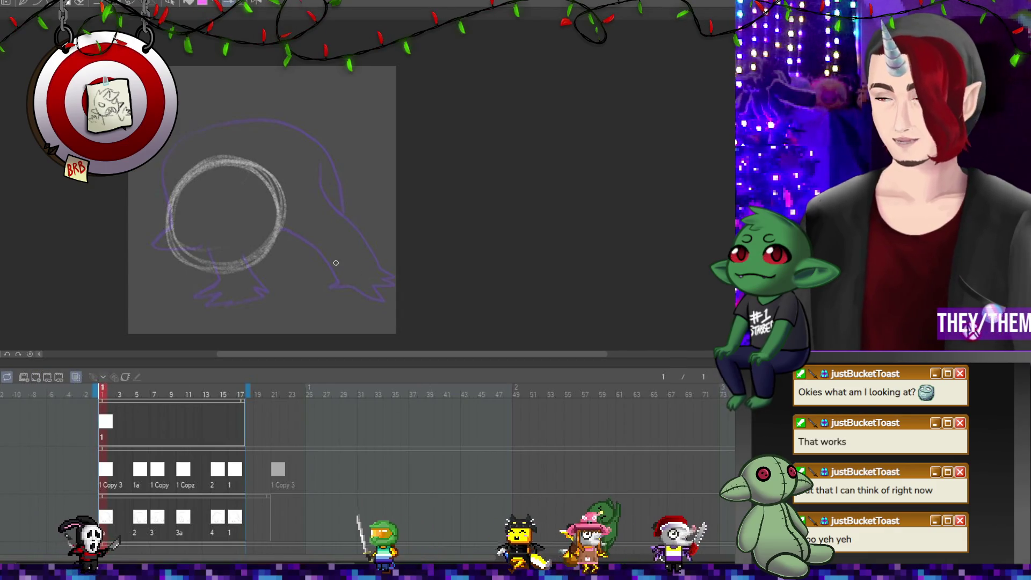
scroll(330, 255, down, 2)
scroll(293, 219, up, 1)
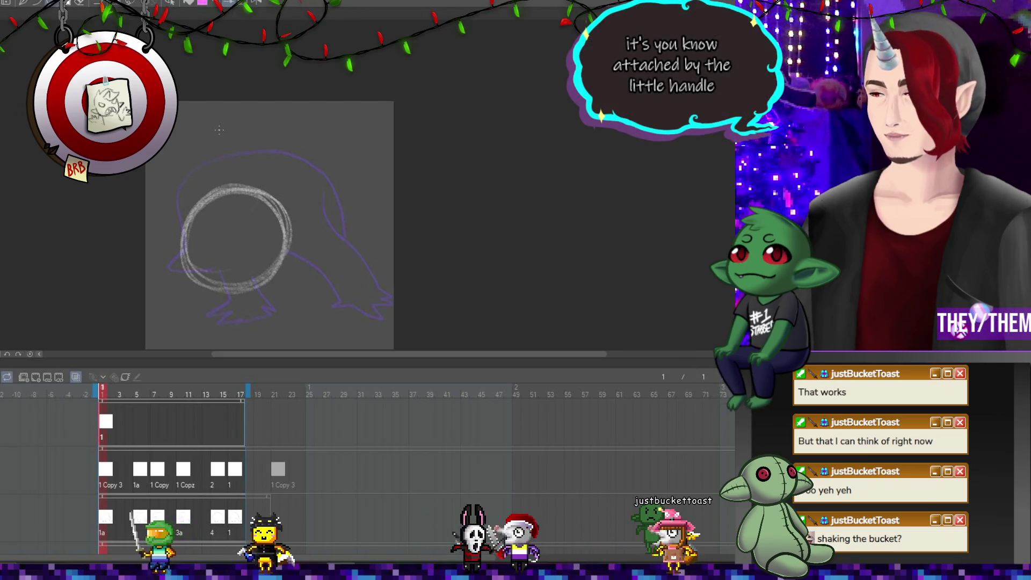
drag(174, 144, 252, 173)
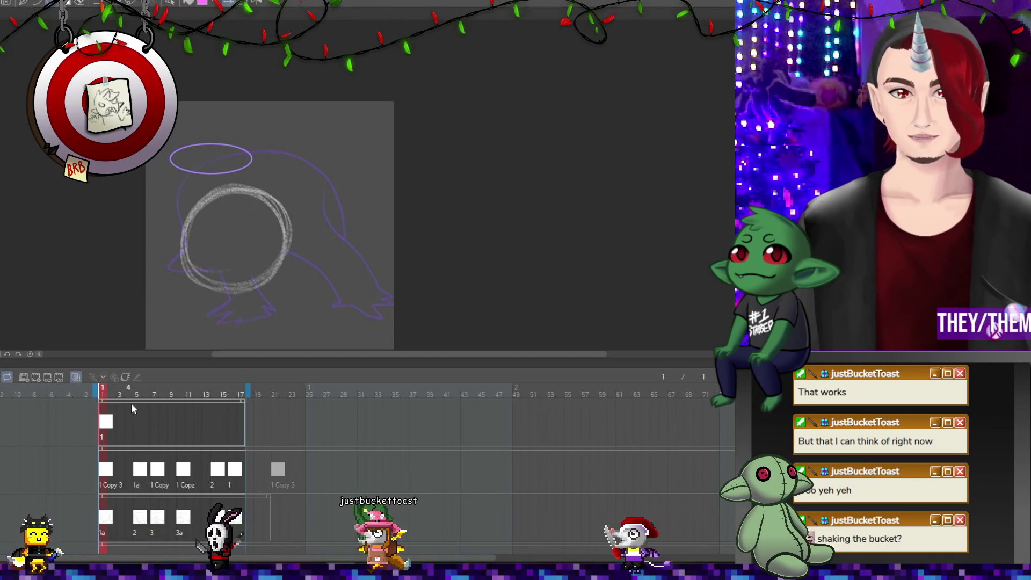
key(ctrl+t)
mouse_move(252, 159)
mouse_down()
mouse_move(270, 159)
mouse_move(255, 202)
mouse_move(242, 200)
mouse_up()
drag(345, 234, 343, 226)
mouse_move(278, 195)
mouse_down()
mouse_move(258, 199)
mouse_move(316, 186)
mouse_up()
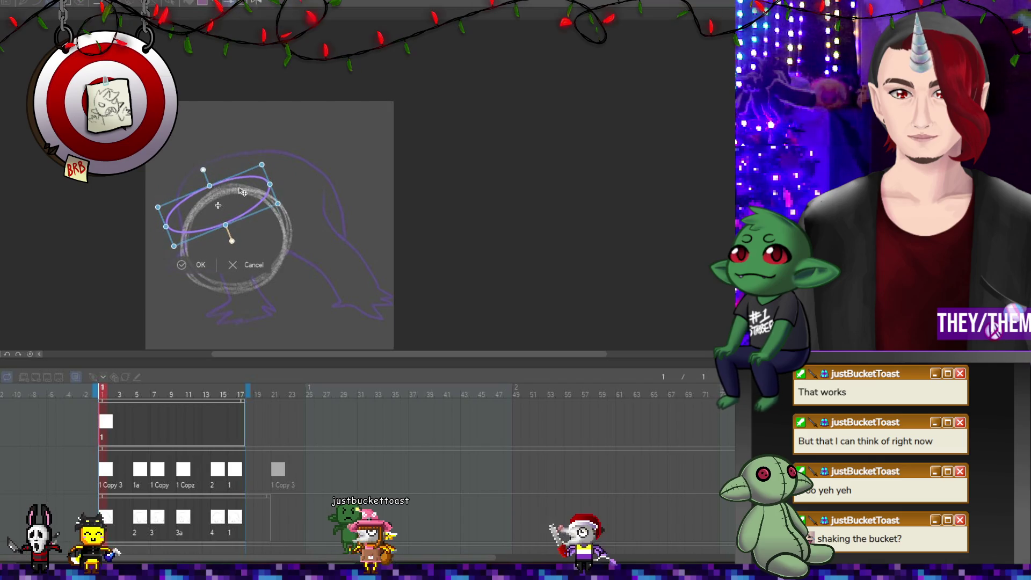
mouse_move(243, 193)
mouse_down()
mouse_move(219, 211)
mouse_move(242, 197)
mouse_up()
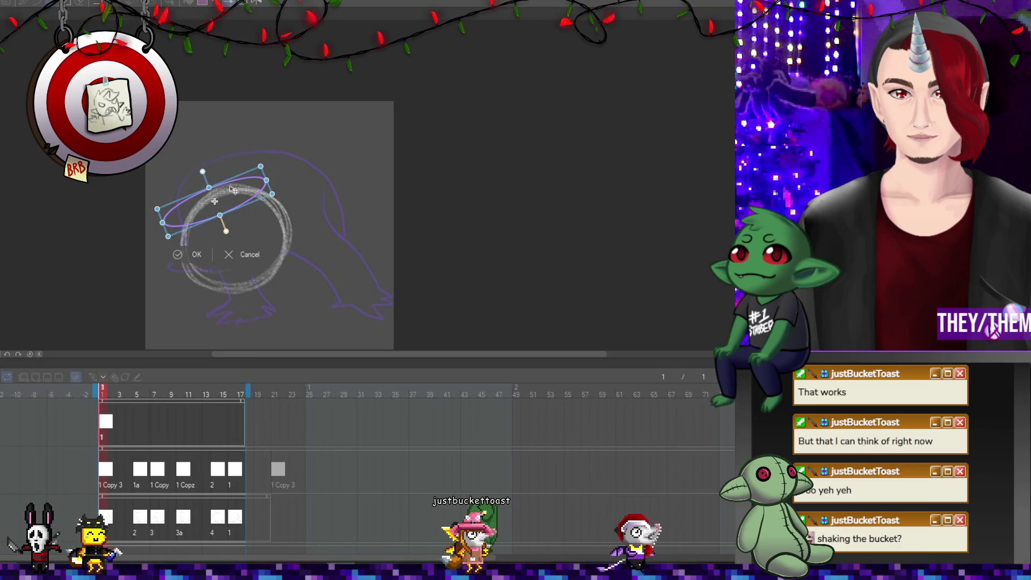
key(Return)
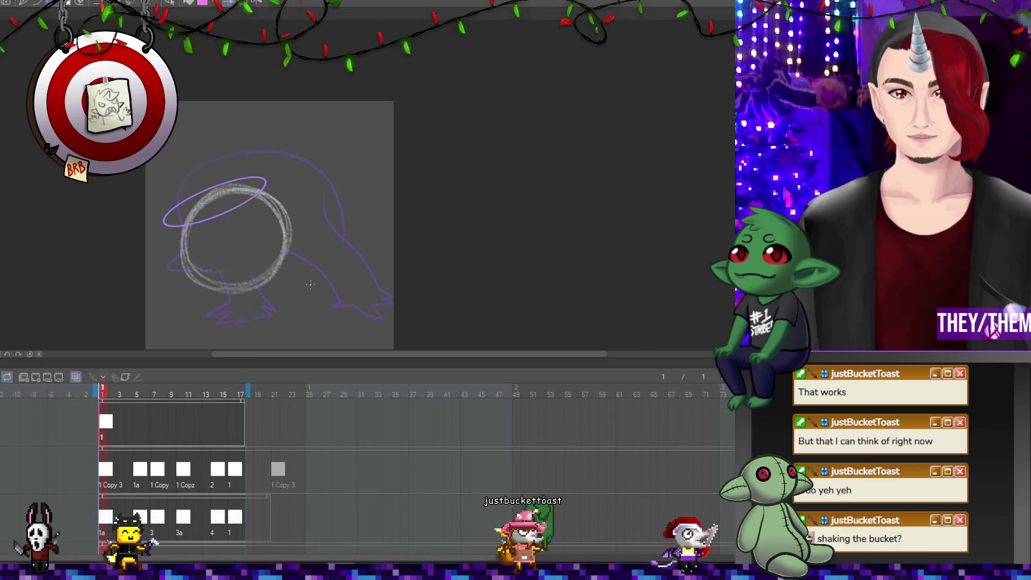
key(ctrl+t)
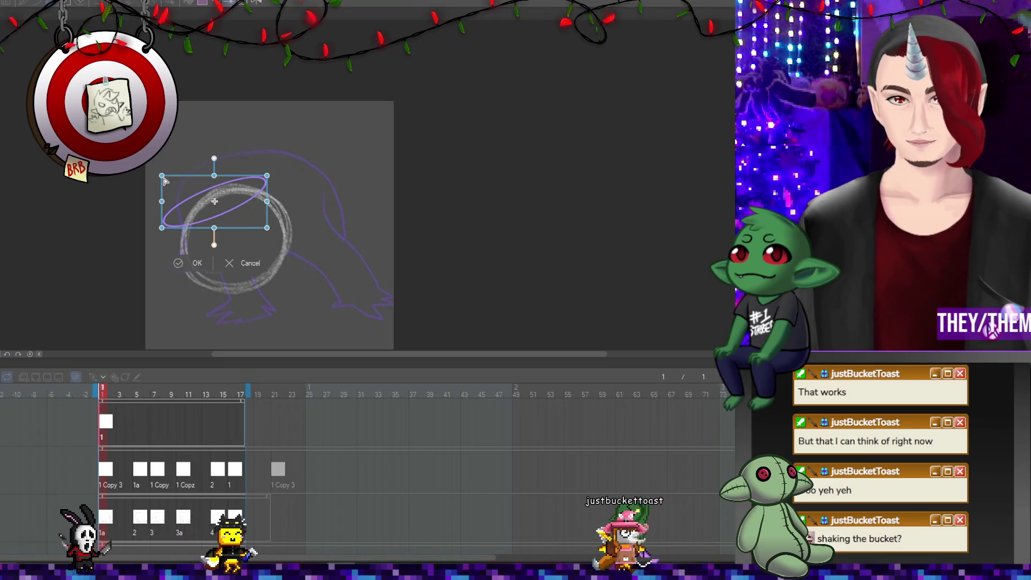
drag(175, 182, 241, 190)
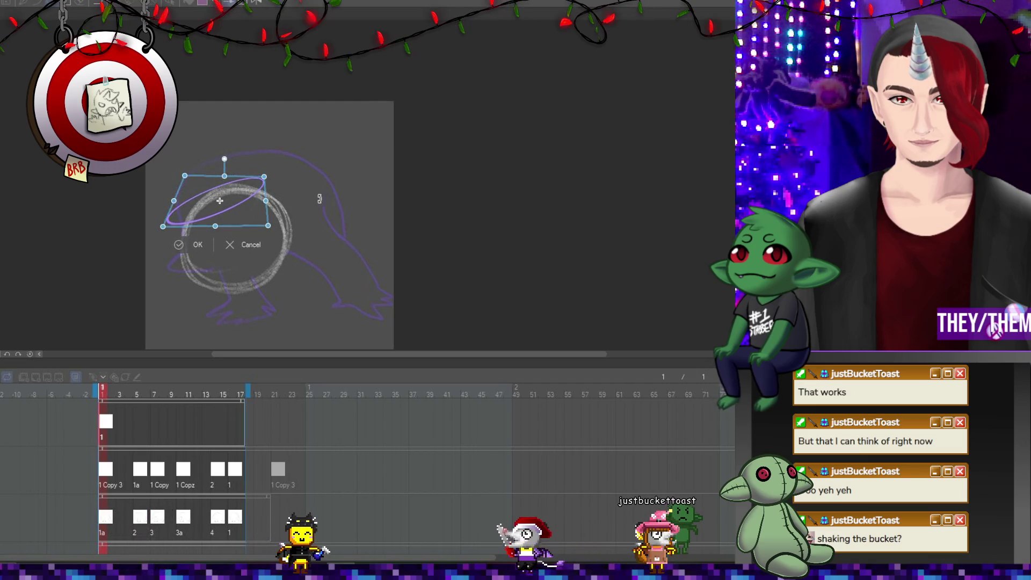
key(Return)
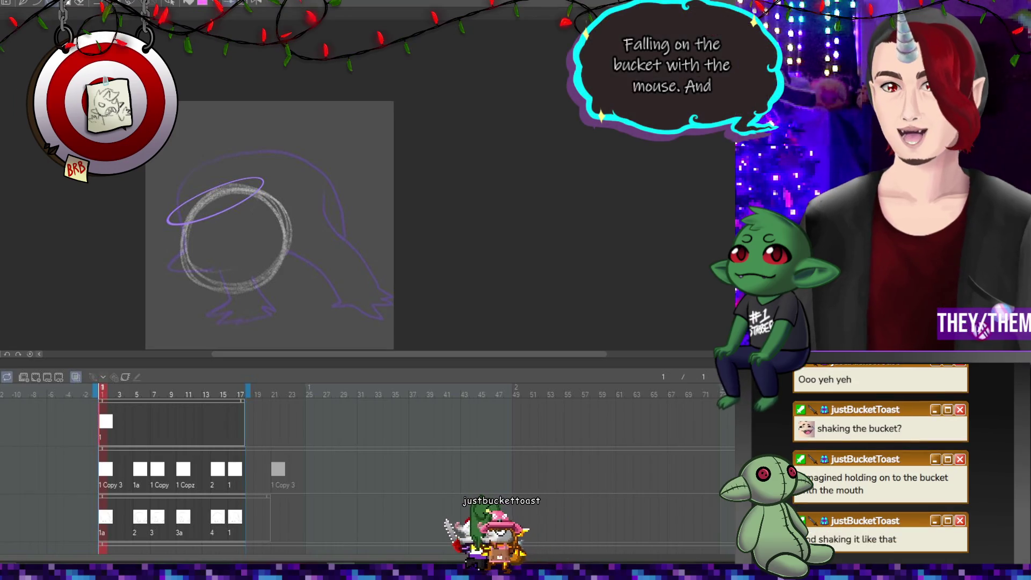
scroll(333, 237, down, 2)
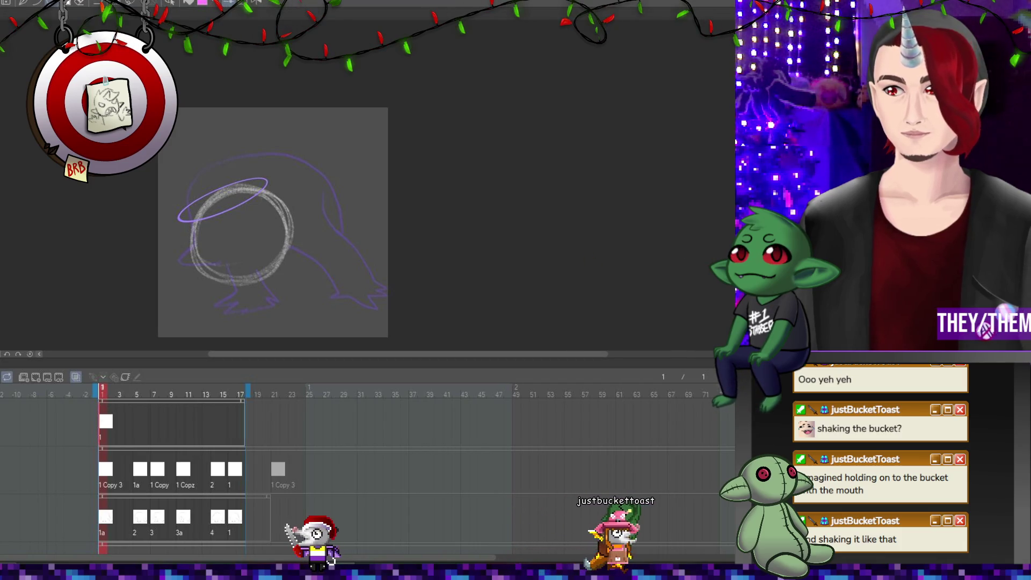
key(ctrl+z)
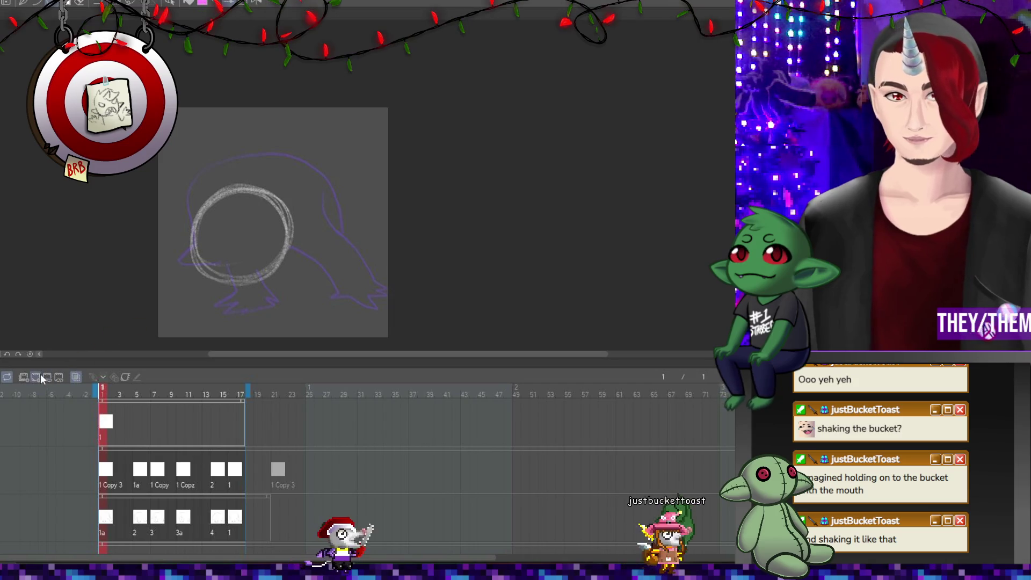
Add a Layer 2 cel at frame 2 and extend the canvas to 1350 px tall, anchored top-center.
click(40, 374)
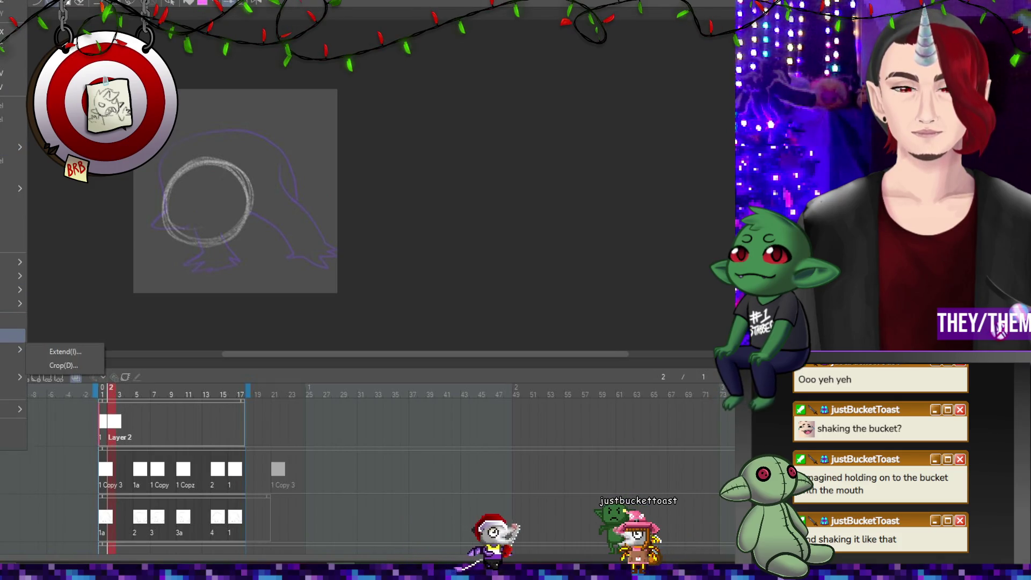
click(13, 336)
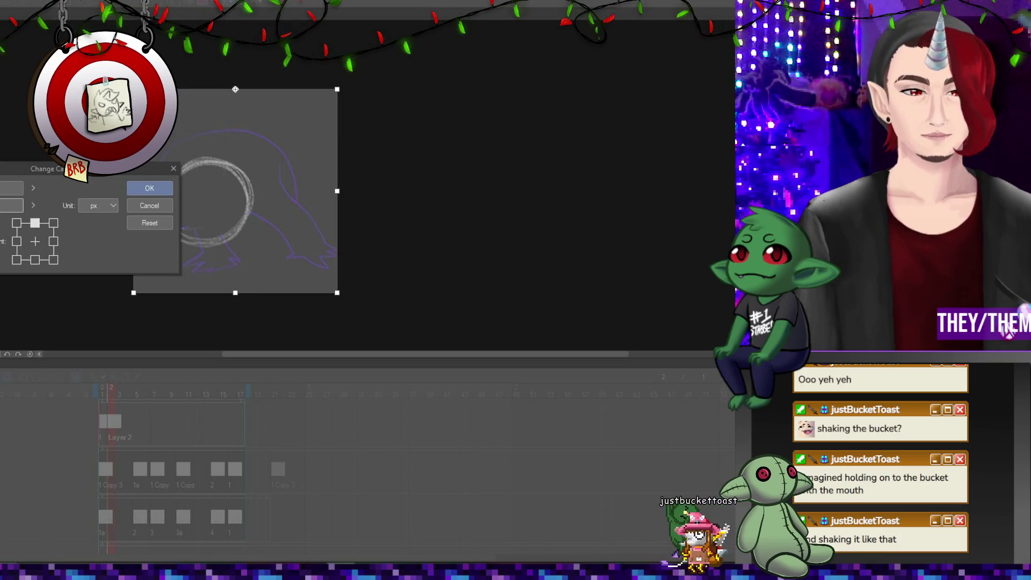
text(1350)
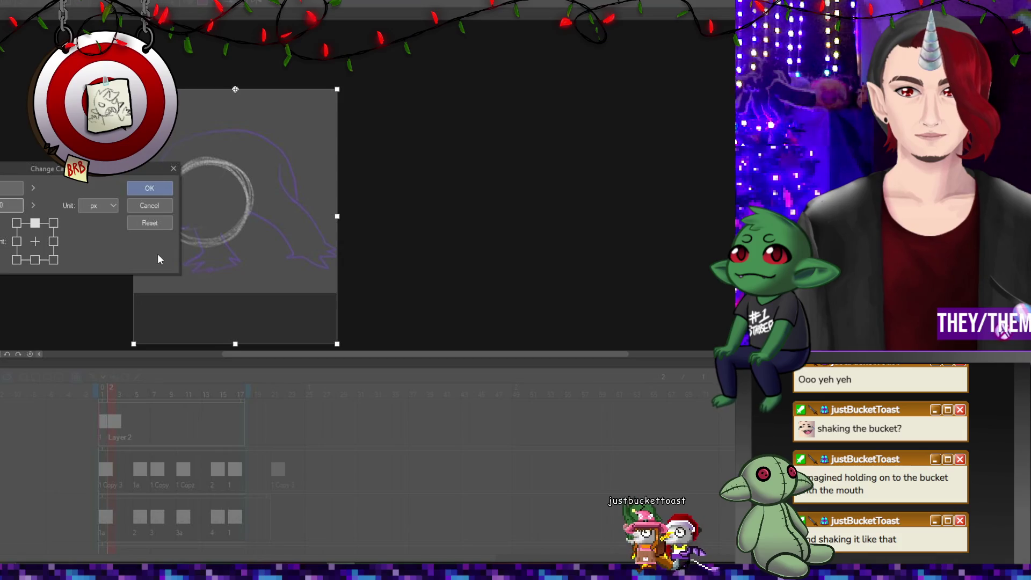
click(149, 205)
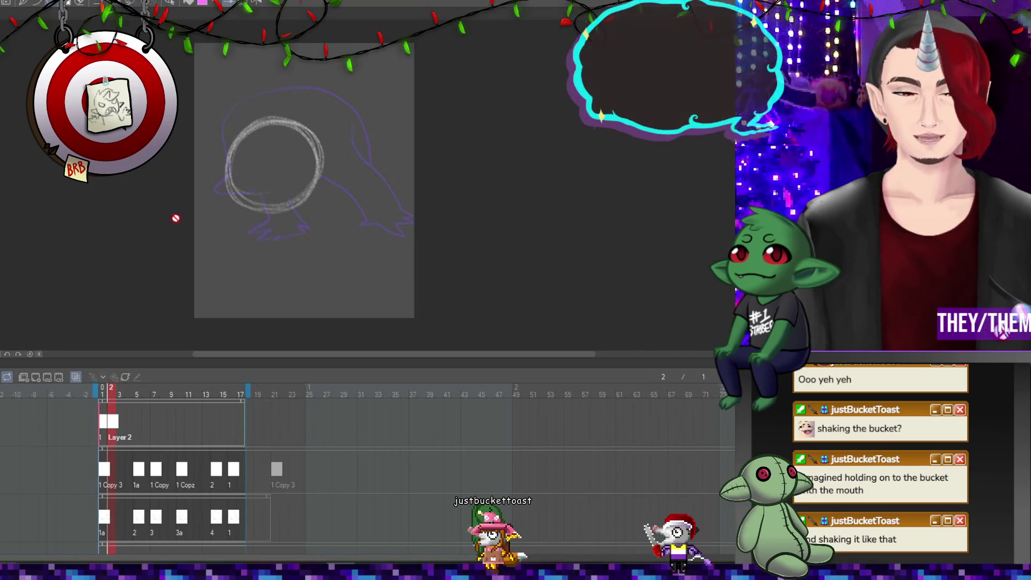
Create a new animation track with cel 1 and draw a small purple ellipse below the creature's feet.
click(22, 379)
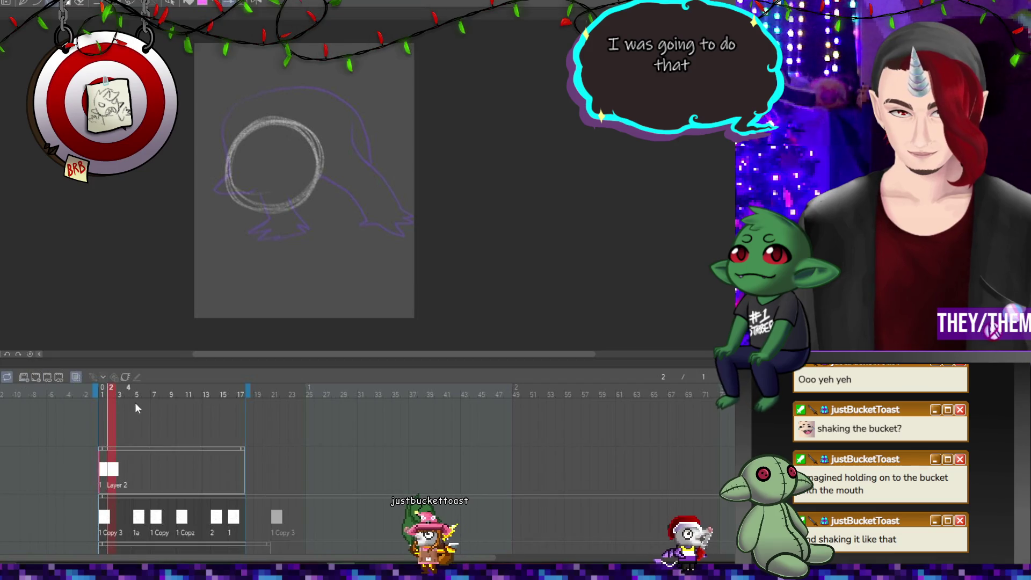
click(34, 376)
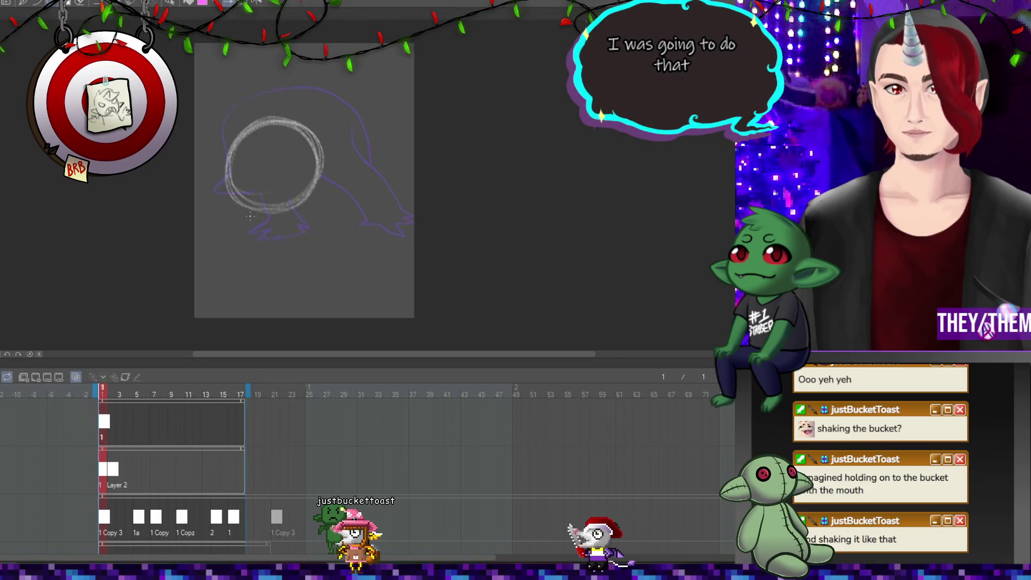
drag(300, 262, 315, 273)
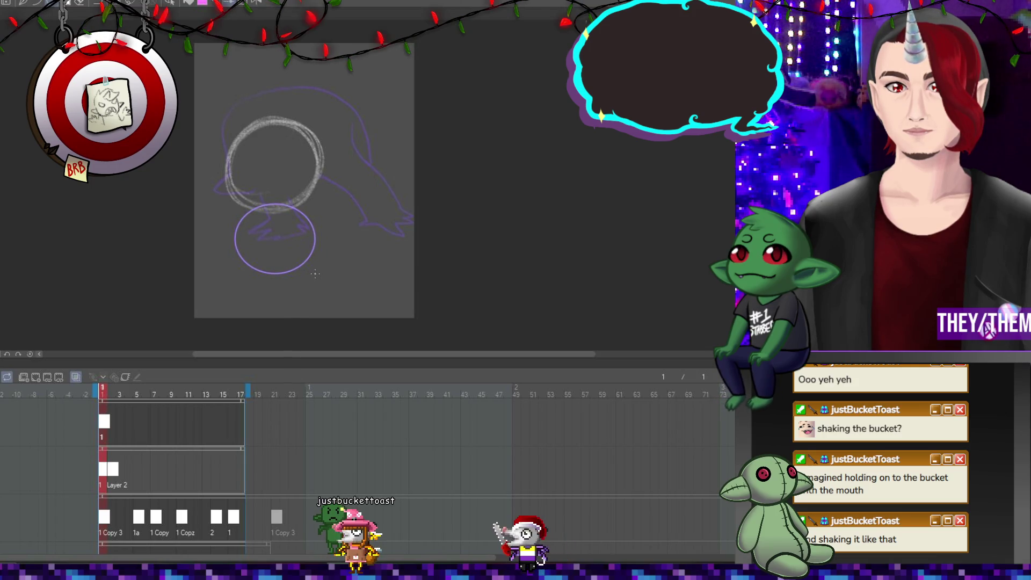
drag(314, 271, 312, 247)
Refine the lower ellipse's shape and placement with two Ctrl+T transforms.
key(ctrl+t)
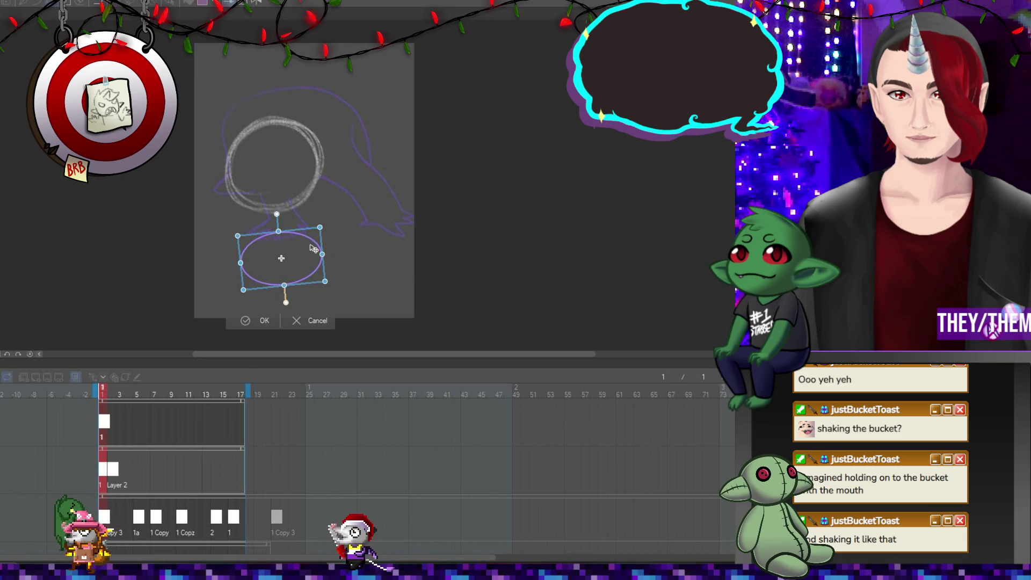
key(Return)
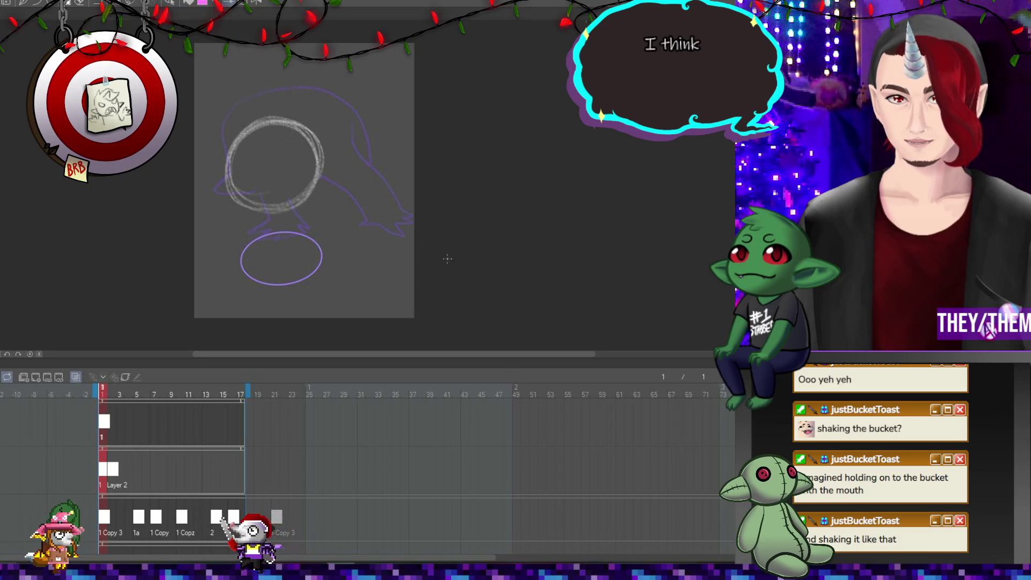
key(ctrl+t)
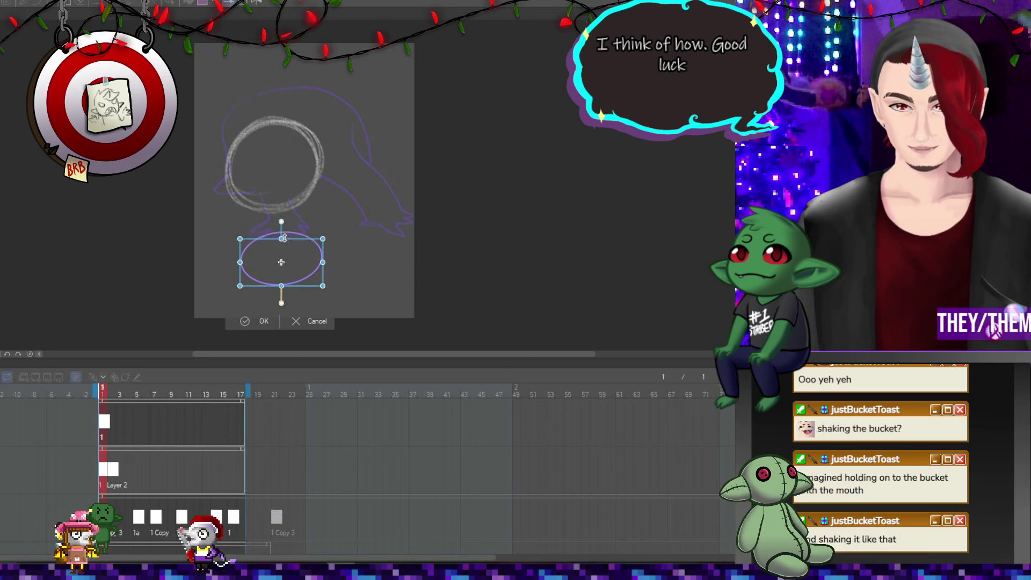
key(Return)
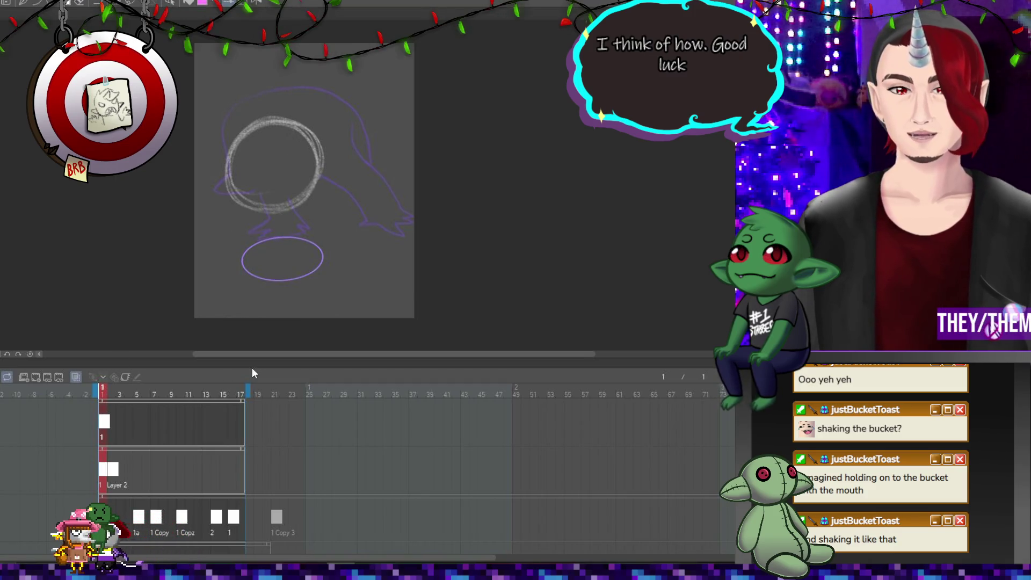
Assign cels 2, 1a, 1 Copy 7 and 1 Copy 8 to frames 5, 7, 10 and 14, then return to frame 1.
right_click(139, 422)
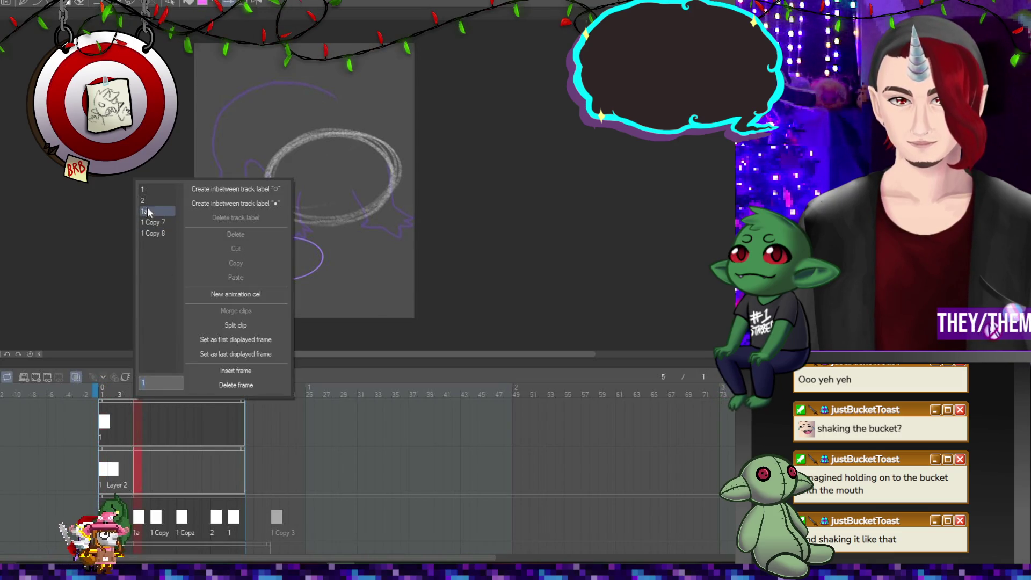
click(146, 201)
right_click(154, 423)
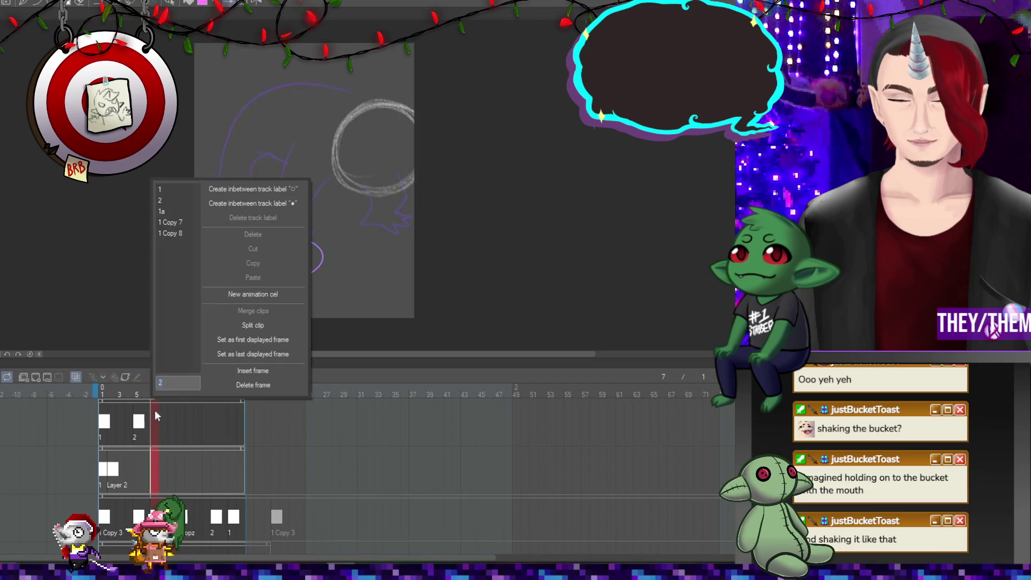
click(163, 211)
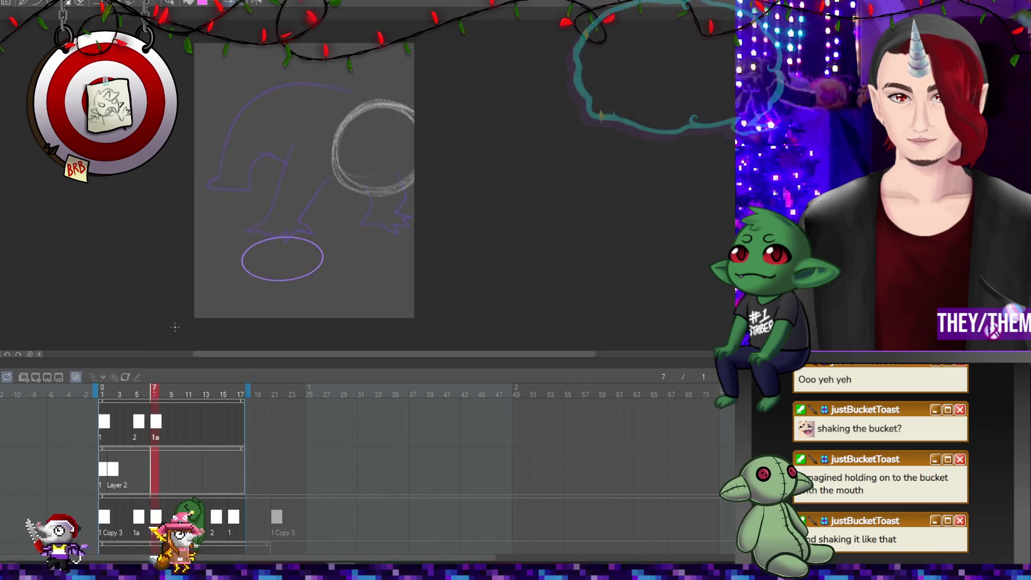
right_click(181, 424)
click(205, 223)
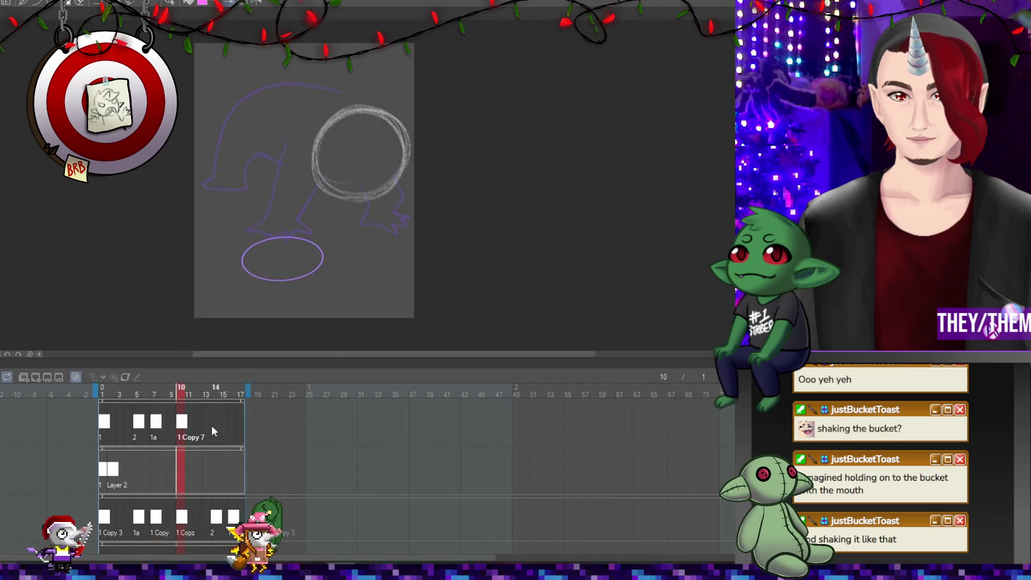
right_click(213, 425)
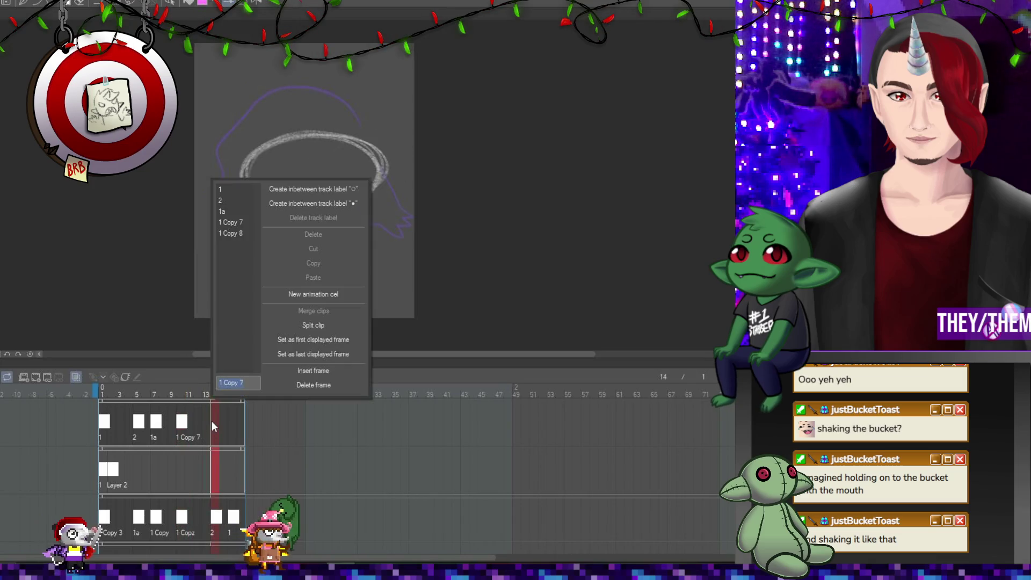
click(234, 234)
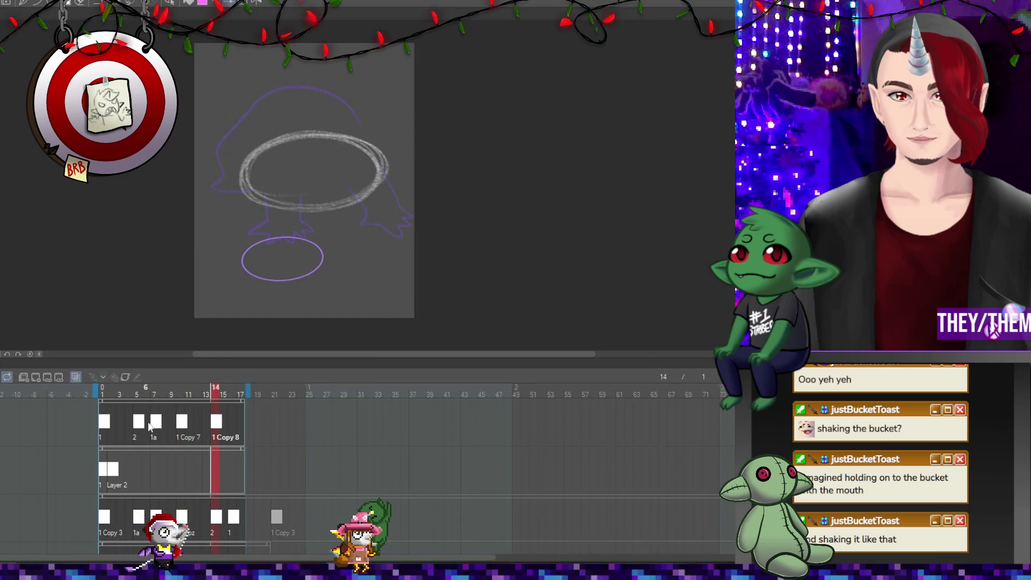
click(110, 424)
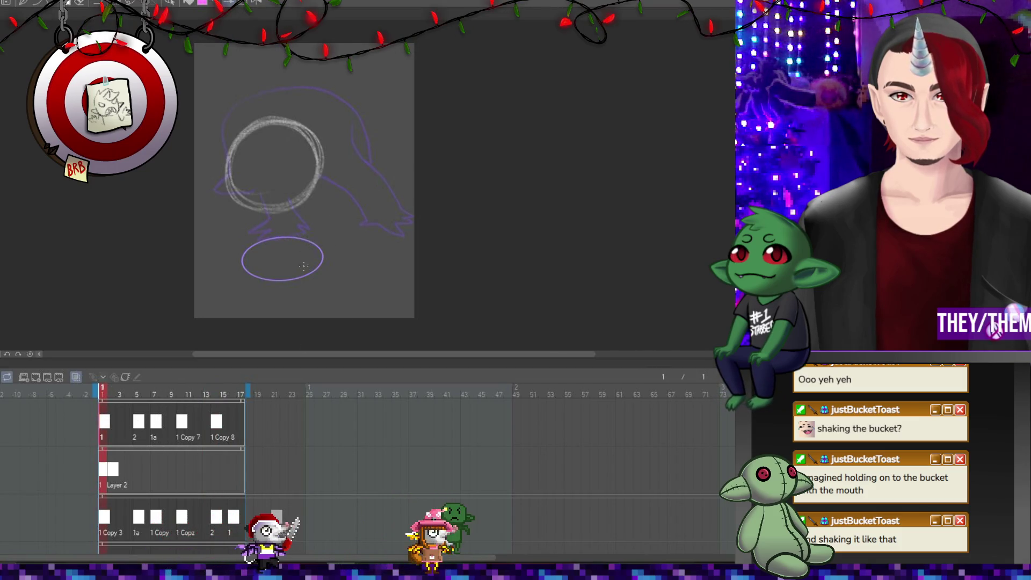
key(ctrl+t)
Move the frame 1 ellipse left and up, and rotate the frame 5 ellipse clockwise.
drag(309, 262, 278, 258)
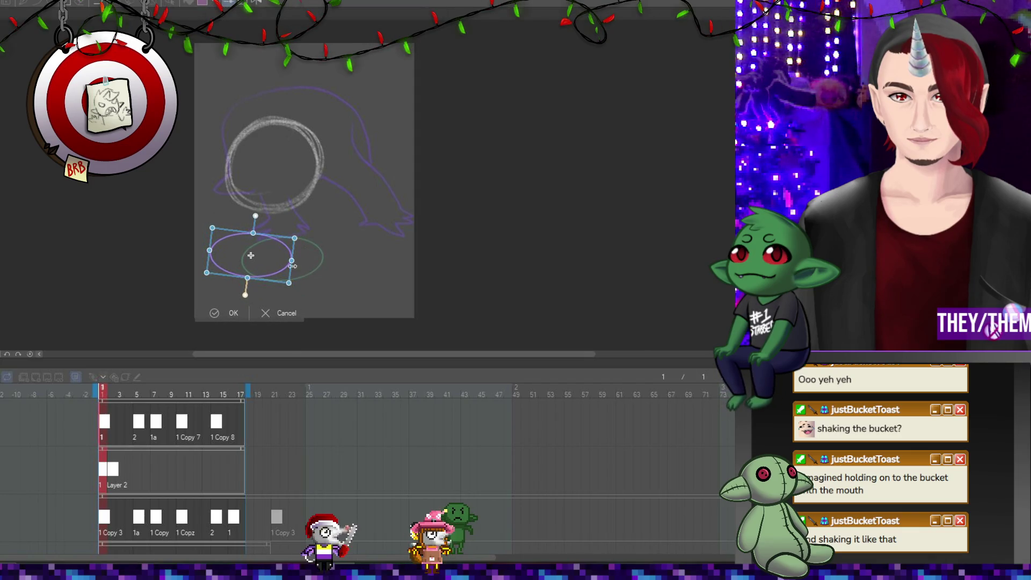
key(Return)
click(138, 422)
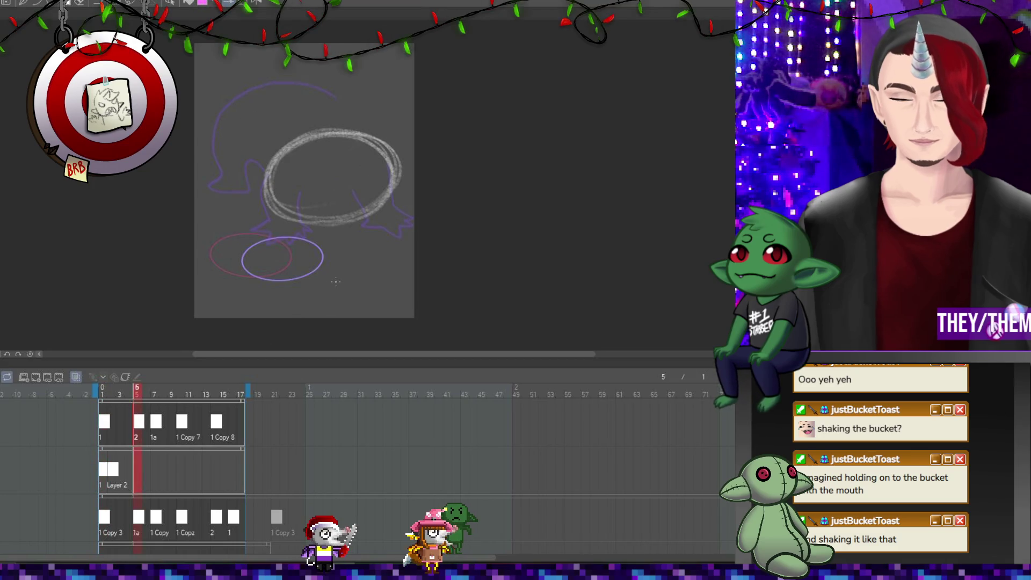
key(ctrl+t)
mouse_move(392, 249)
mouse_down()
mouse_move(433, 251)
mouse_move(428, 281)
mouse_up()
key(Return)
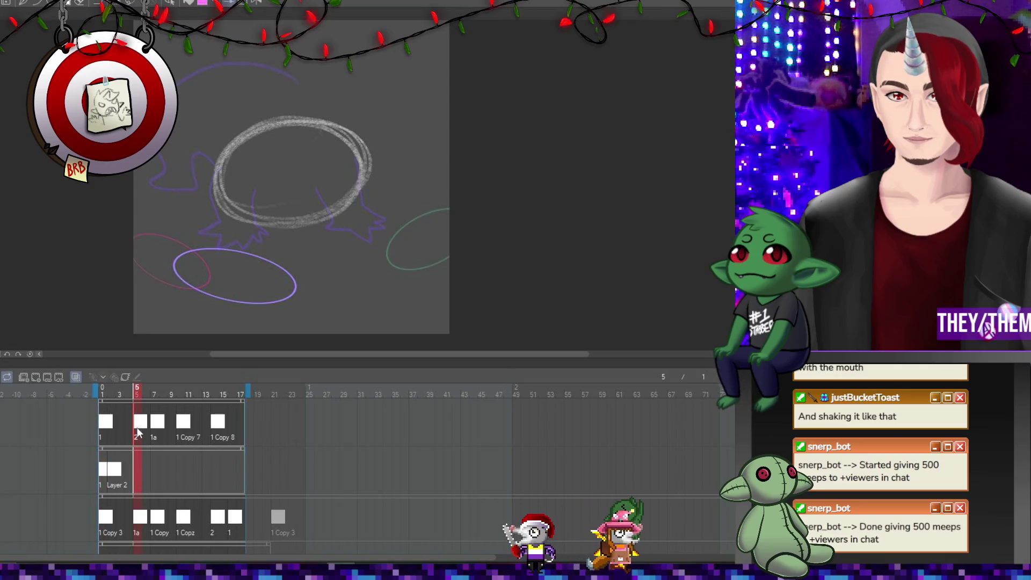
Distort the lower-left side of the frame 7 purple ellipse to a steeper tilt.
click(154, 427)
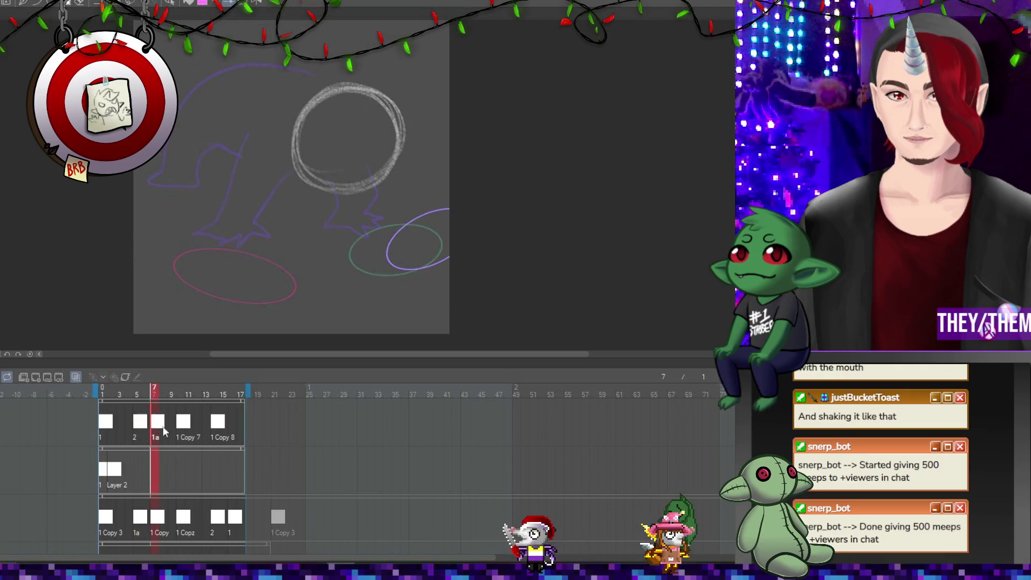
key(ctrl+t)
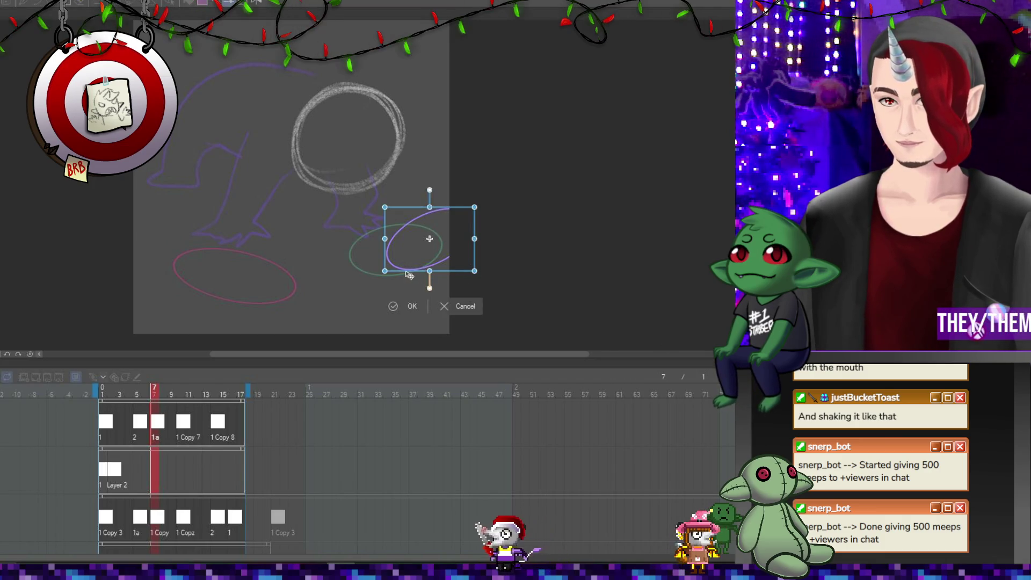
drag(384, 271, 398, 279)
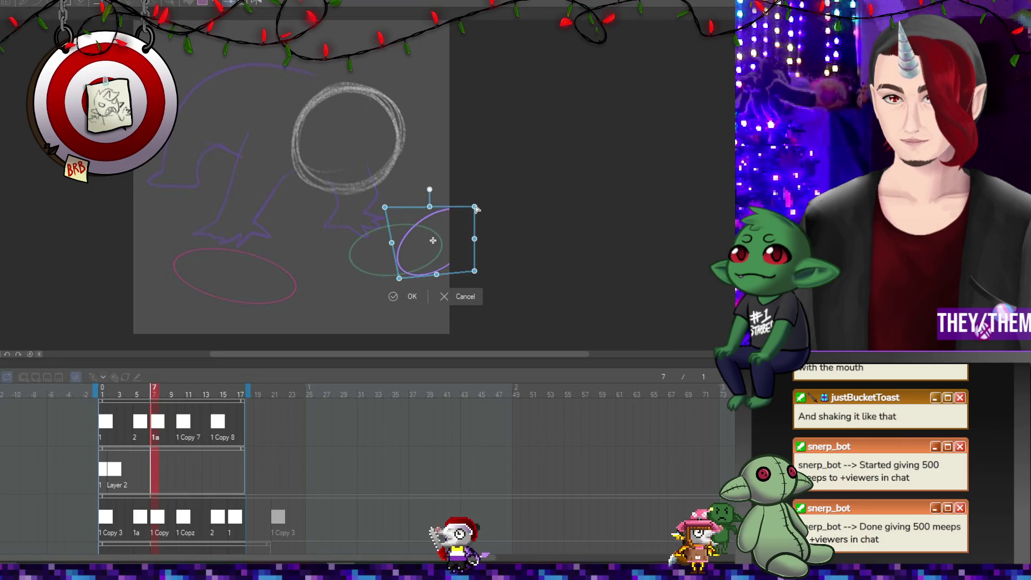
key(Return)
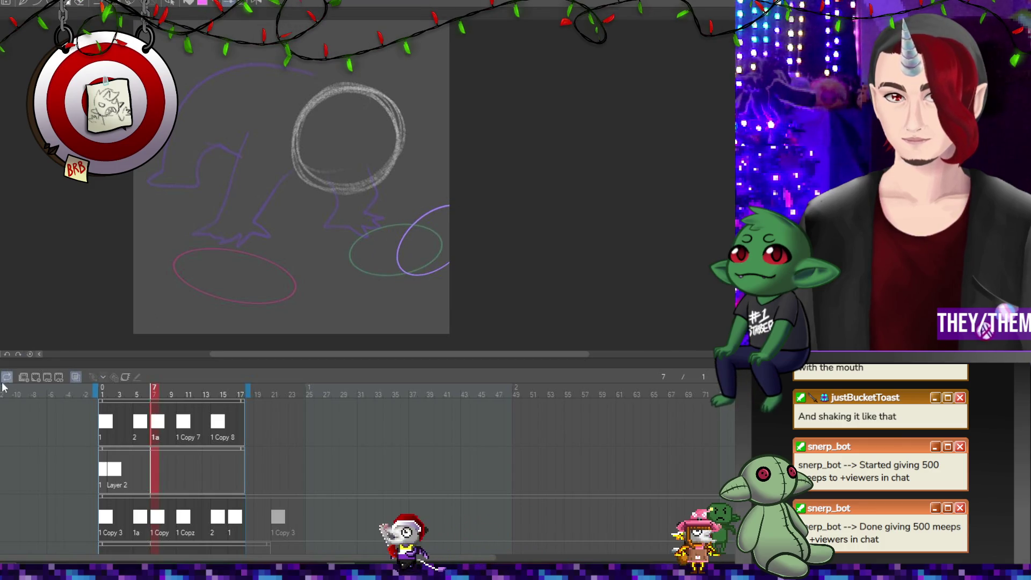
click(18, 376)
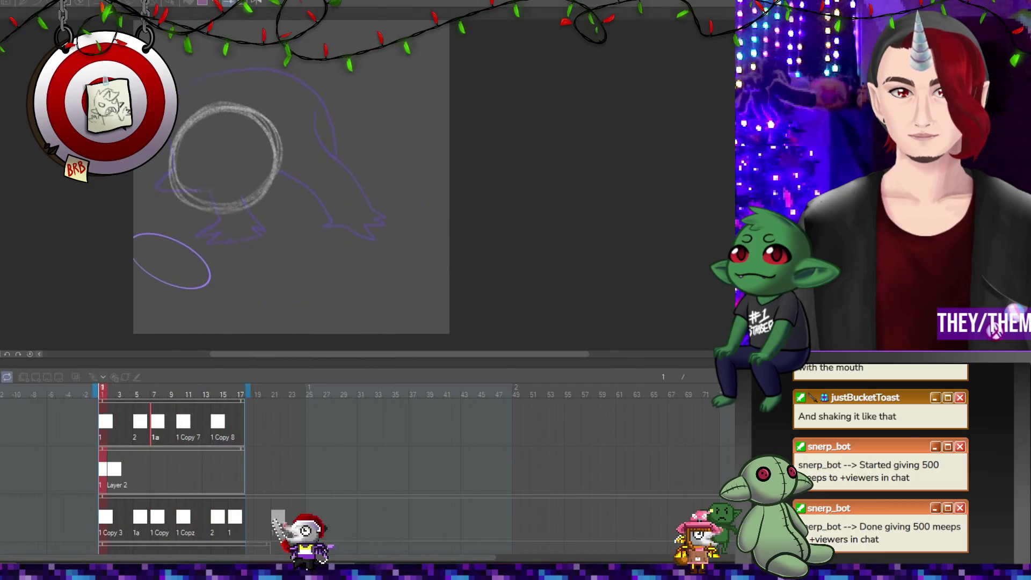
Step through frames 10, 7, 5, 13 and 14 to review the crawl, ending on frame 1.
click(184, 424)
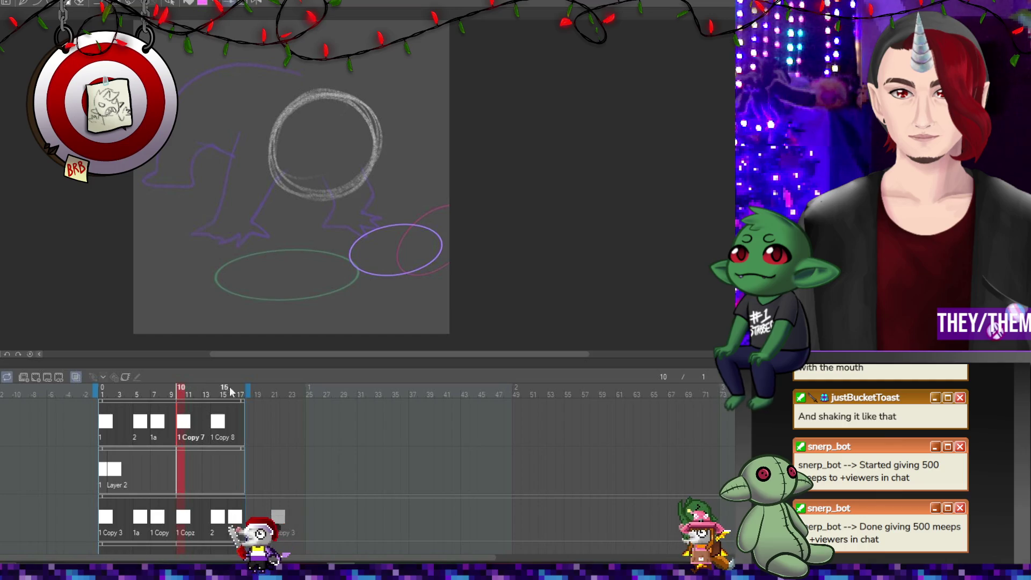
click(158, 423)
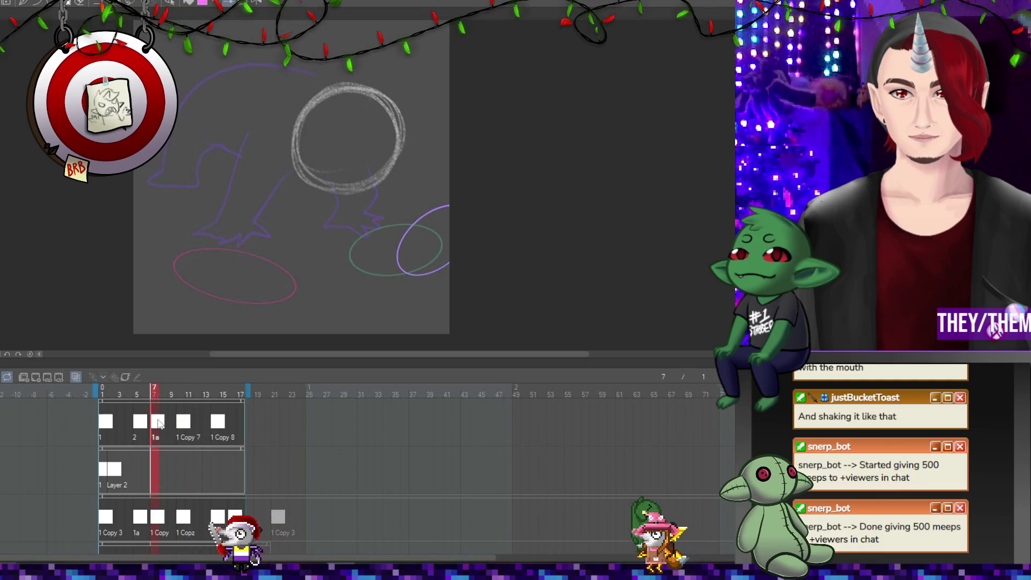
click(143, 427)
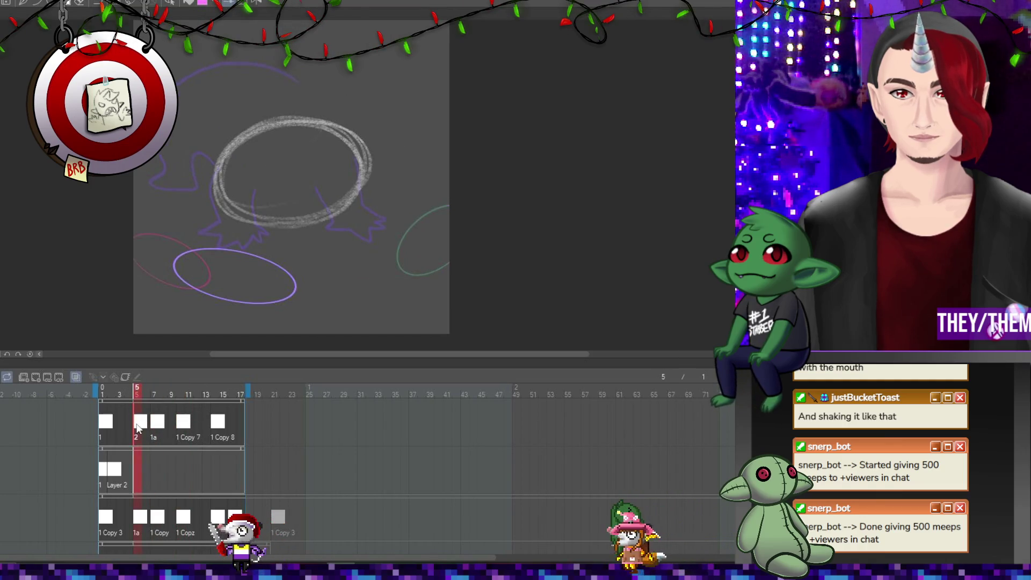
click(184, 423)
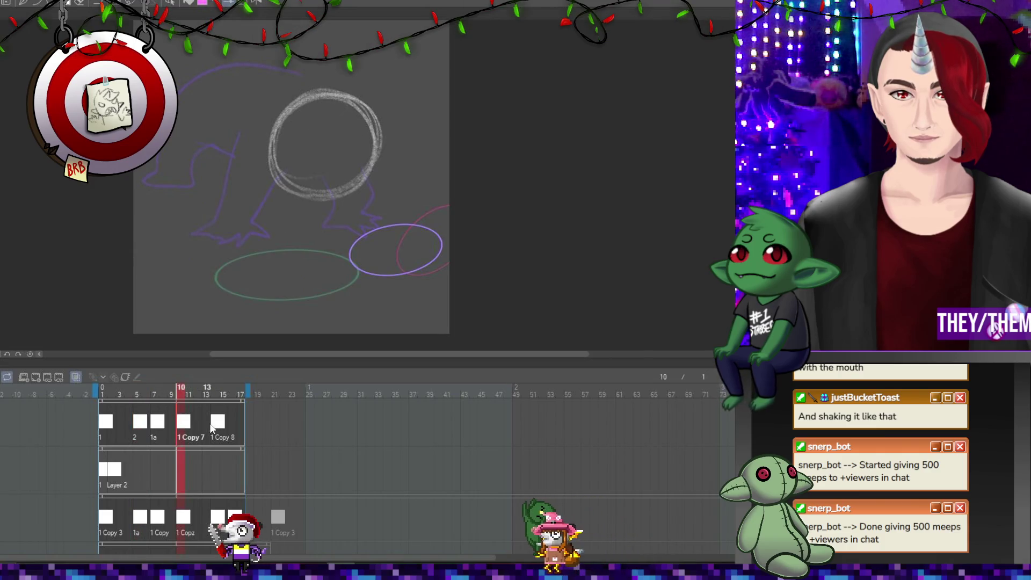
click(206, 428)
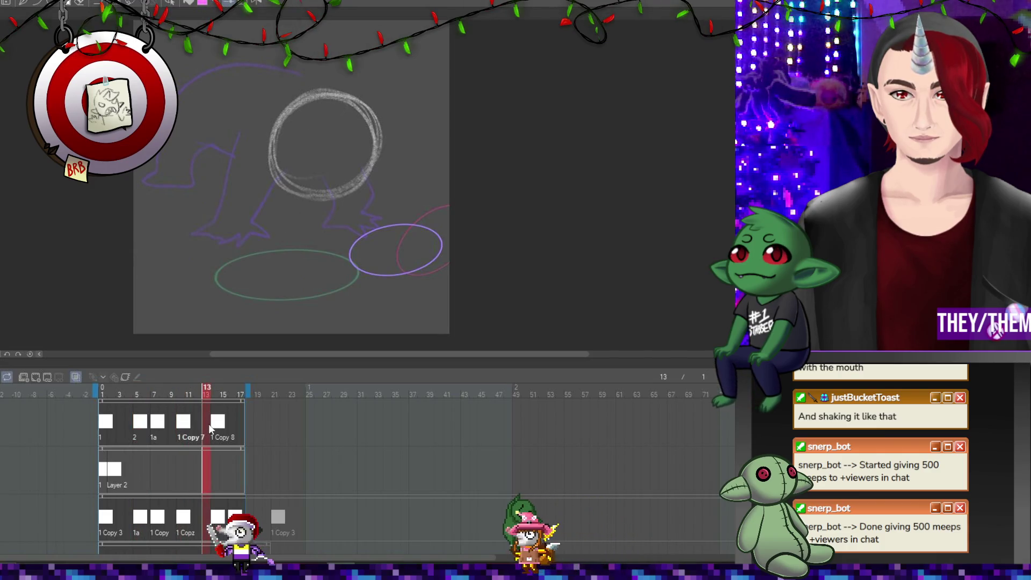
click(180, 428)
scroll(181, 429, down, 2)
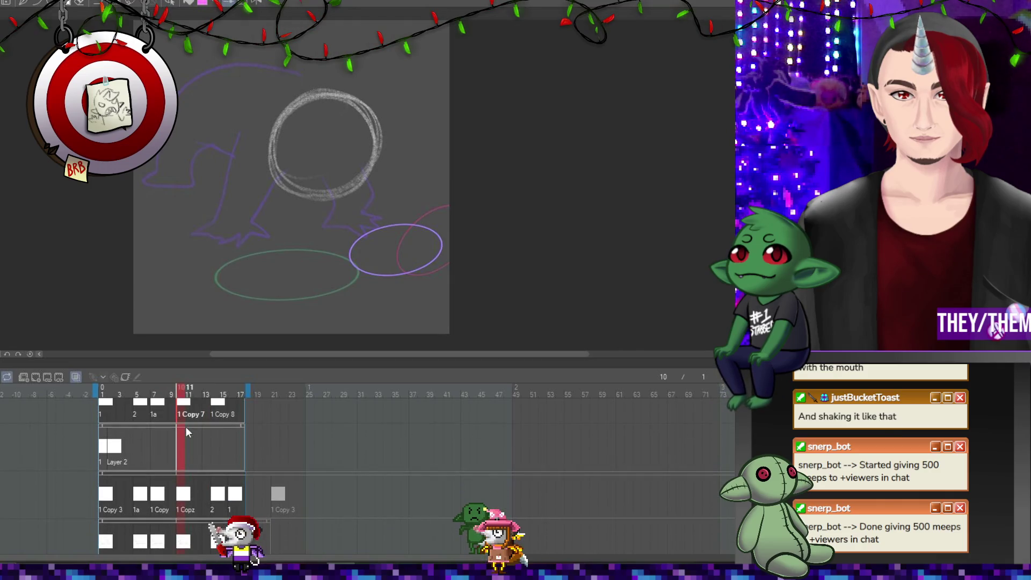
scroll(185, 427, up, 2)
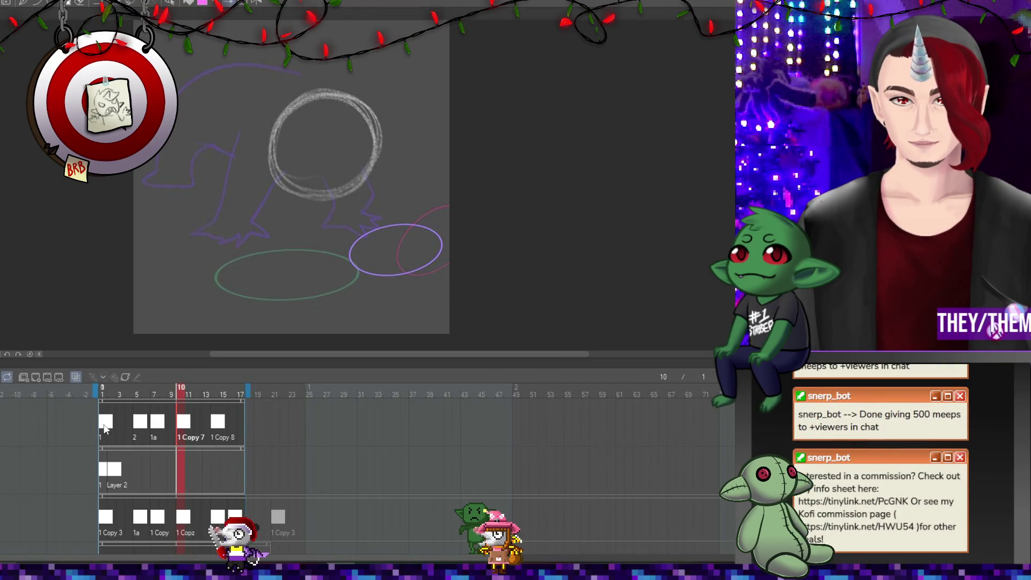
key(Home)
click(218, 429)
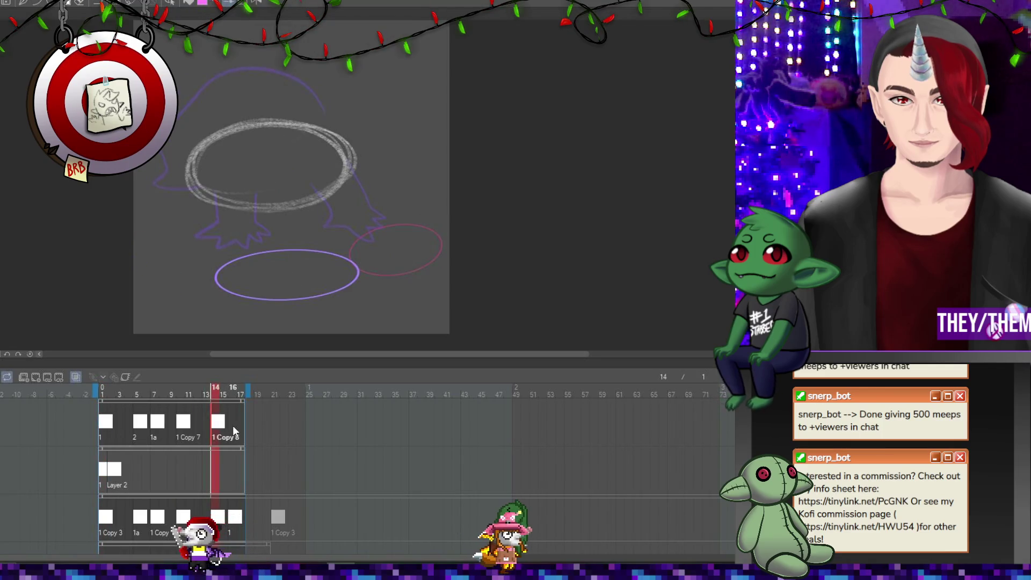
click(109, 427)
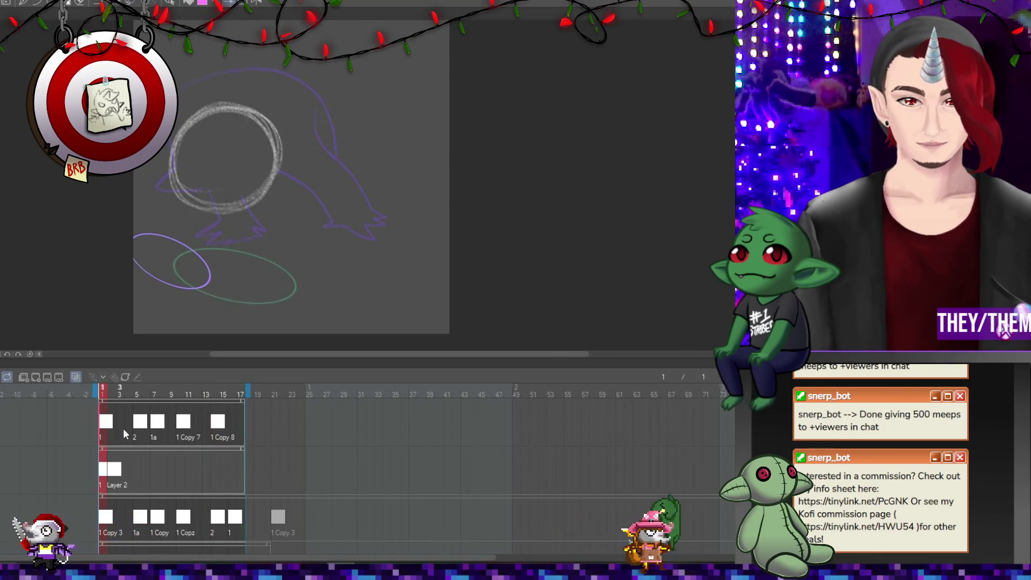
Place the 1 Copy 9 drawing at frame 16 and move its left purple ellipse up and left.
right_click(231, 425)
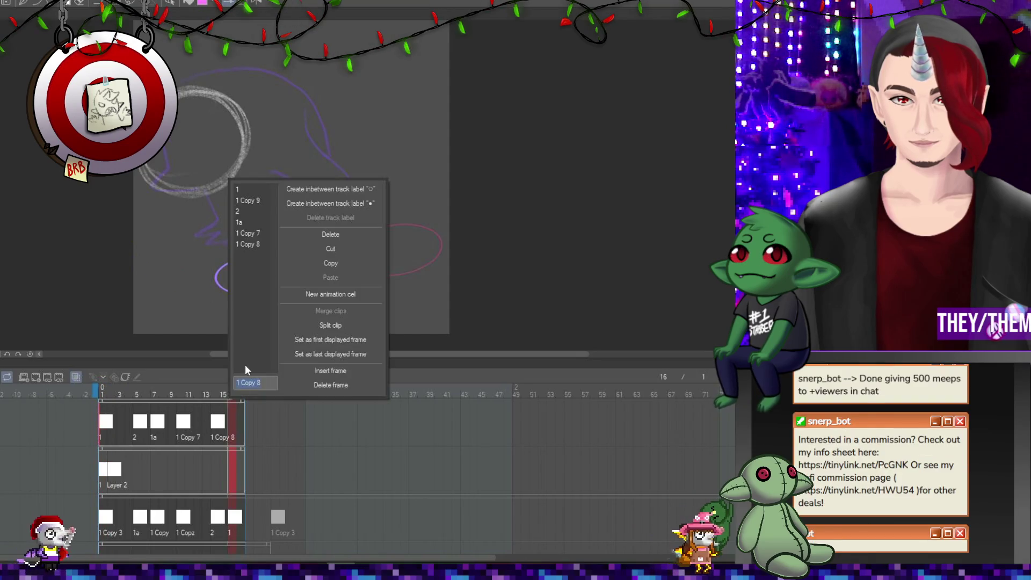
click(258, 202)
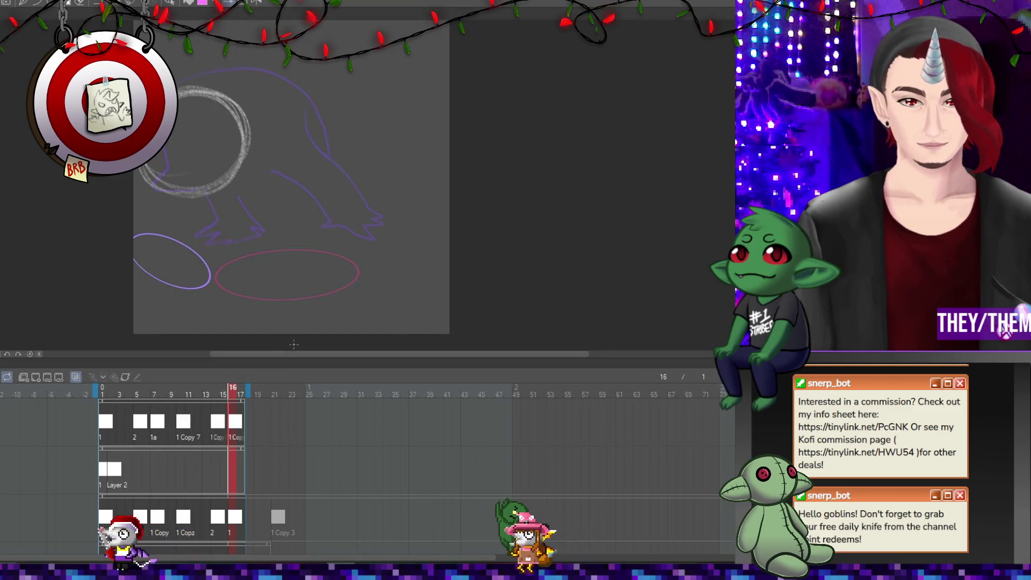
key(ctrl+t)
drag(190, 262, 176, 251)
click(123, 318)
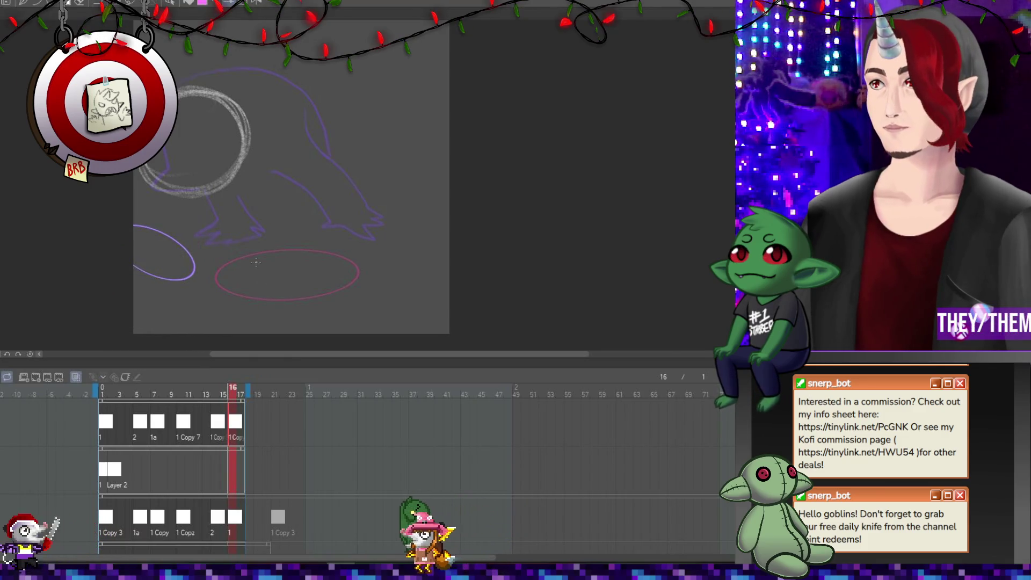
key(Return)
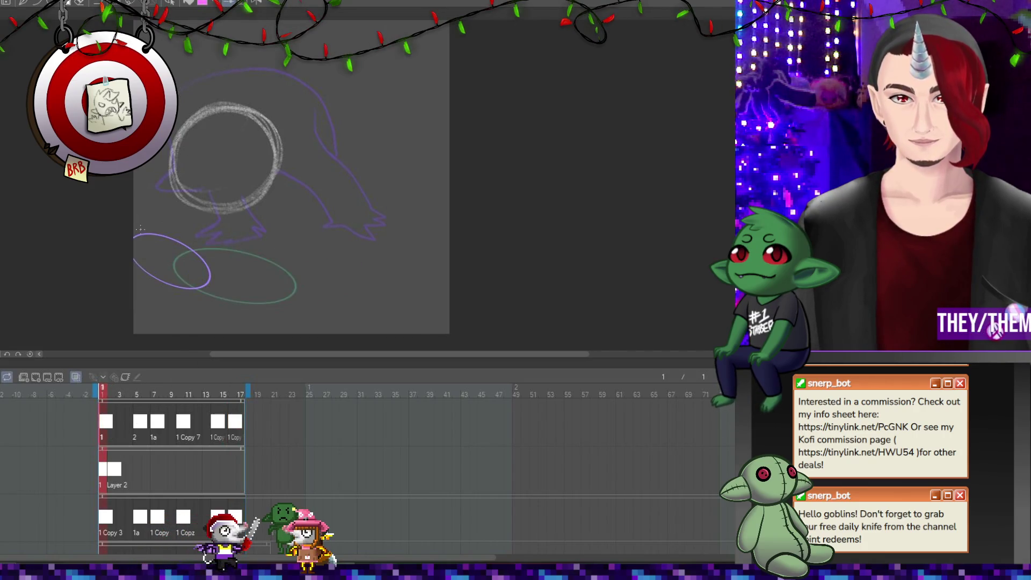
drag(134, 240, 159, 184)
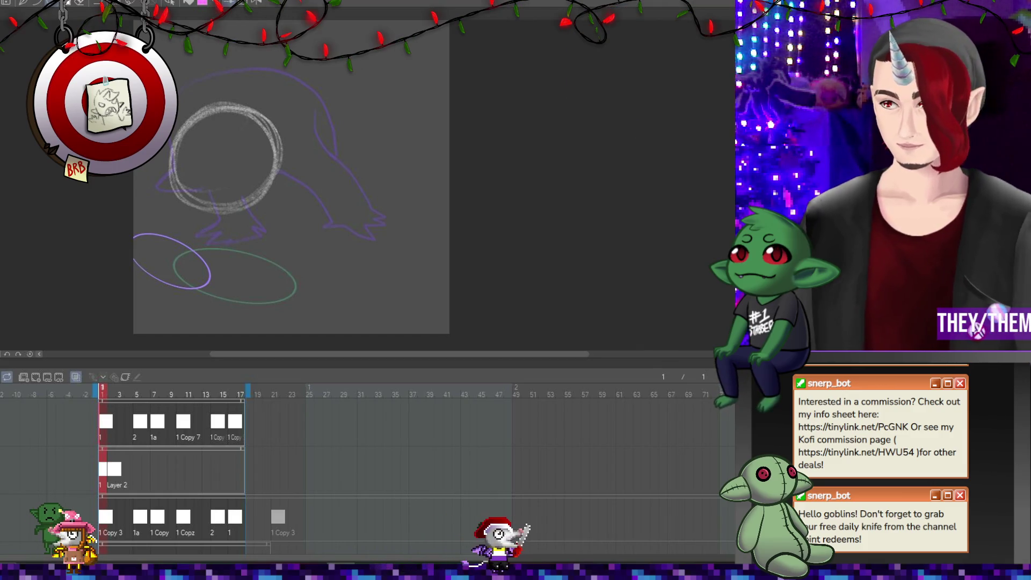
Duplicate the top animation track and move the frame 1 ellipse up-right, slightly enlarged.
key(ctrl+z)
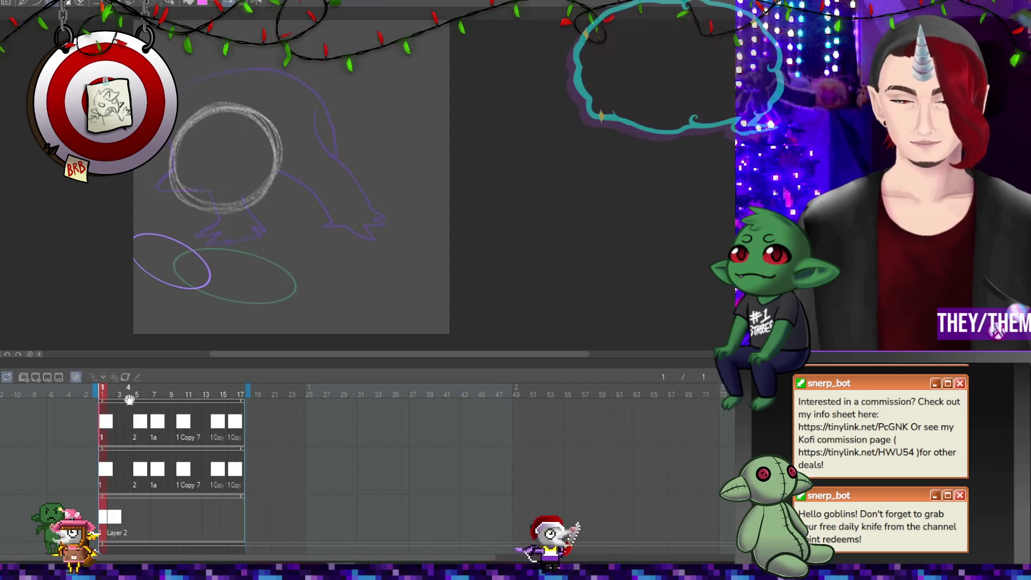
key(ctrl+t)
drag(204, 229, 211, 202)
mouse_move(249, 250)
mouse_down()
mouse_move(232, 224)
mouse_move(236, 239)
mouse_move(224, 232)
mouse_up()
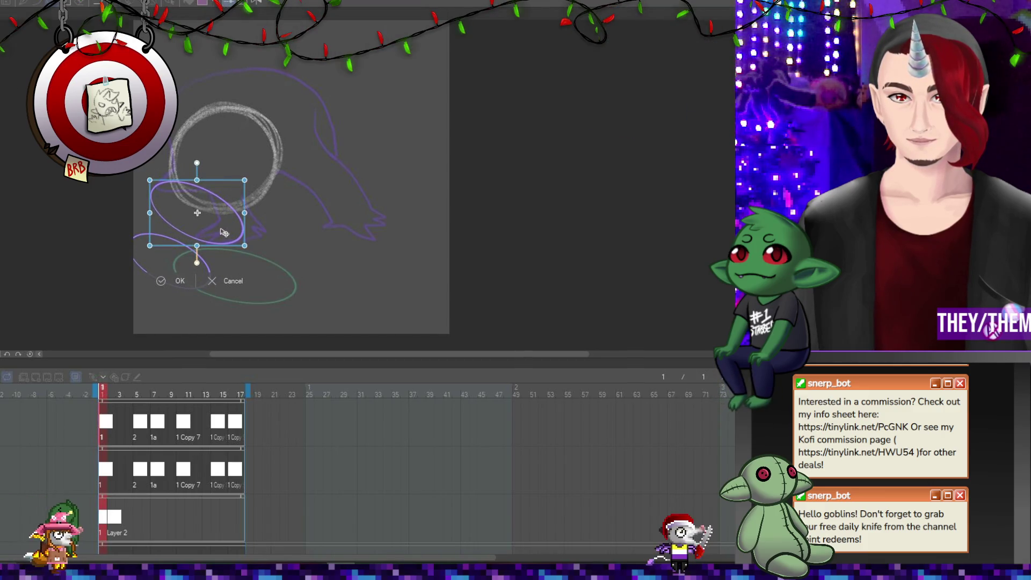
click(180, 281)
Move the frame 5 ellipse up and right and rotate it about 9° clockwise.
click(141, 426)
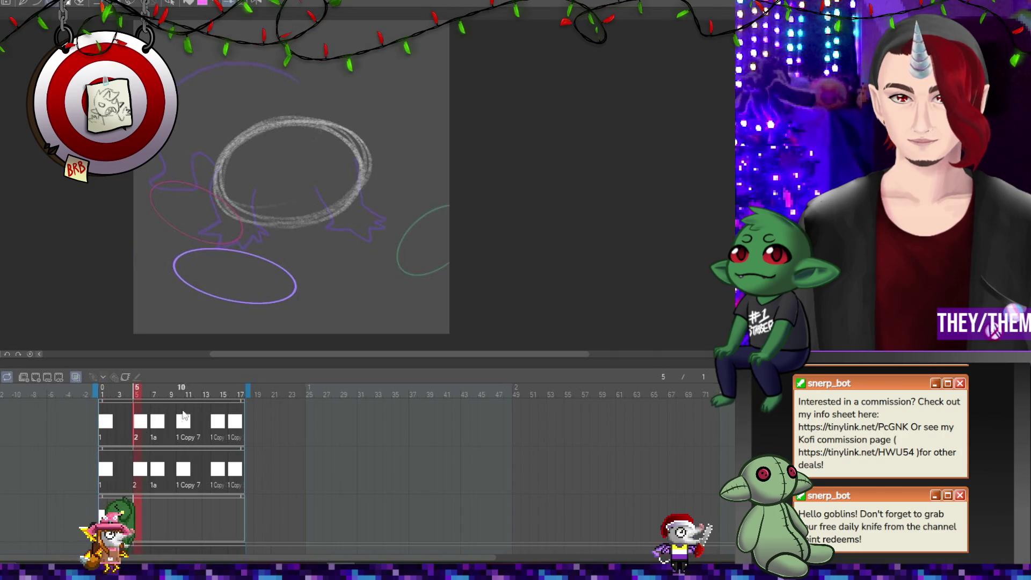
key(ctrl+t)
mouse_move(274, 271)
mouse_down()
mouse_move(313, 224)
mouse_move(297, 219)
mouse_up()
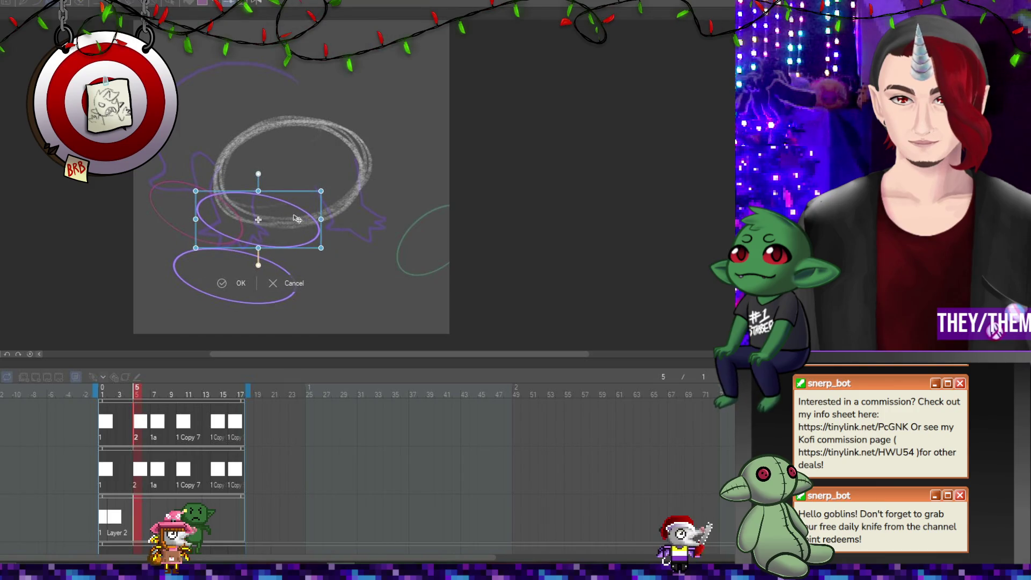
mouse_move(353, 242)
mouse_down()
mouse_move(352, 258)
mouse_move(330, 233)
mouse_move(294, 234)
mouse_up()
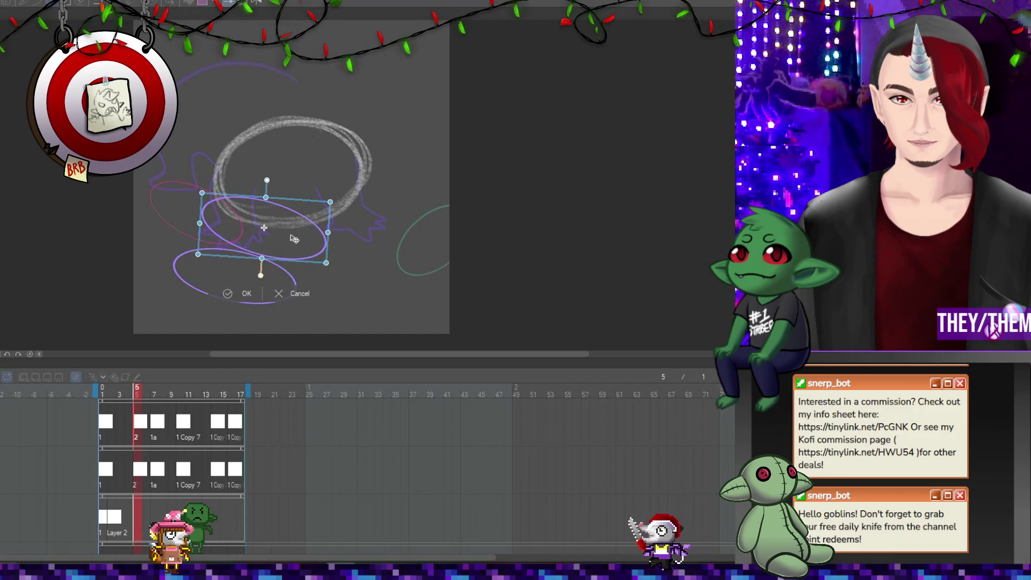
key(Return)
Stop playback on frame 7 and move its ellipse up-left toward the circle.
key(space)
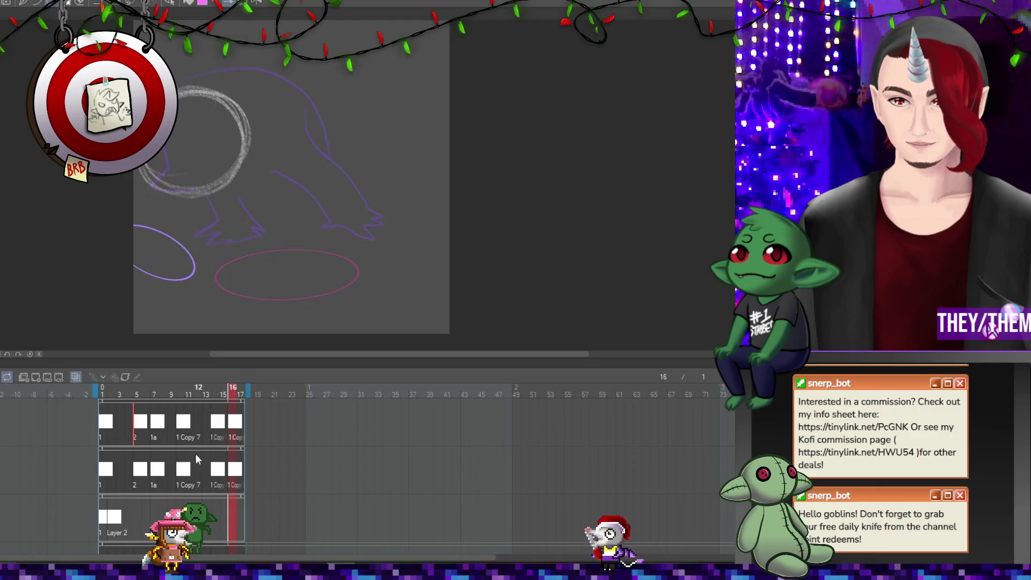
key(space)
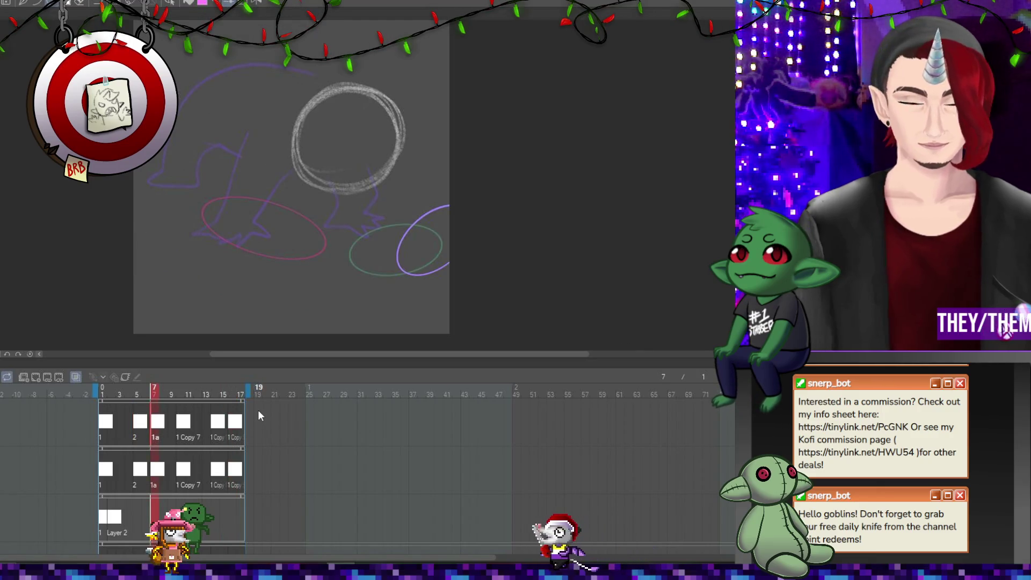
key(ctrl+t)
mouse_move(454, 242)
mouse_down()
mouse_move(440, 190)
mouse_move(429, 184)
mouse_move(418, 194)
mouse_move(430, 183)
mouse_up()
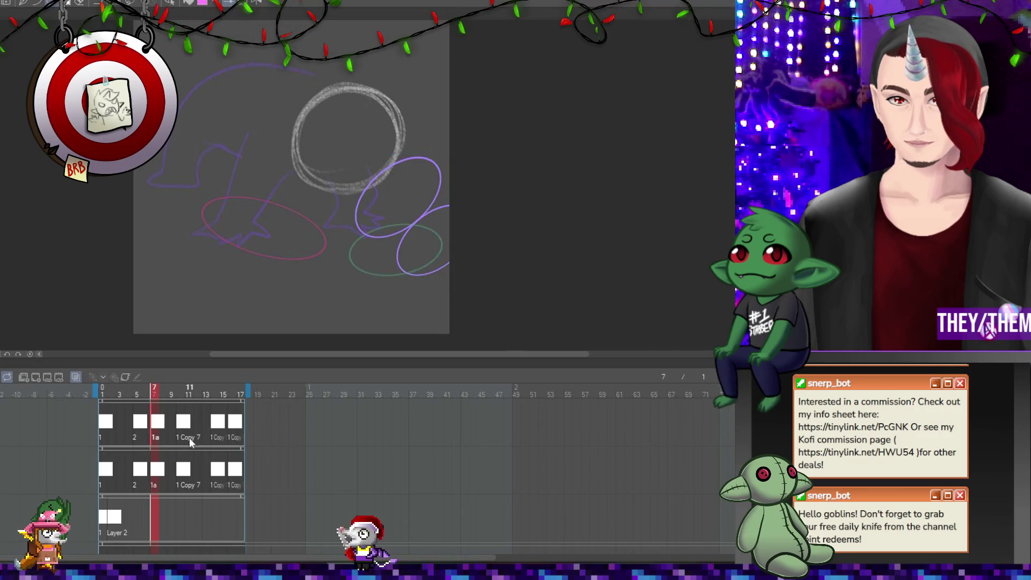
Move and rotate the frame 10 ellipse up over the red ellipse.
click(183, 422)
key(ctrl+t)
drag(396, 248, 388, 196)
drag(467, 226, 476, 206)
drag(417, 189, 467, 206)
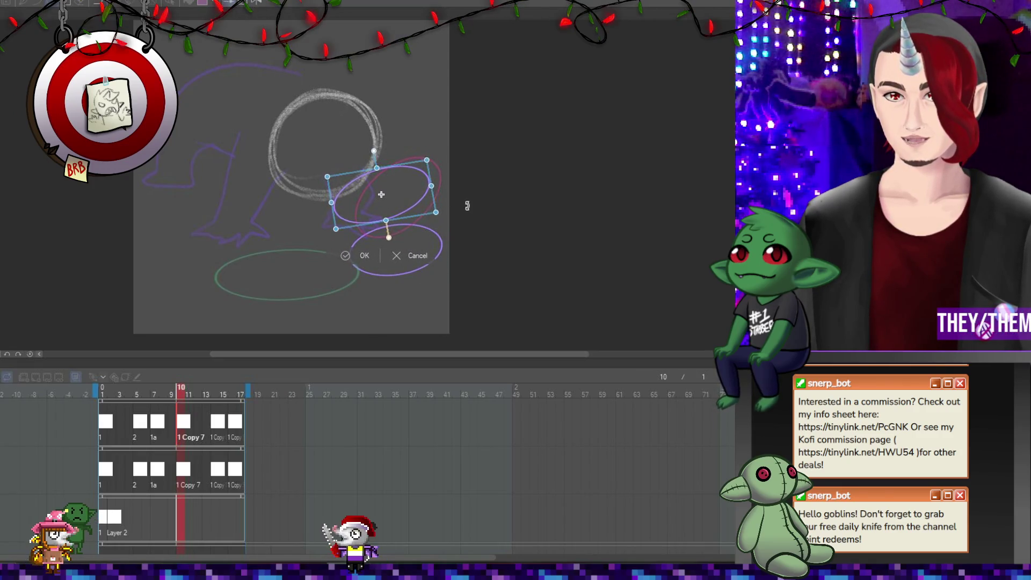
drag(412, 190, 410, 189)
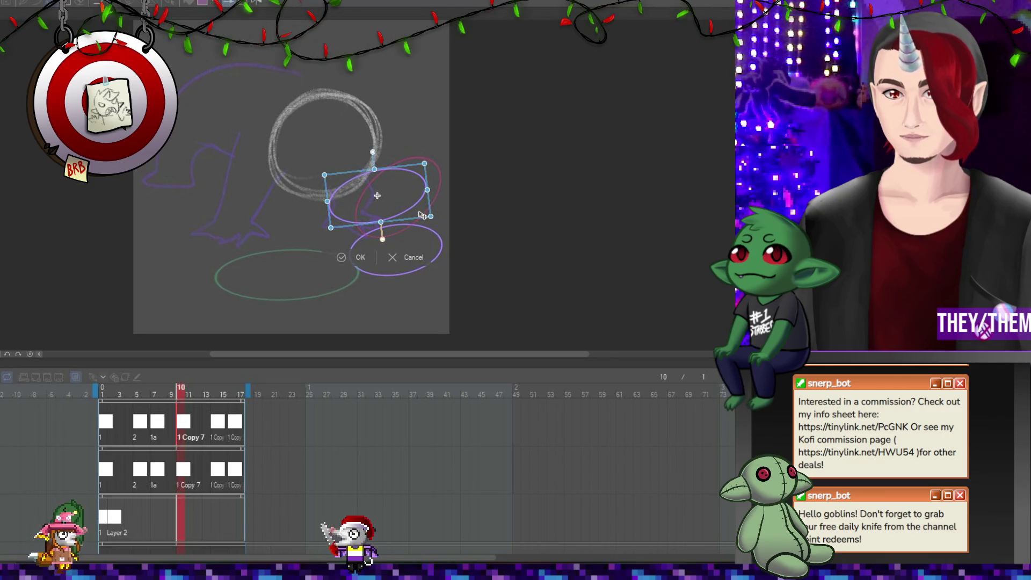
click(217, 421)
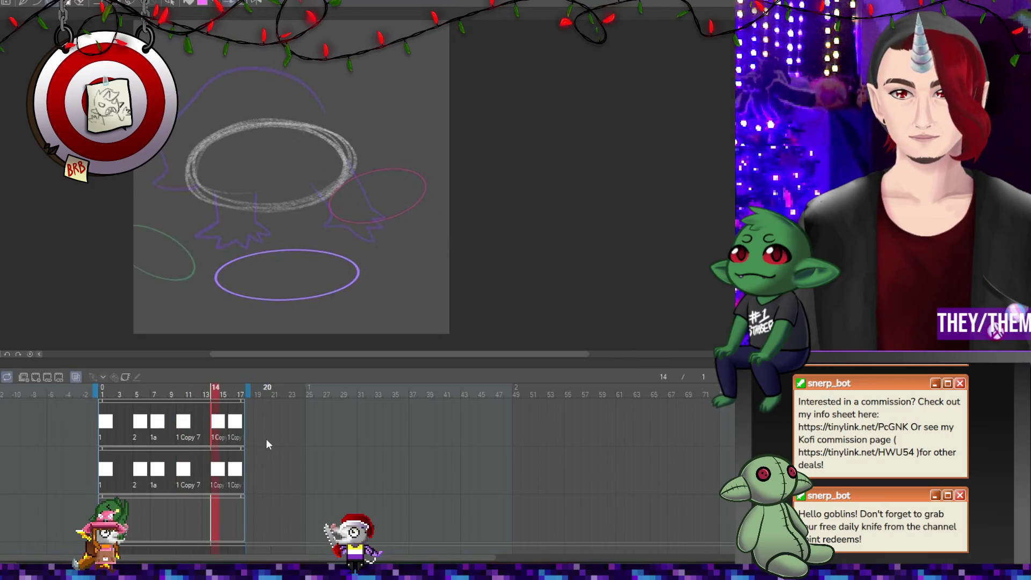
key(ctrl+t)
Raise the frame 14 ellipse about 110 px and widen it, then raise frame 16's lower-left ellipse.
drag(287, 274, 276, 214)
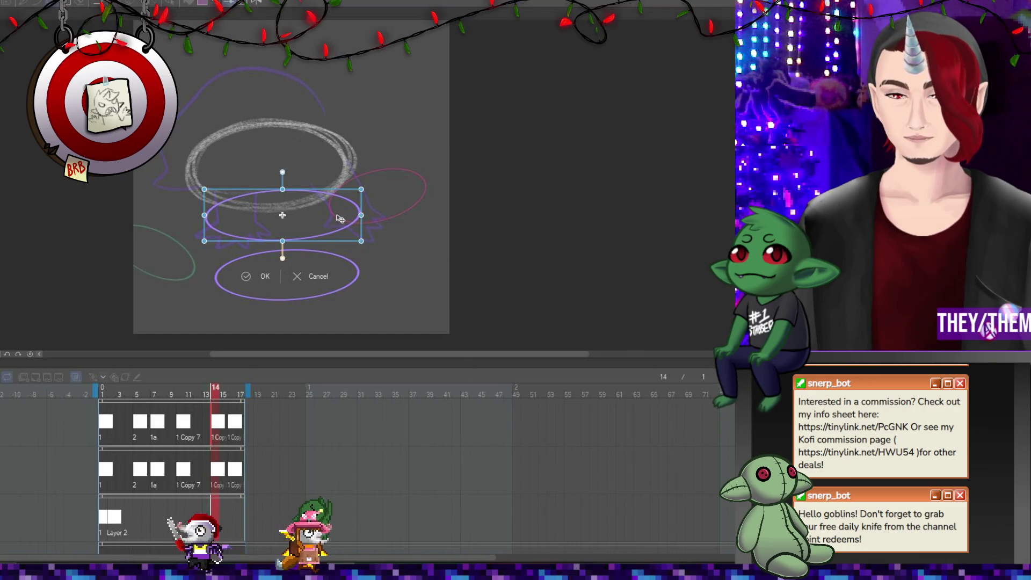
drag(349, 213, 354, 214)
click(231, 388)
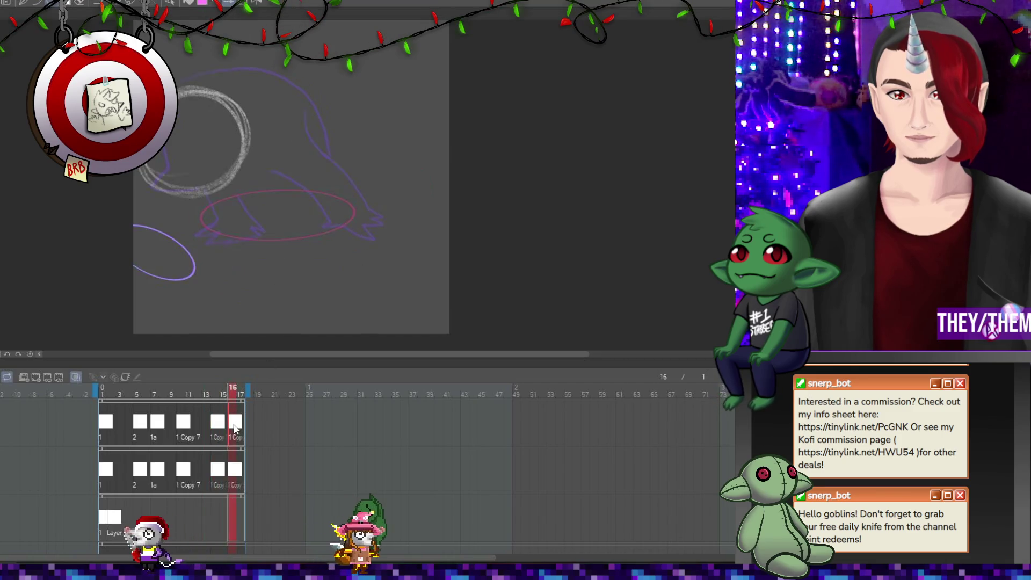
key(ctrl+t)
drag(174, 253, 175, 196)
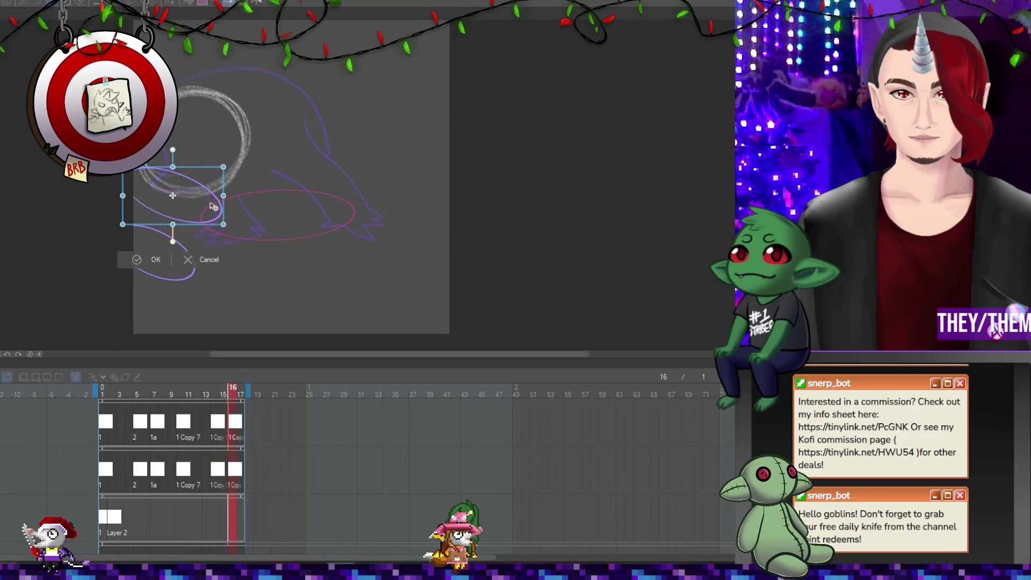
key(Return)
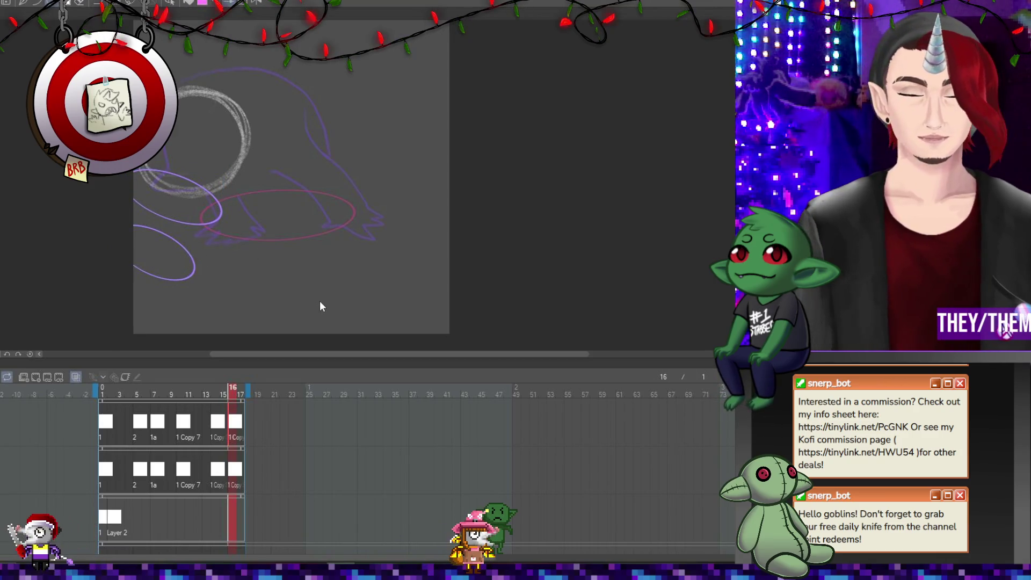
click(28, 372)
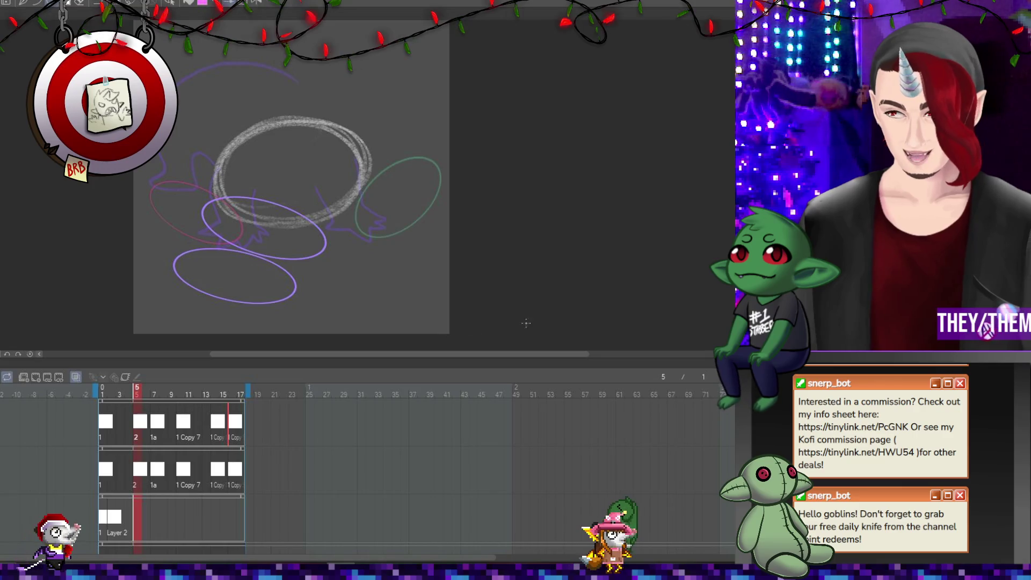
Recheck frames 1 and 5, then nudge frame 7's right ellipse up and to the right.
click(102, 471)
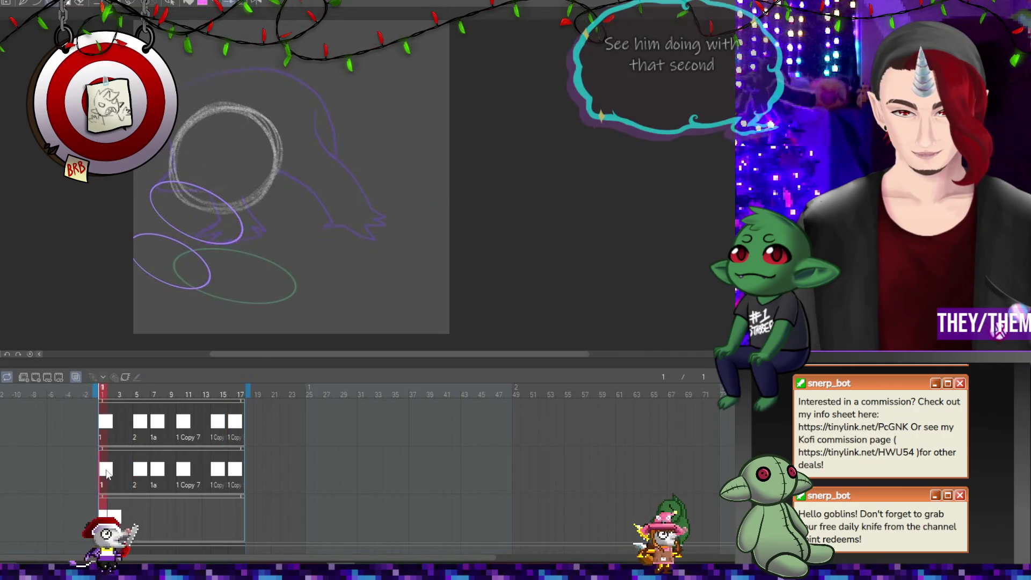
key(ctrl+t)
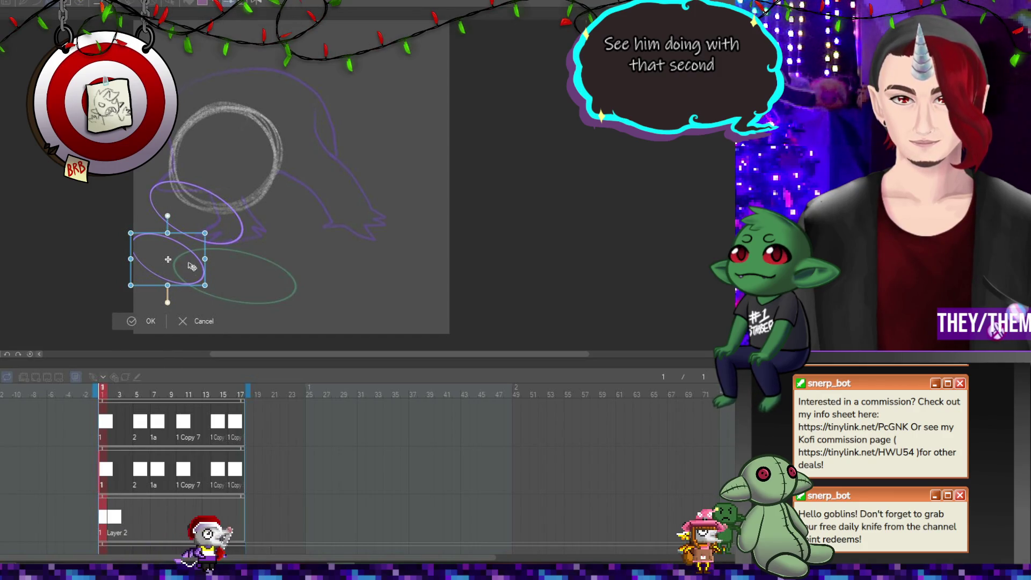
key(Return)
click(135, 450)
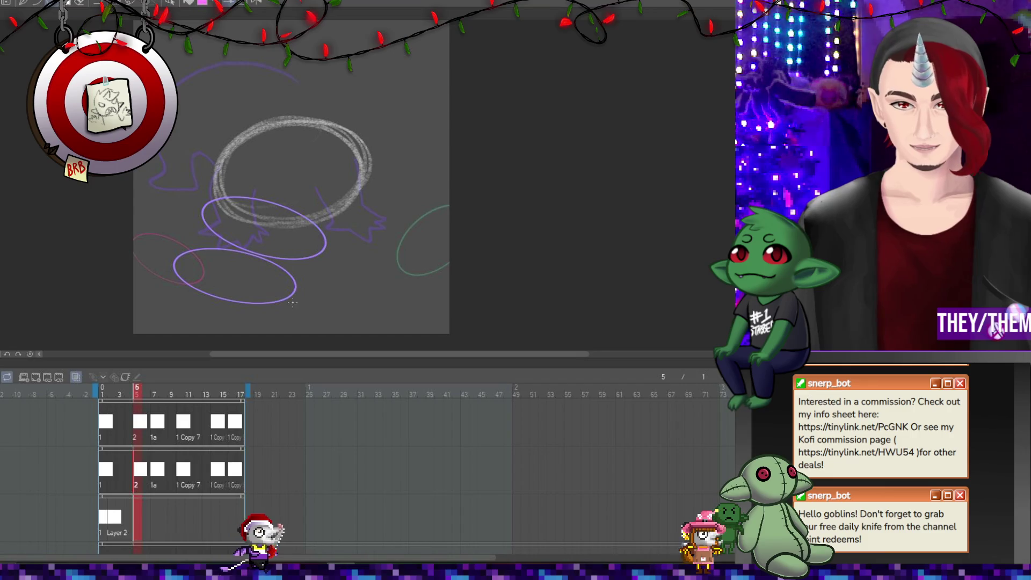
click(154, 452)
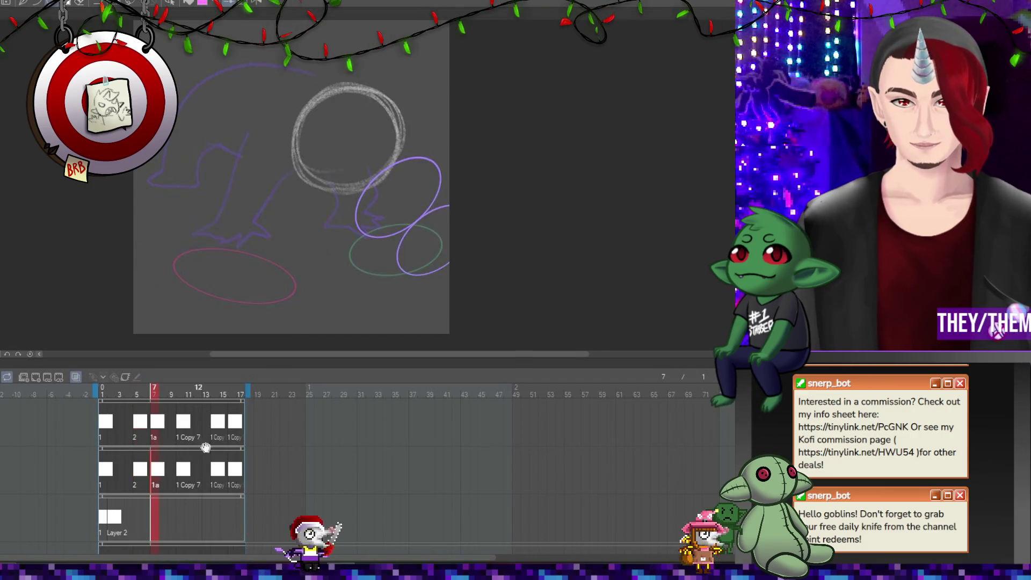
key(ctrl+t)
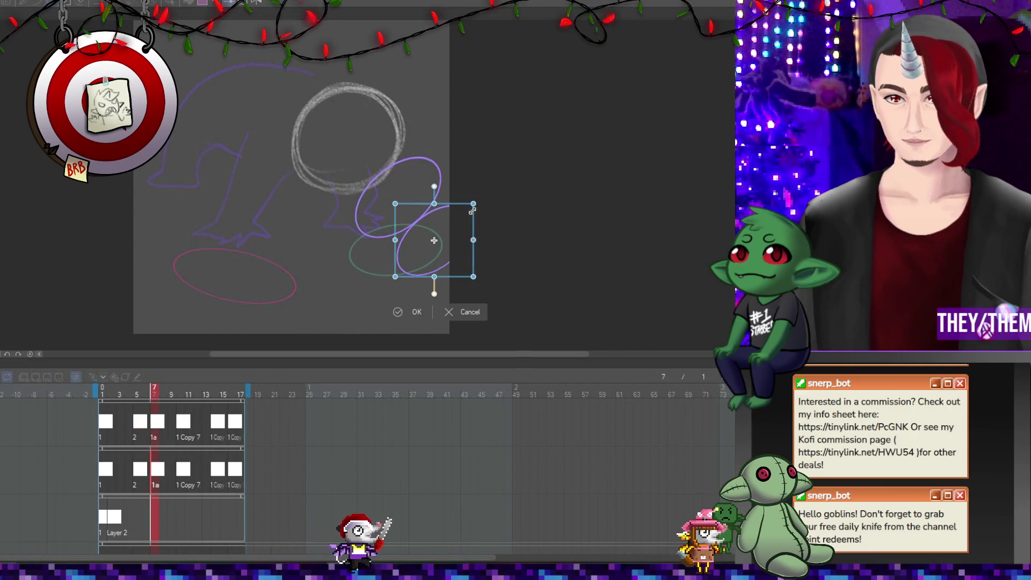
drag(449, 236, 496, 223)
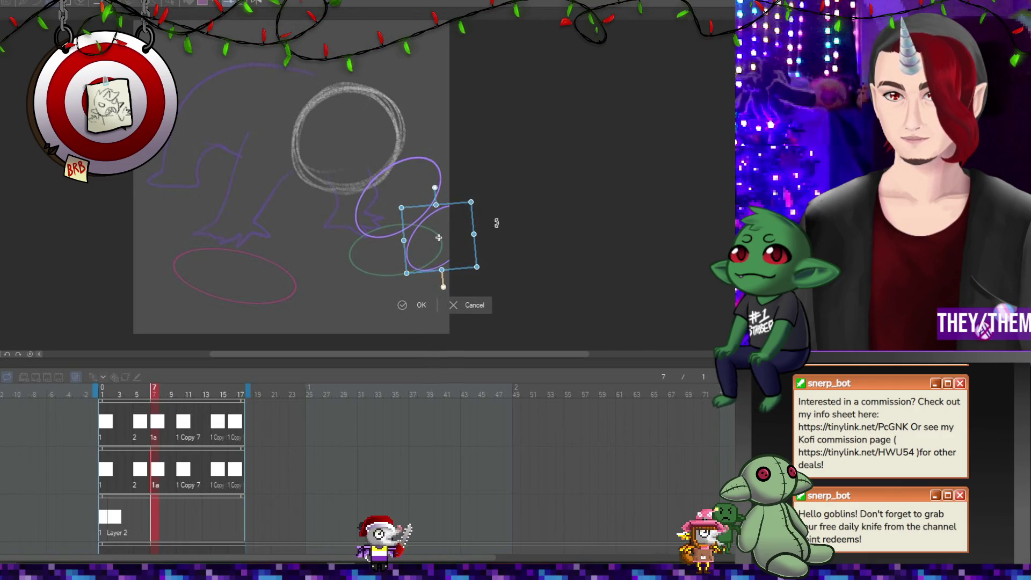
key(Return)
Shift frame 10's lower ellipse slightly right and shrink frame 14's lower ellipse proportionally.
click(181, 478)
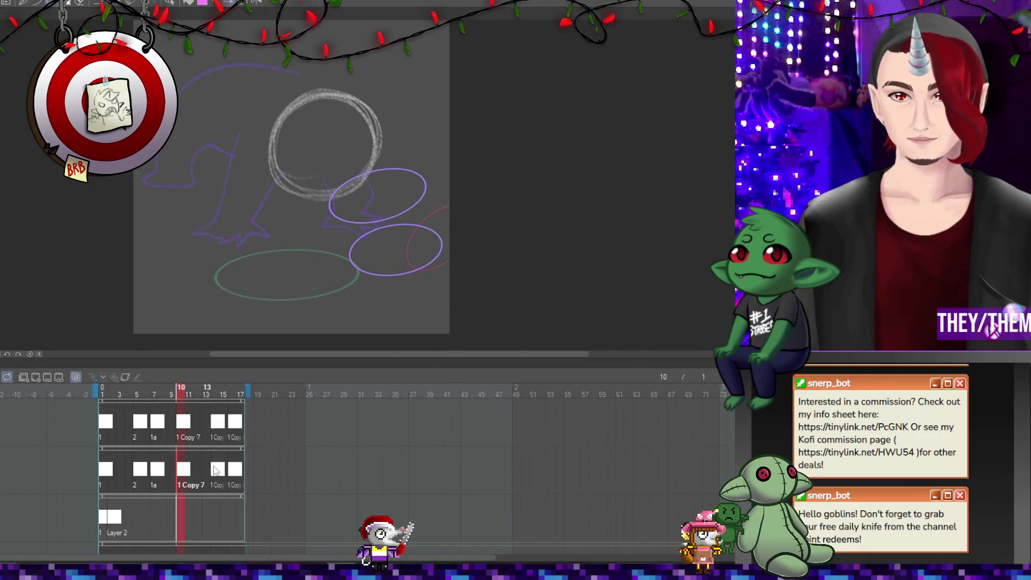
key(ctrl+t)
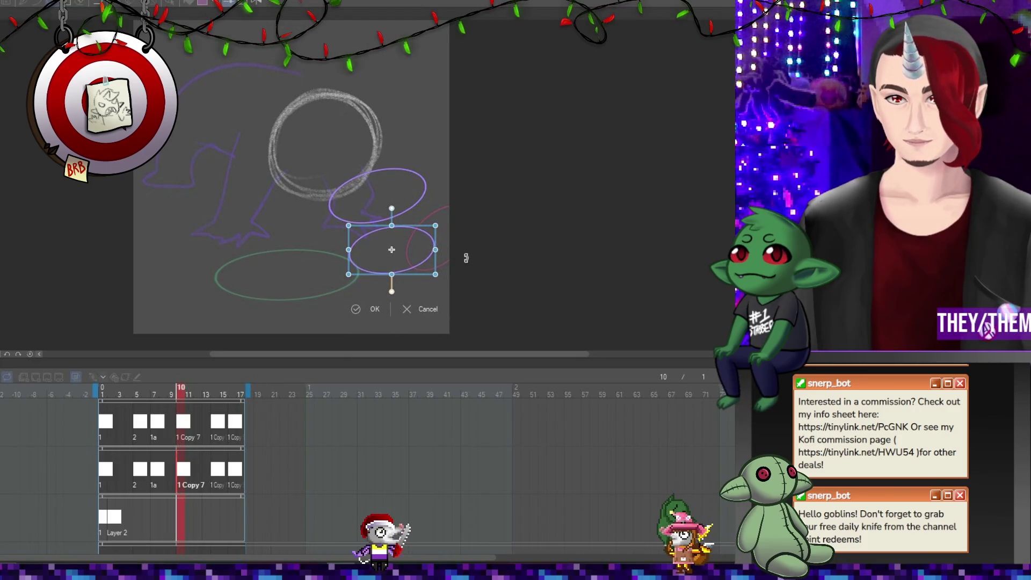
drag(421, 256, 429, 254)
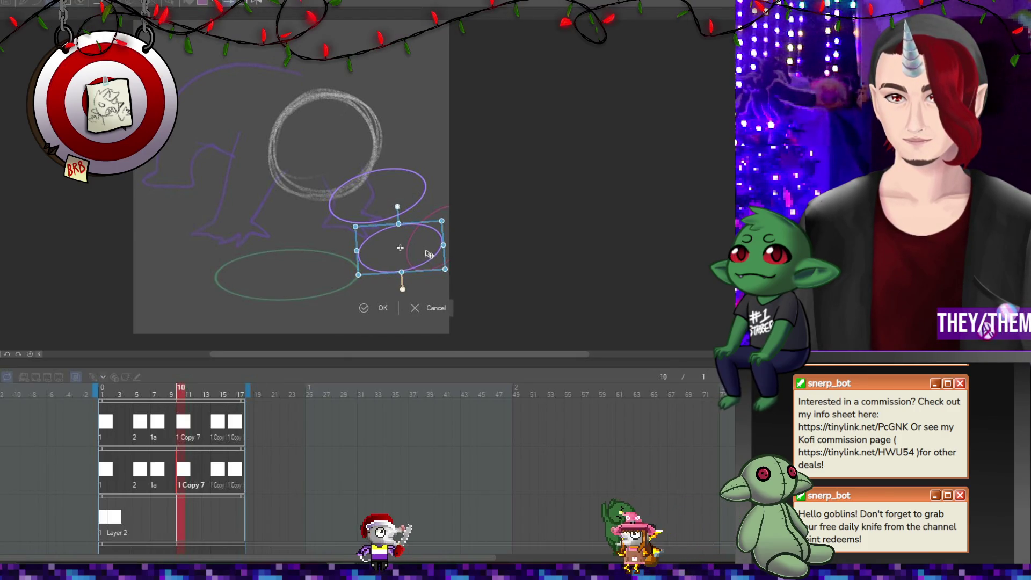
click(215, 477)
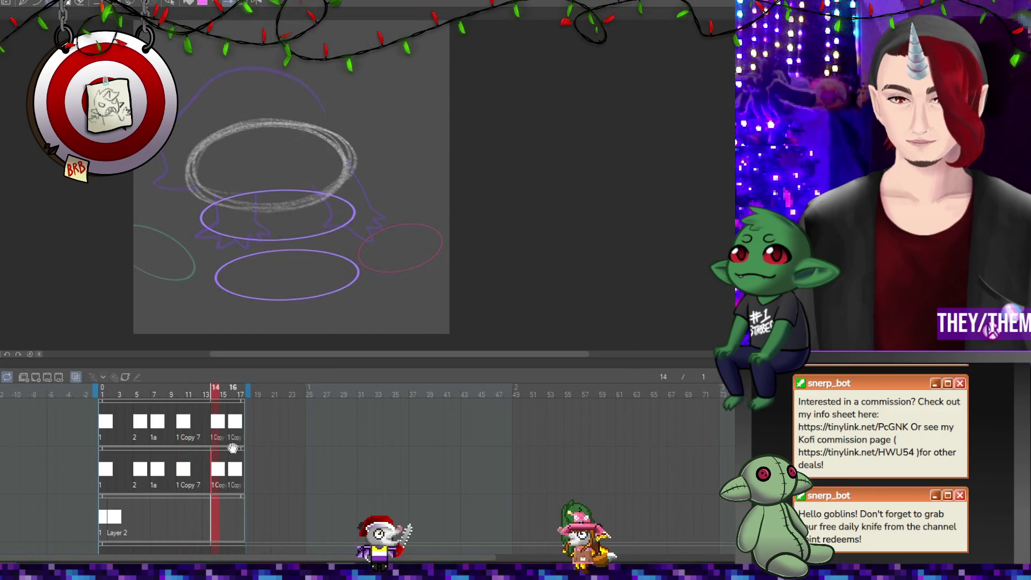
key(ctrl+t)
drag(363, 289, 352, 284)
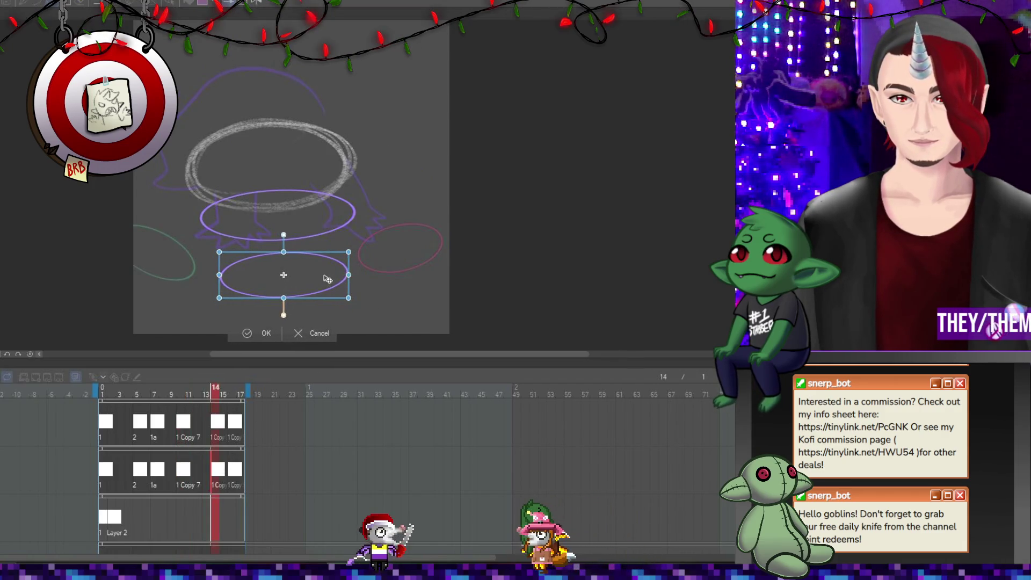
Rotate frame 17's lower-left ellipse slightly counter-clockwise, preview playback, and return to frame 1.
click(242, 473)
key(ctrl+t)
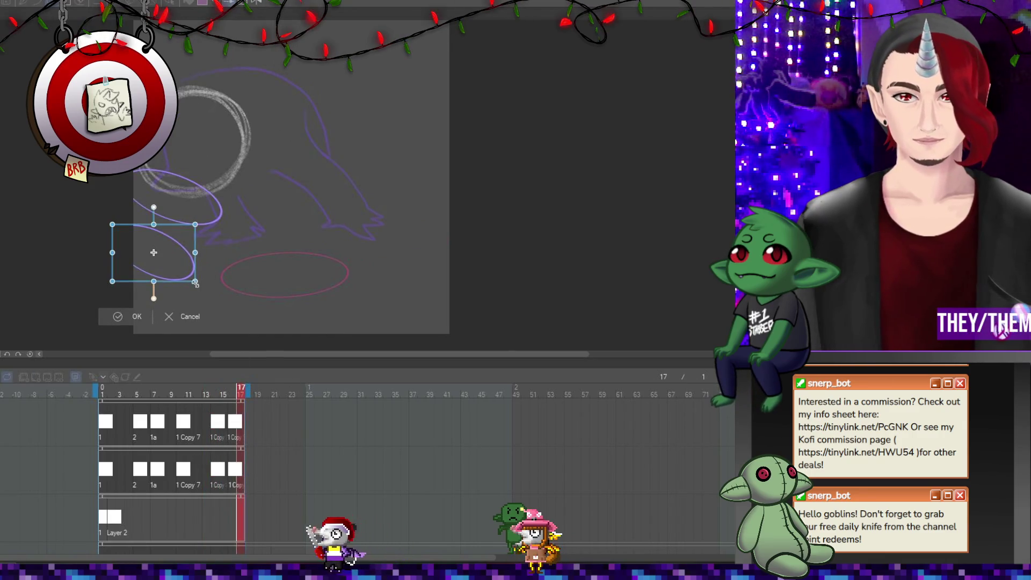
drag(186, 278, 164, 252)
key(Return)
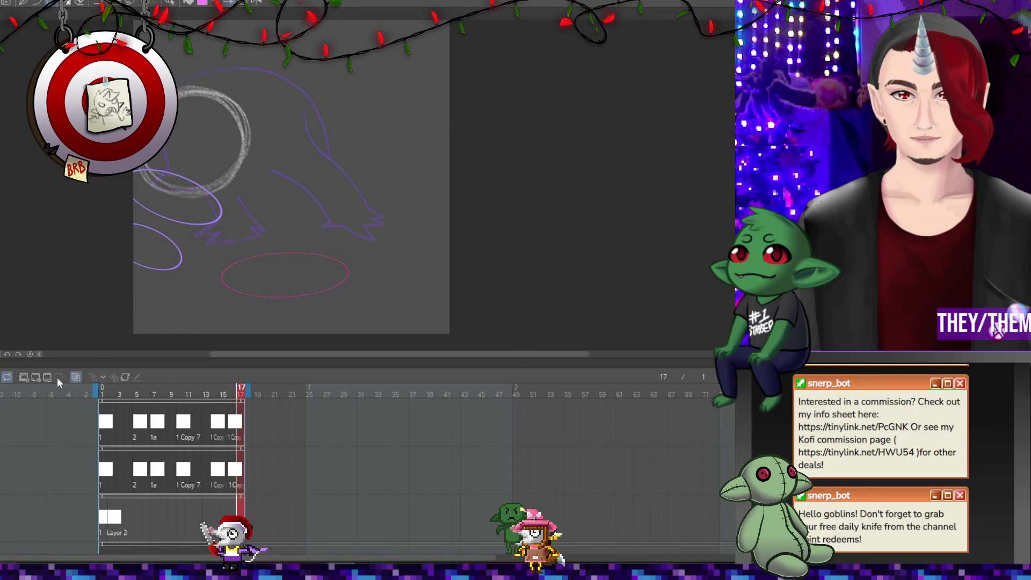
click(41, 354)
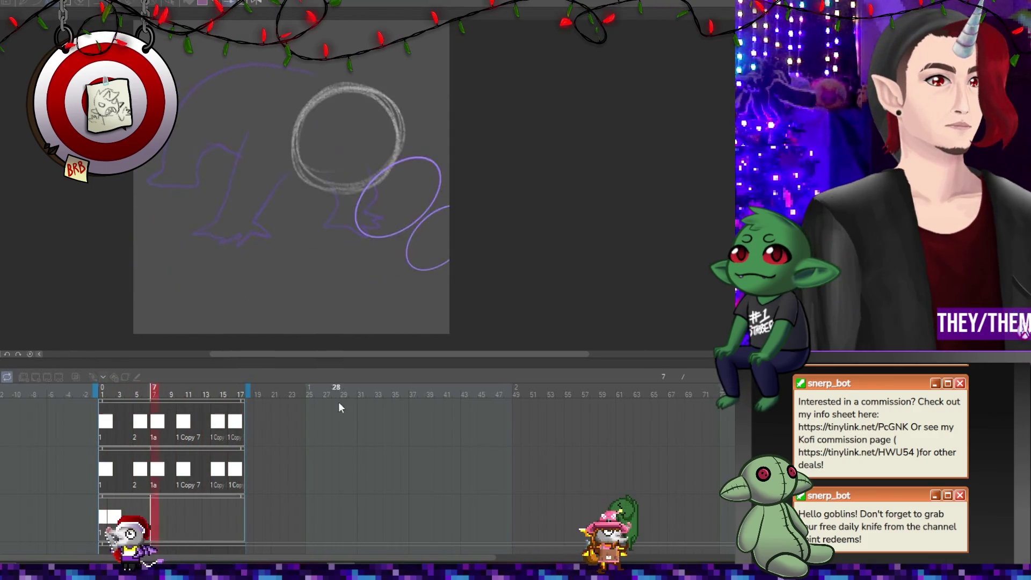
mouse_move(394, 355)
mouse_down()
mouse_move(353, 358)
mouse_move(365, 350)
mouse_up()
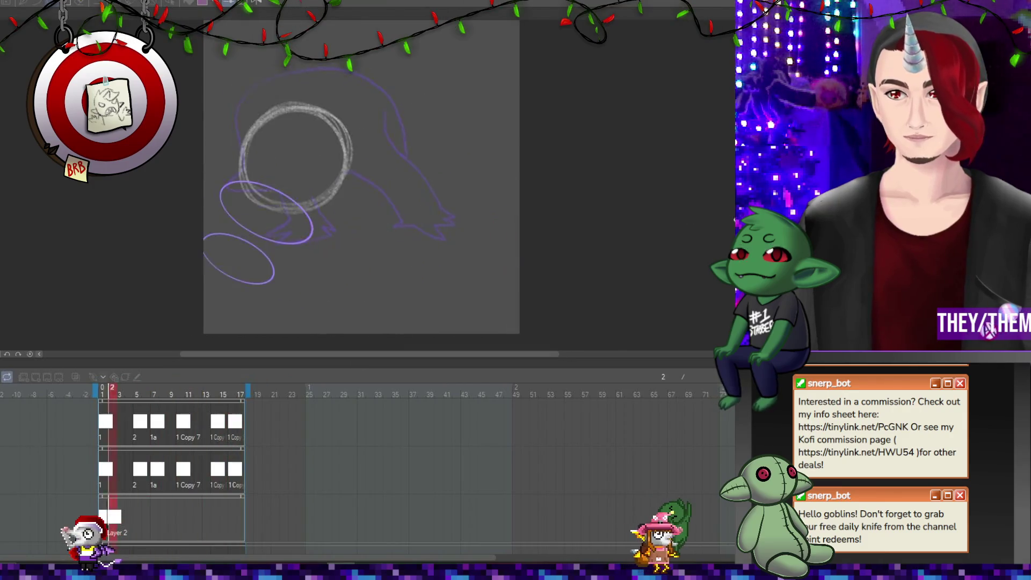
scroll(731, 228, up, 1)
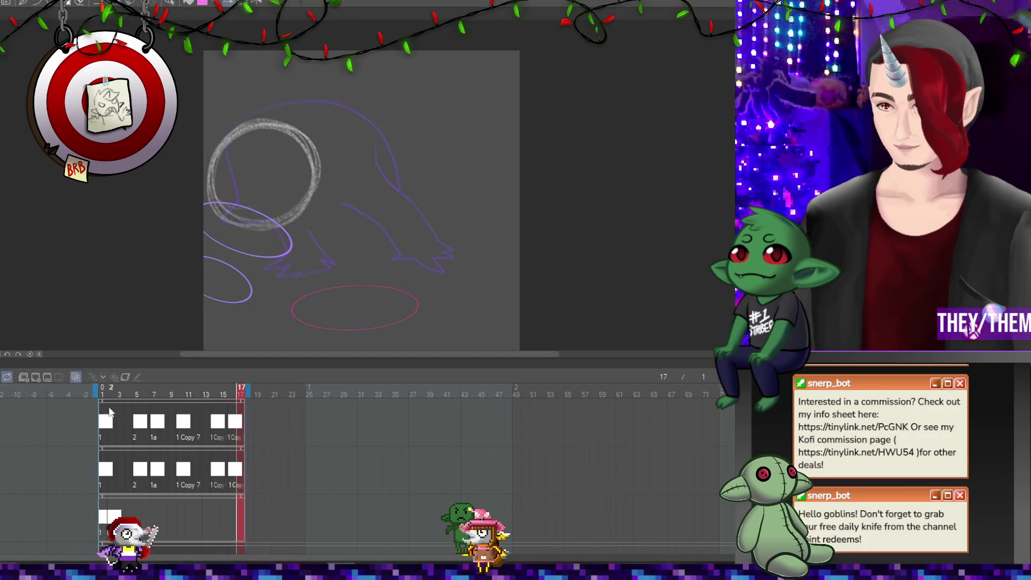
click(103, 476)
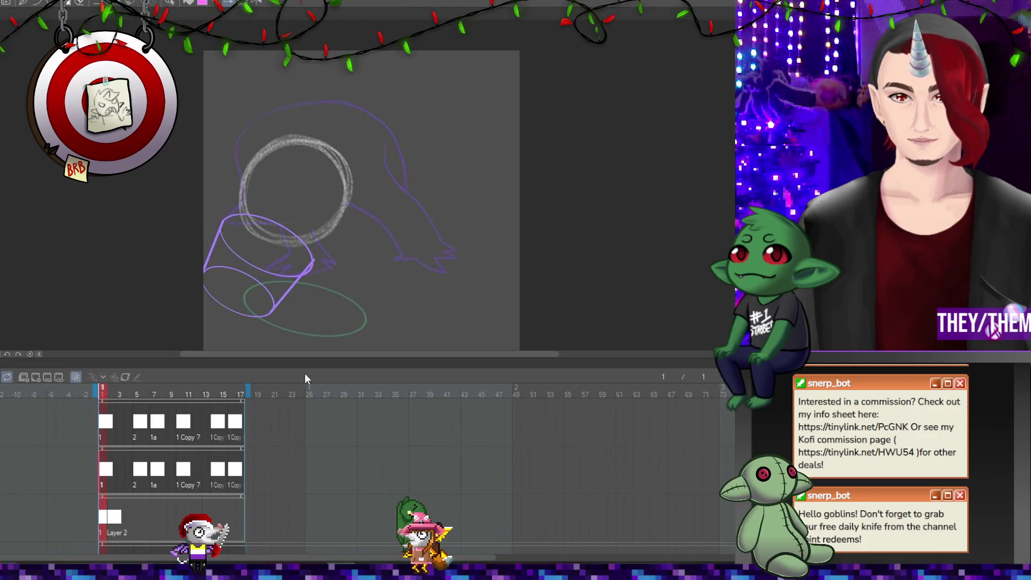
Draw straight side lines joining the ellipses on frames 7 and 10.
click(138, 475)
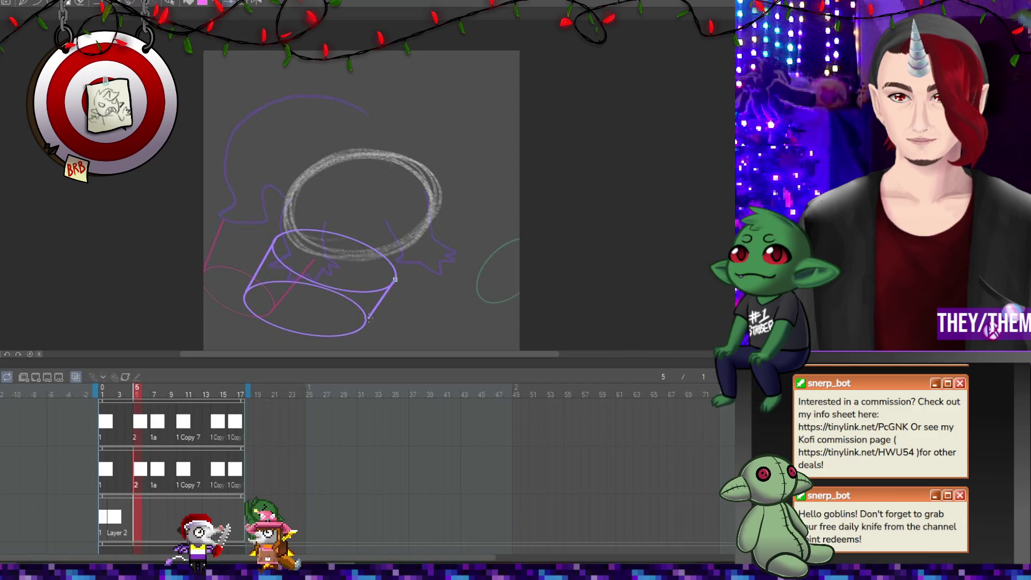
click(157, 471)
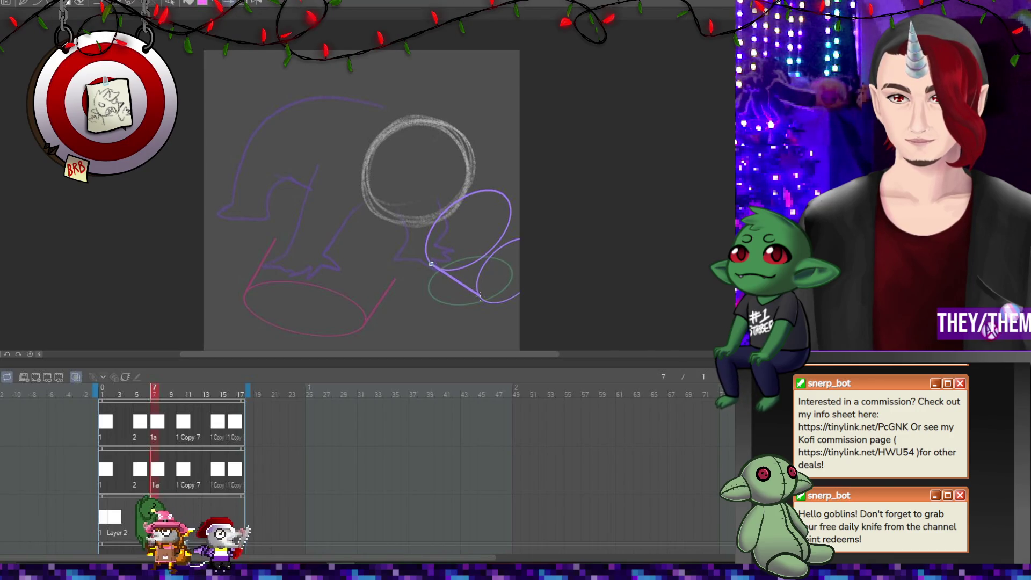
drag(506, 196, 533, 237)
click(184, 473)
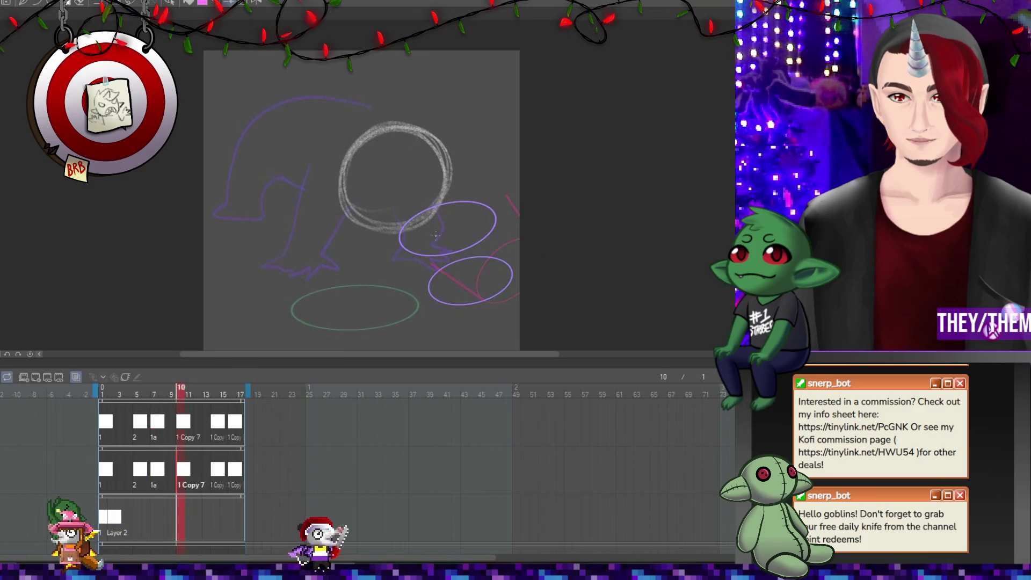
drag(400, 241, 431, 292)
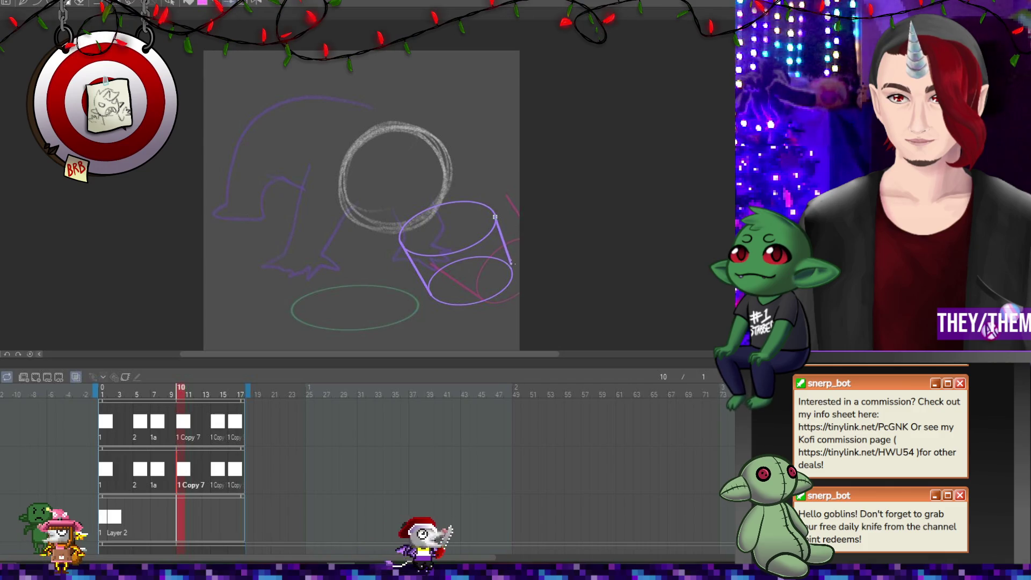
Connect frame 14's left and right ellipse edges with lines, preview, and add a new empty track.
key(Right)
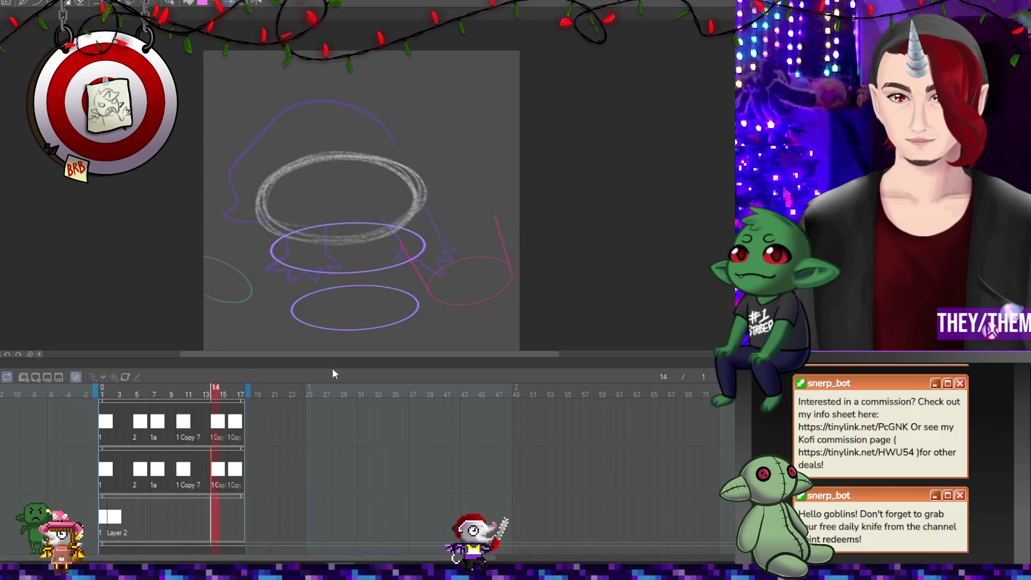
drag(272, 251, 292, 308)
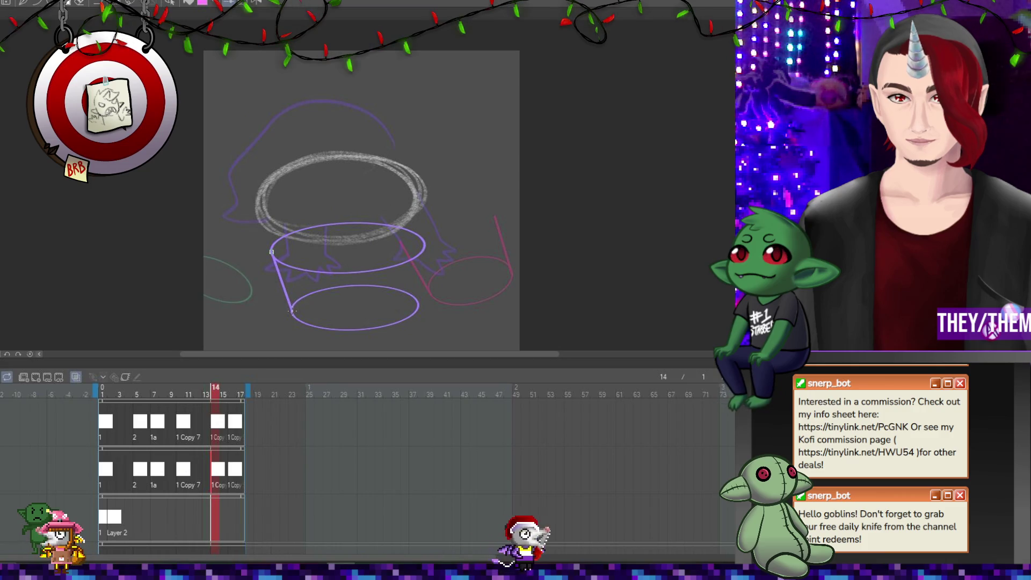
drag(424, 245, 417, 304)
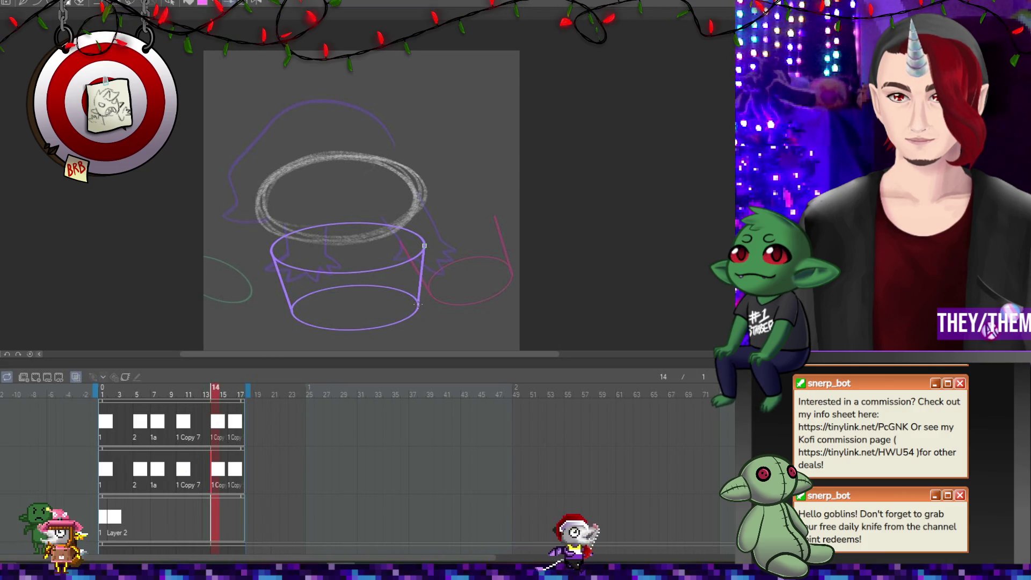
key(Right)
key(Right)
key(Right)
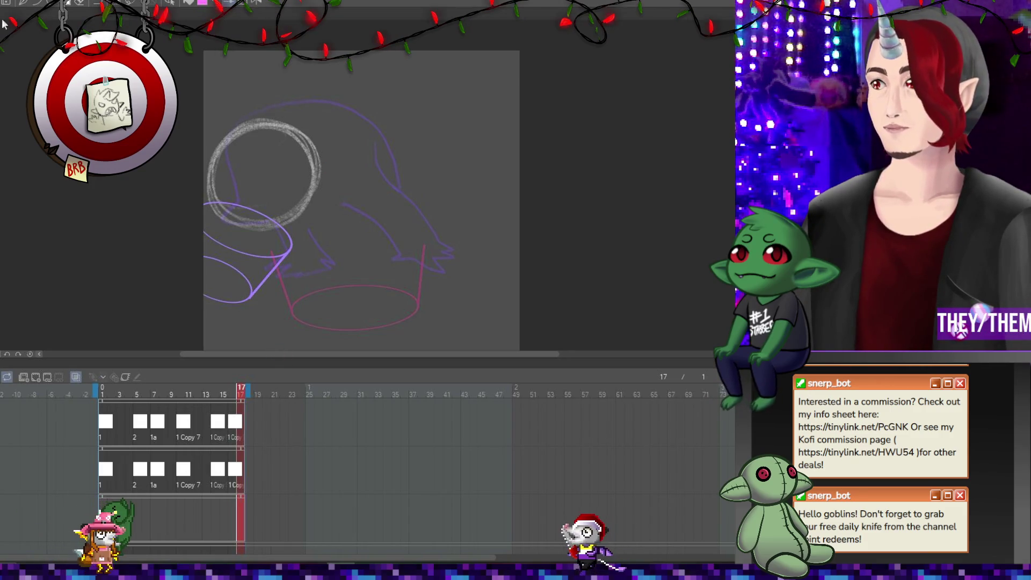
key(space)
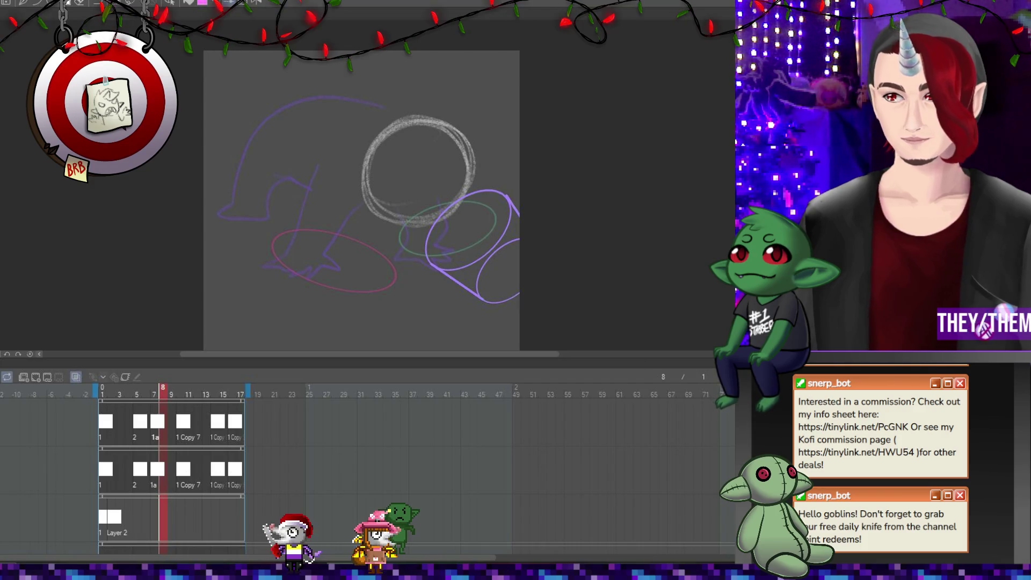
key(ctrl+shift+n)
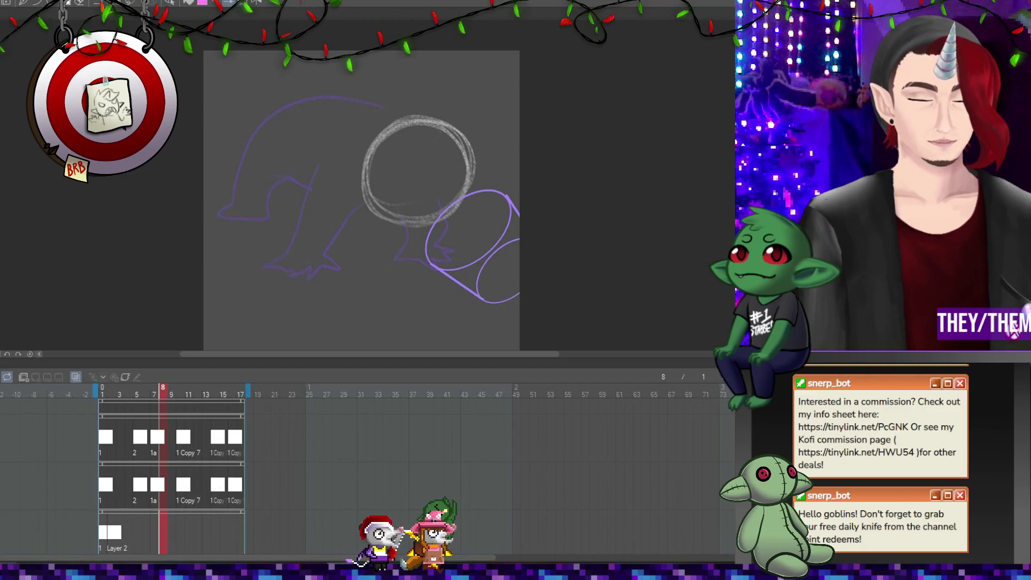
key(space)
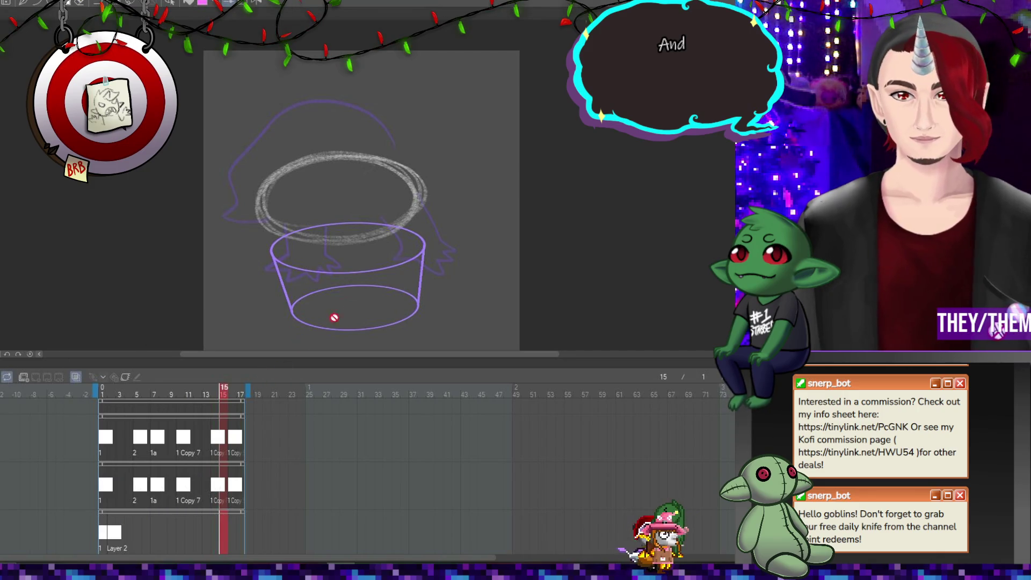
scroll(356, 168, down, 2)
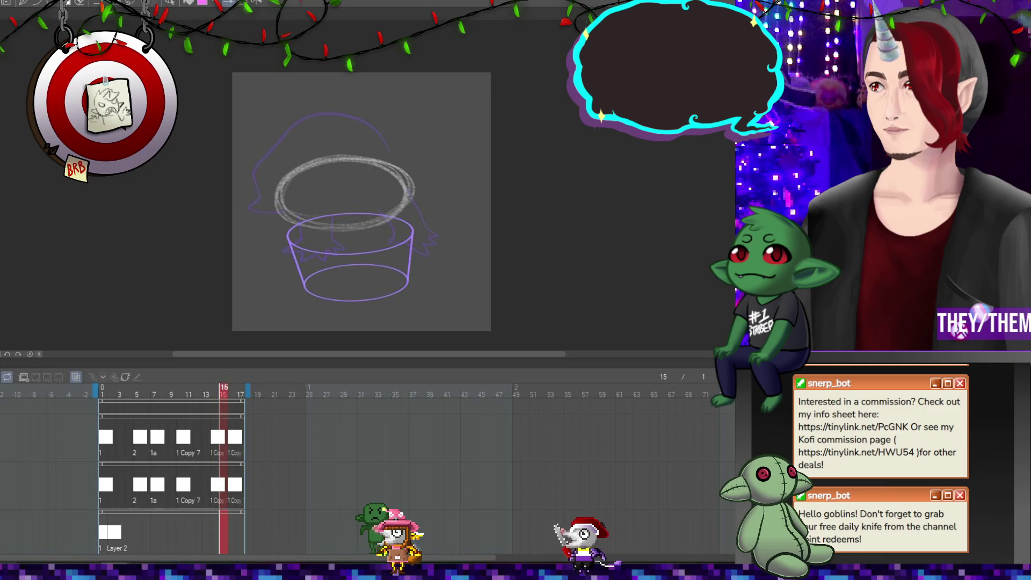
key(space)
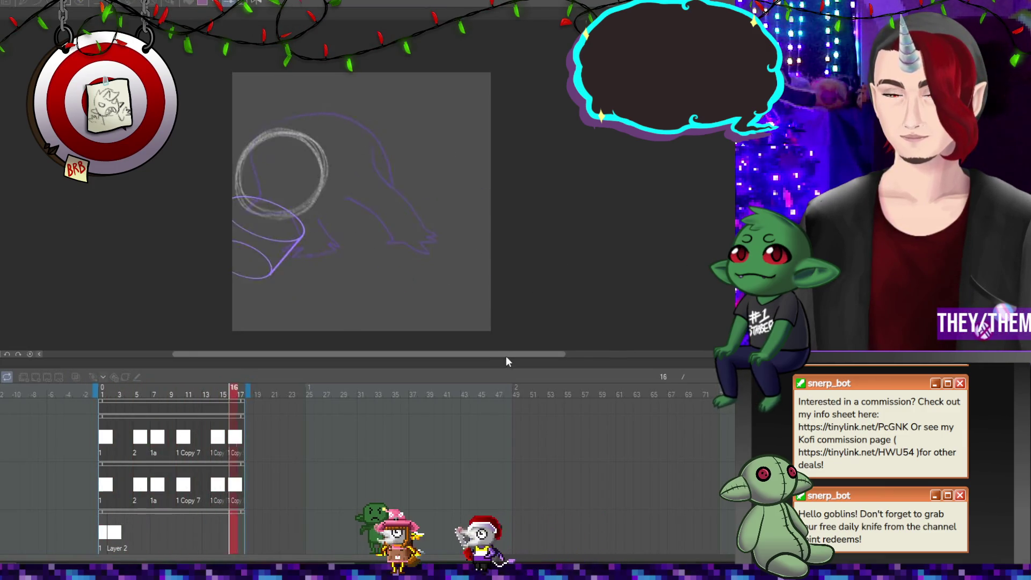
drag(505, 356, 539, 357)
key(space)
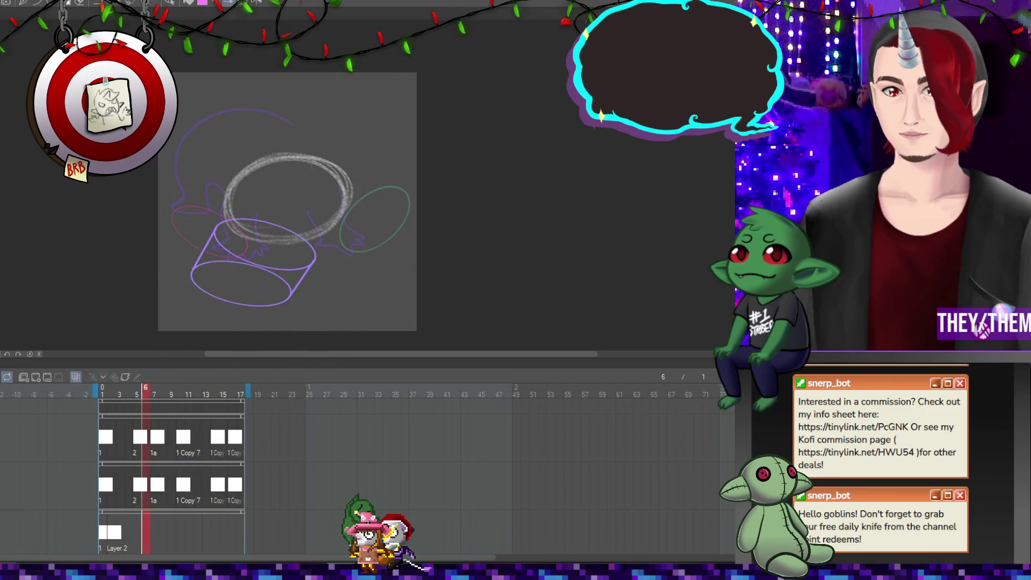
click(24, 376)
Add a first cel at frame 1 of the new animation track.
click(105, 434)
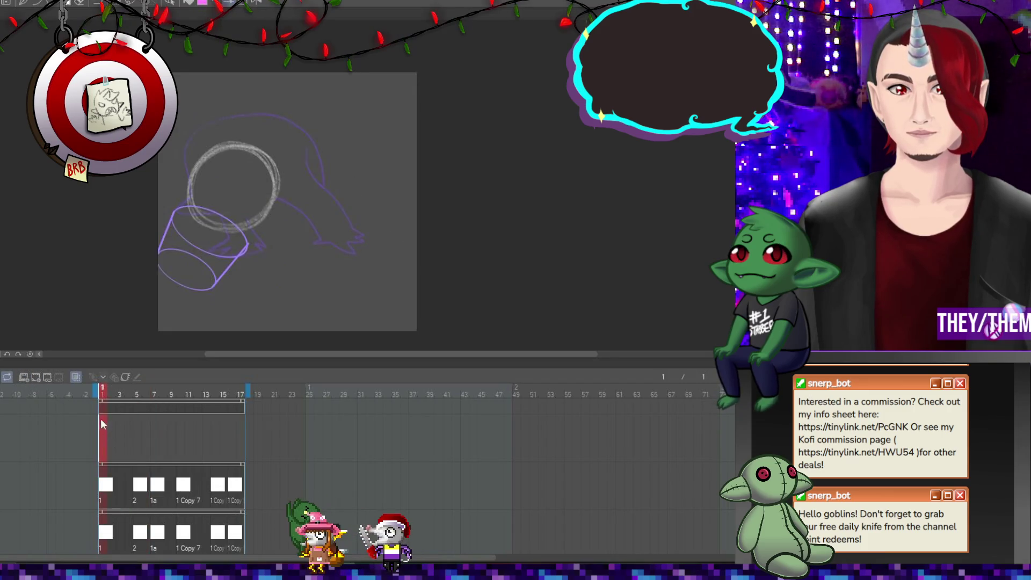
click(36, 377)
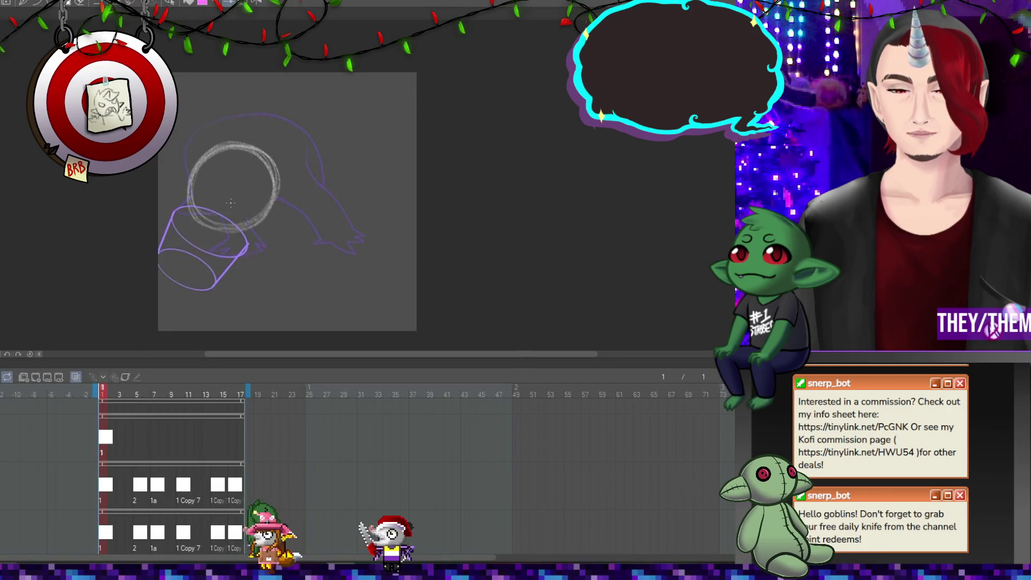
scroll(245, 176, up, 1)
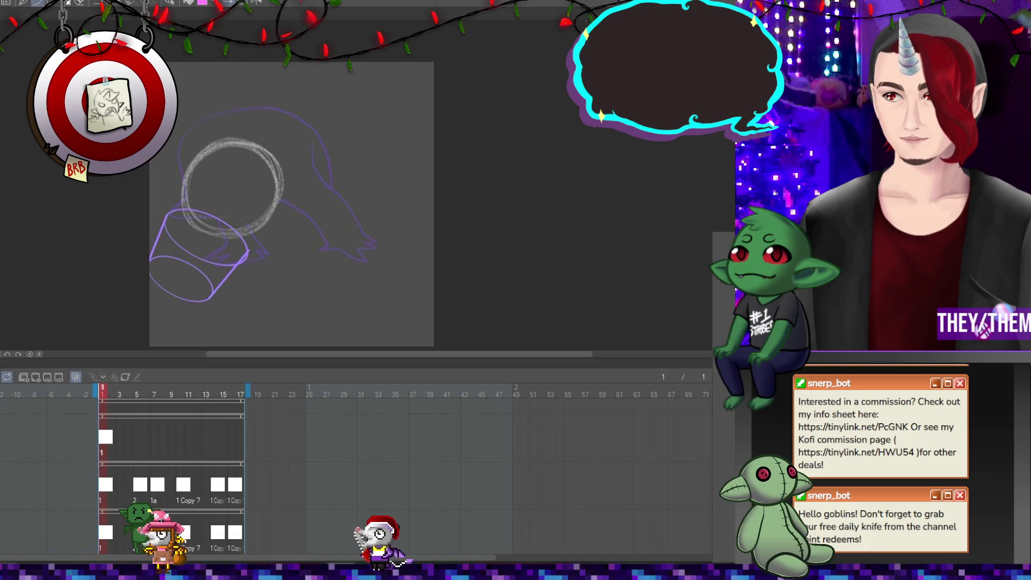
Create a new vector layer named '2', then clear the frame-1 cel.
right_click(592, 248)
click(645, 269)
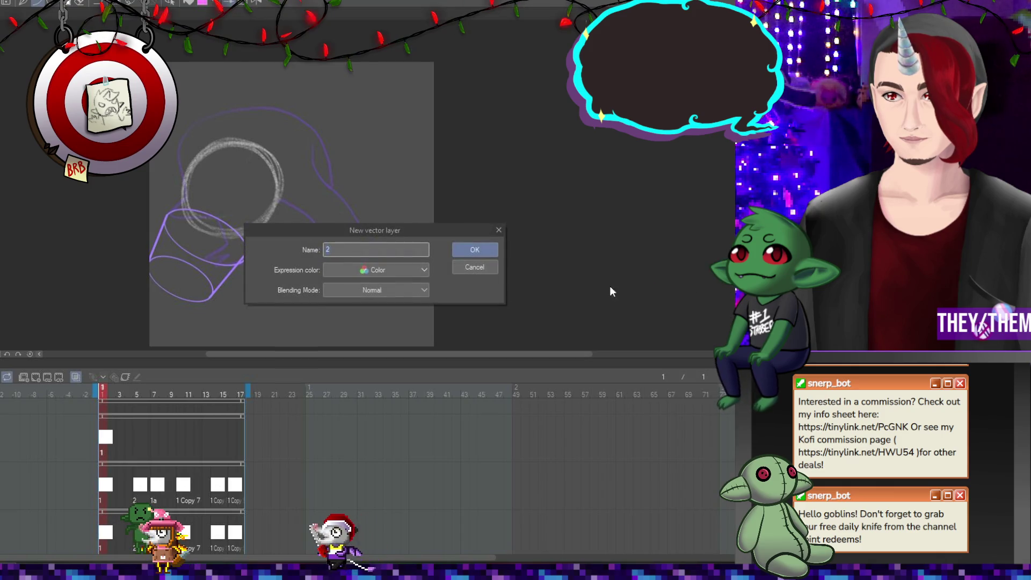
click(470, 253)
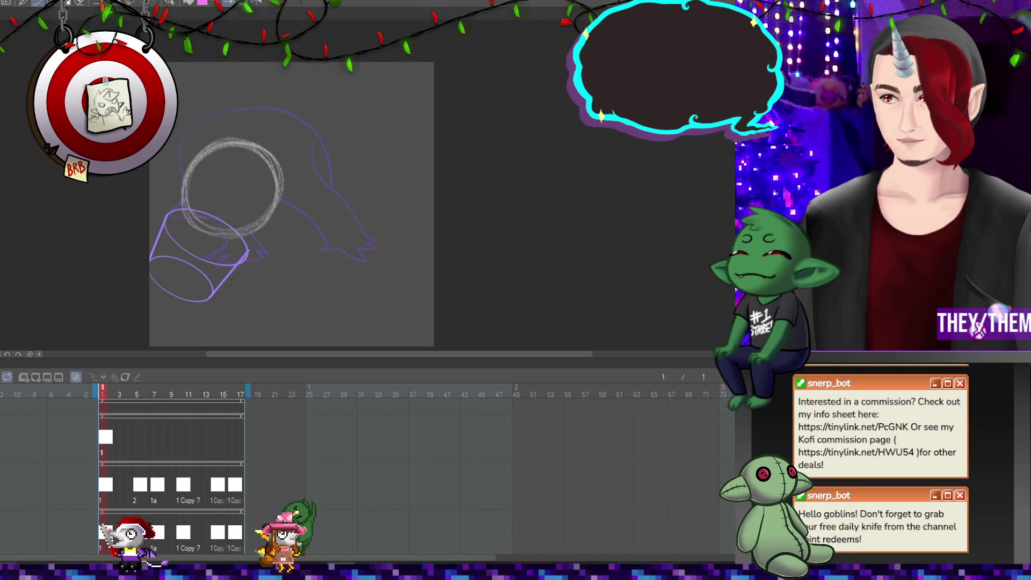
key(Delete)
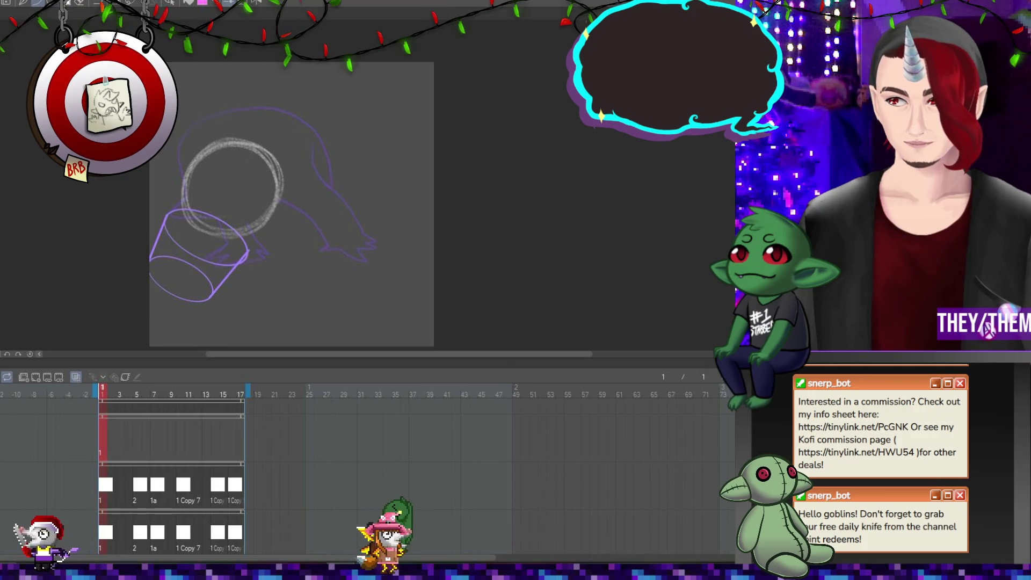
scroll(238, 223, up, 2)
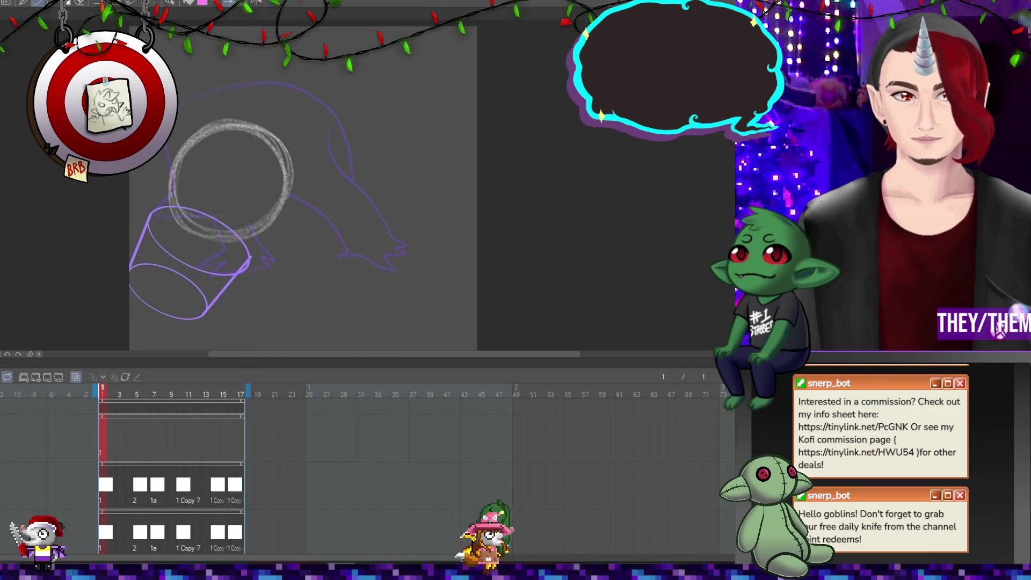
Assign cel 2 to frame 1 and draw a curved arch over the cylinder's top.
right_click(99, 429)
click(122, 207)
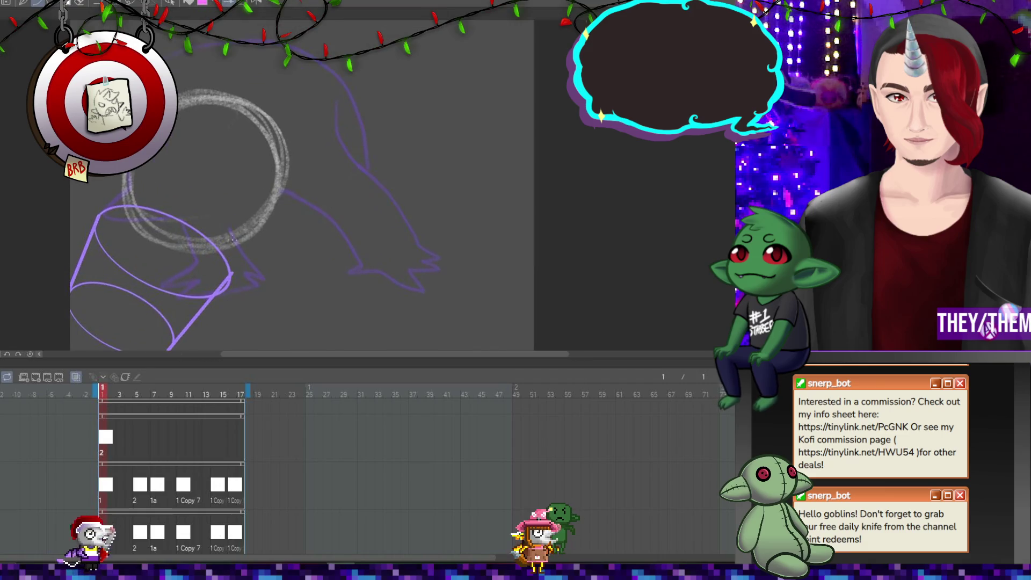
drag(228, 273, 95, 230)
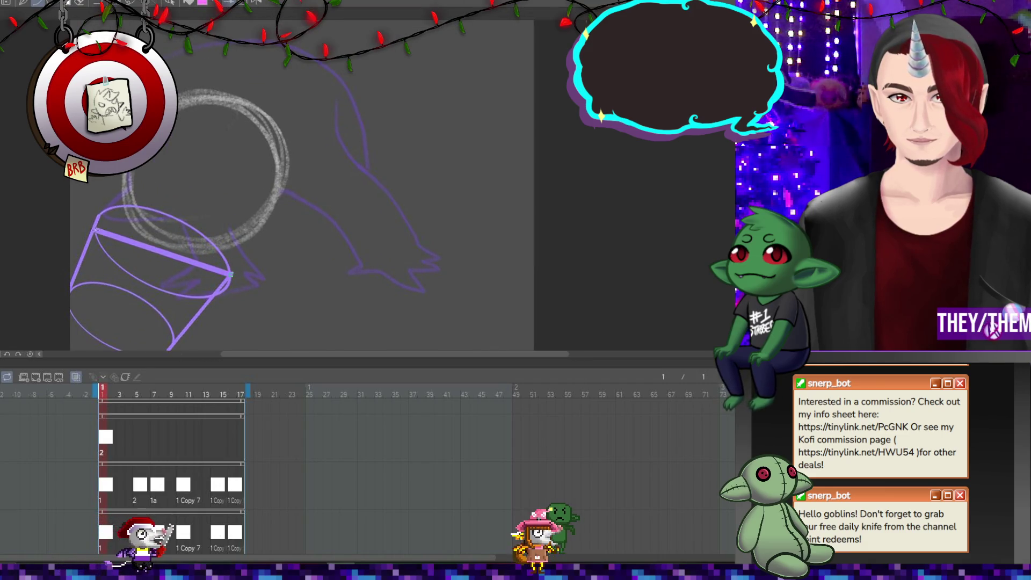
click(159, 159)
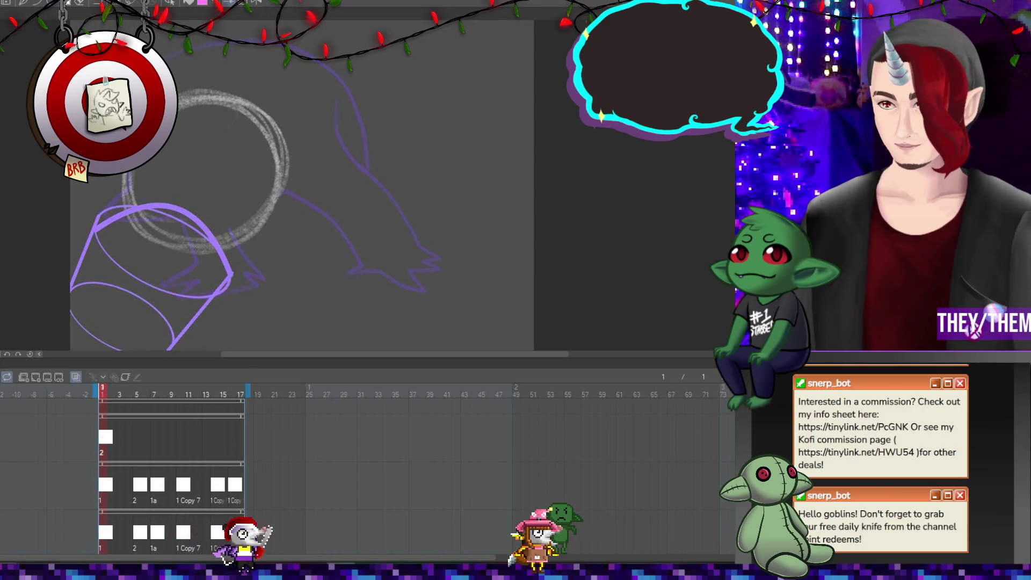
Add an extra control point to the purple arched line.
click(200, 226)
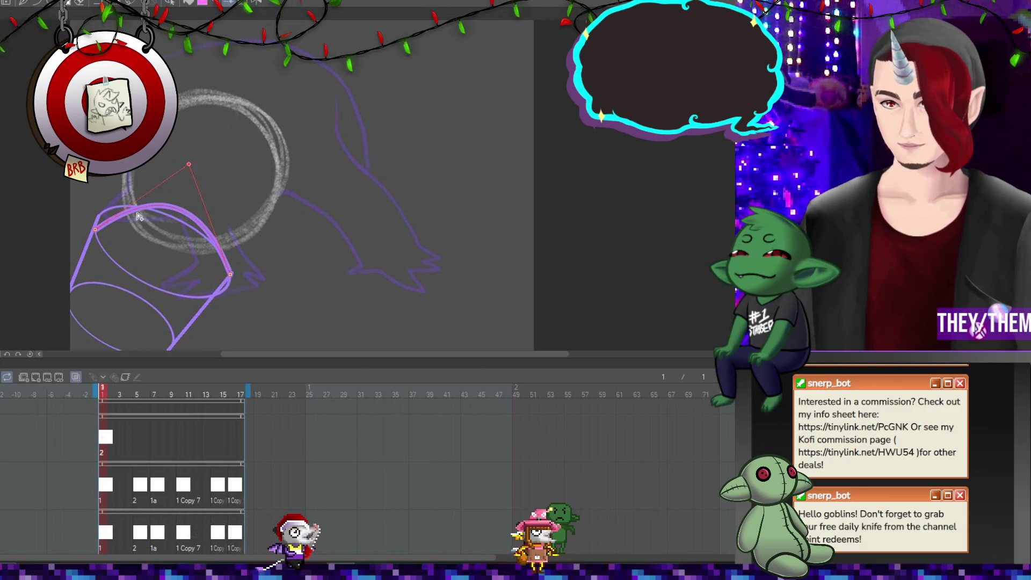
click(204, 228)
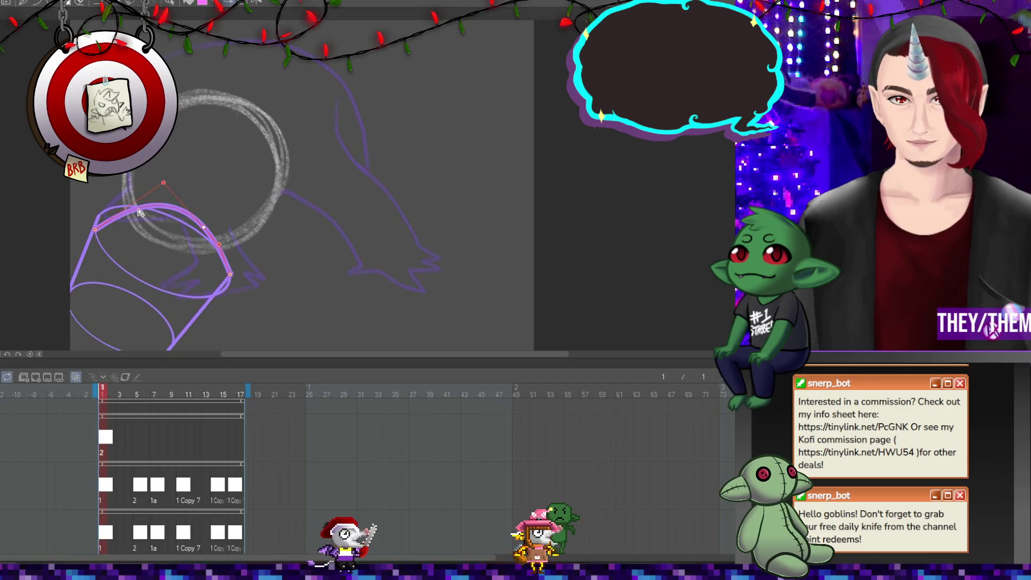
click(417, 265)
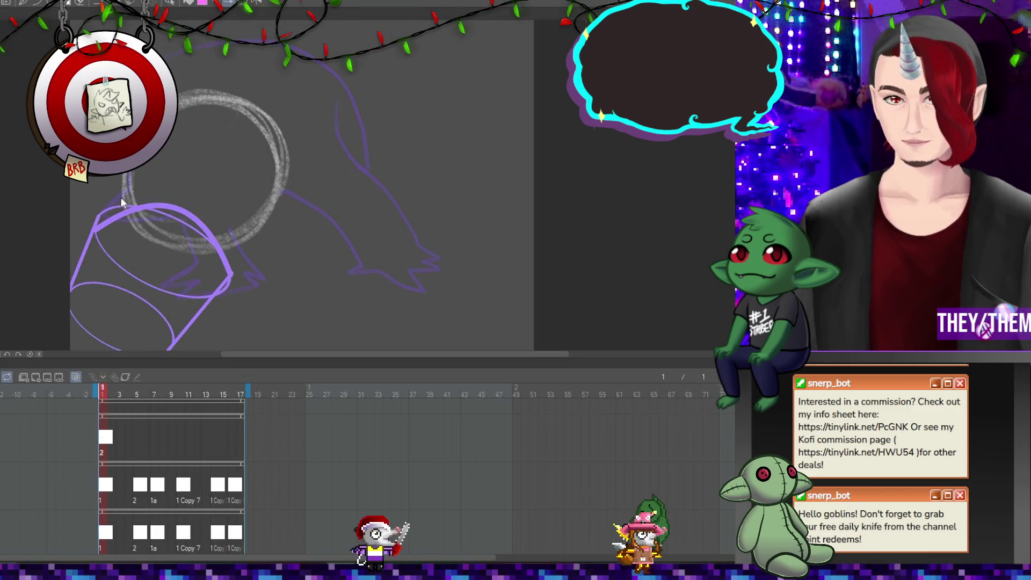
Drag the arch's left, top and right control points until it traces the cylinder's top edge.
click(143, 207)
drag(117, 214, 198, 203)
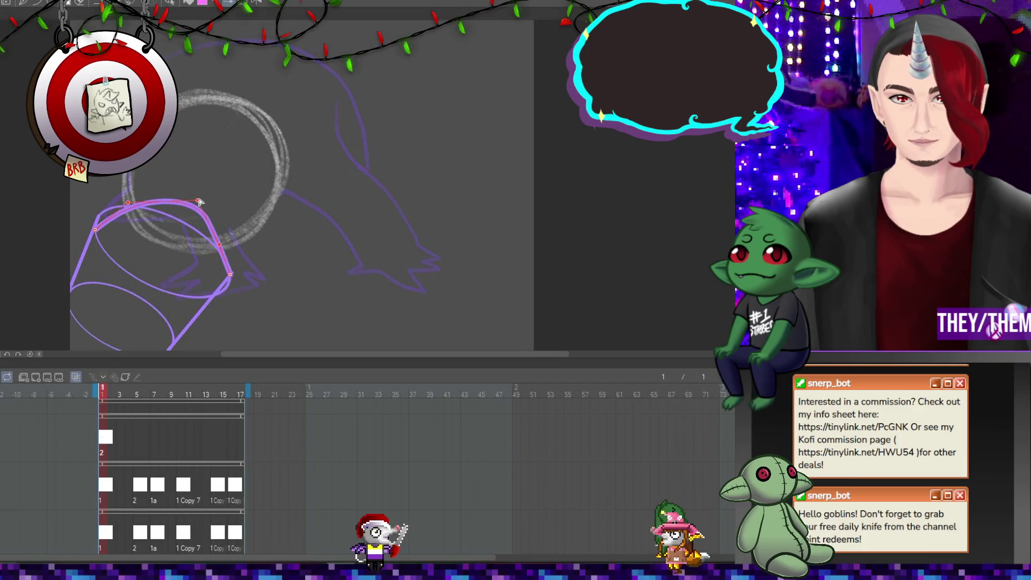
drag(219, 245, 227, 242)
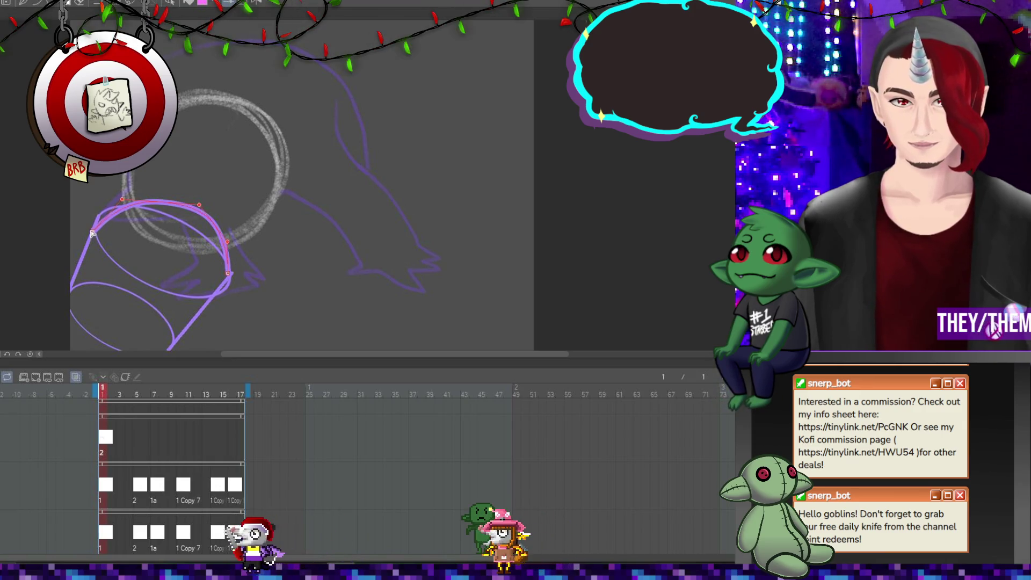
mouse_move(96, 236)
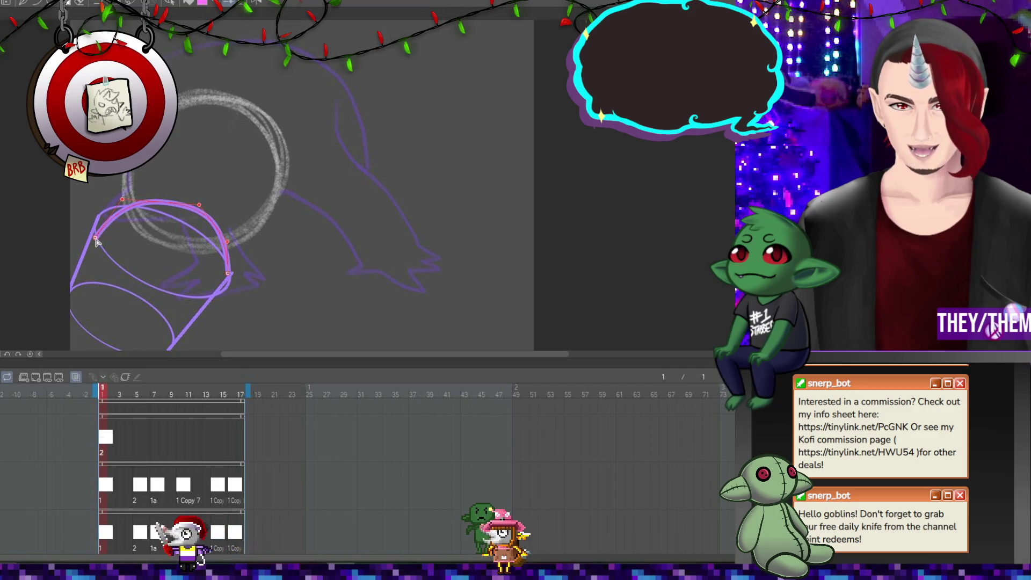
mouse_move(225, 279)
drag(228, 244, 231, 240)
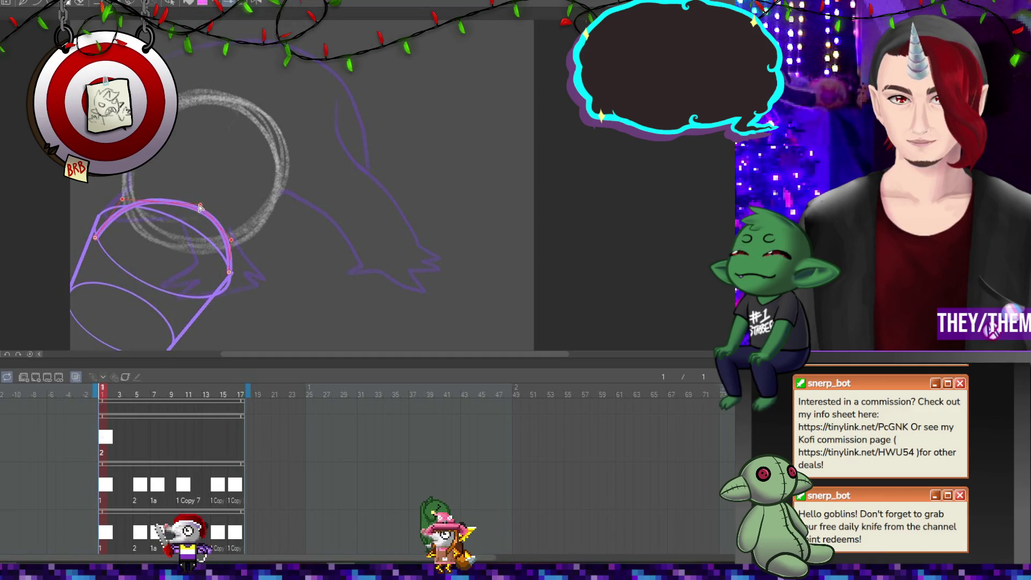
drag(199, 207, 204, 208)
drag(122, 200, 122, 207)
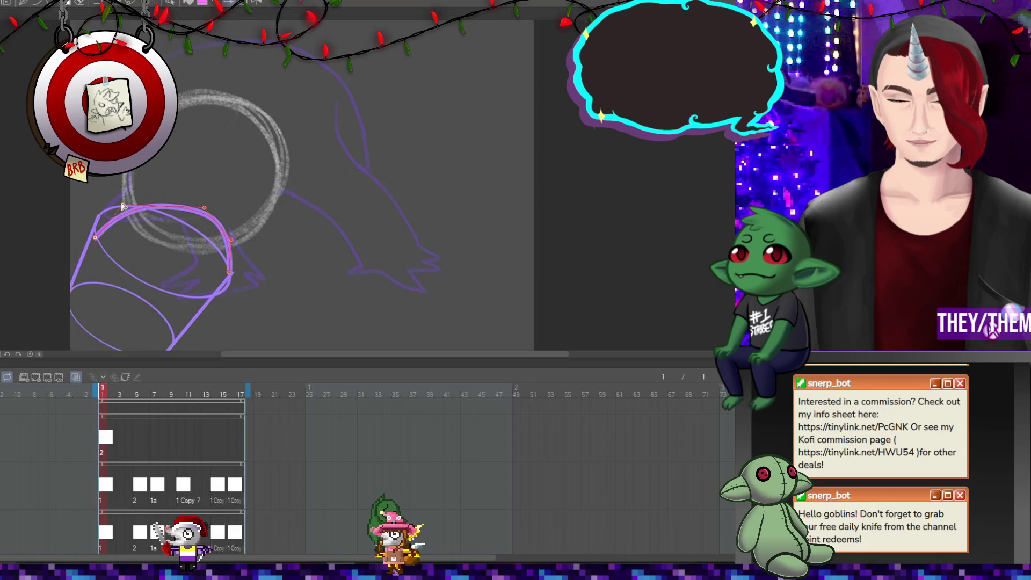
drag(231, 239, 227, 275)
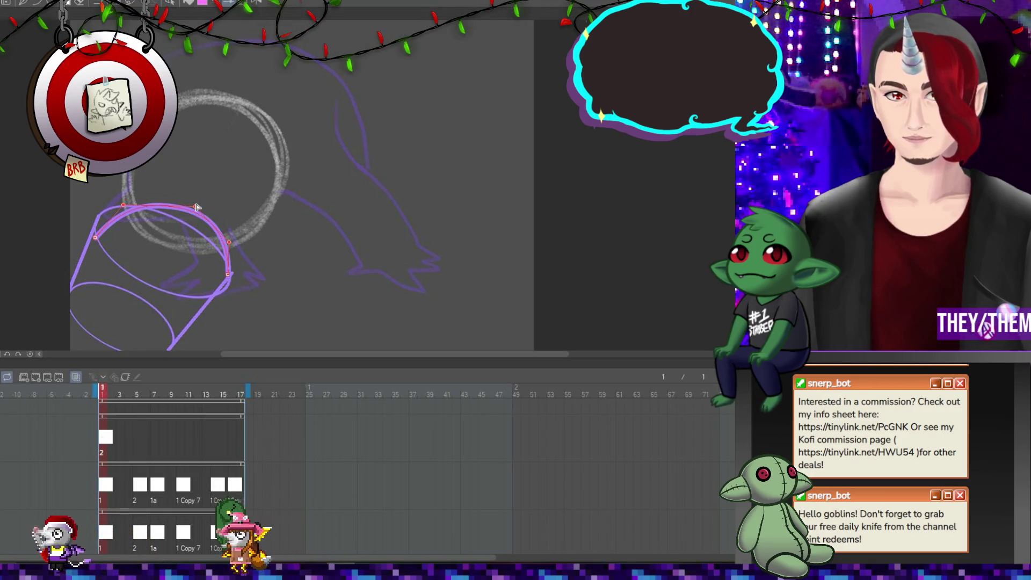
click(536, 198)
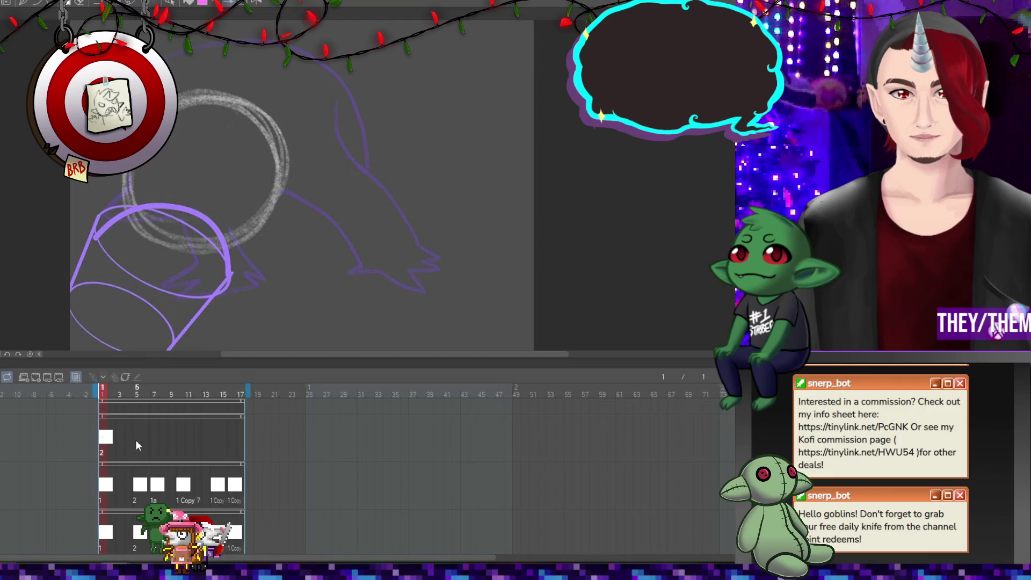
Play back, then place cels 3, 2a and 2 Copy on frames 5, 7 and 10.
key(space)
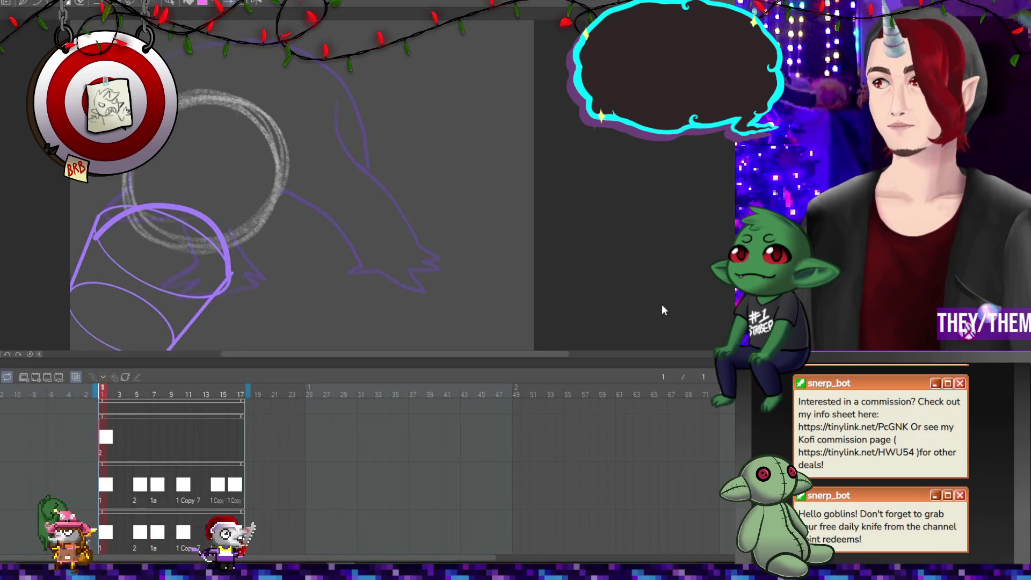
right_click(134, 436)
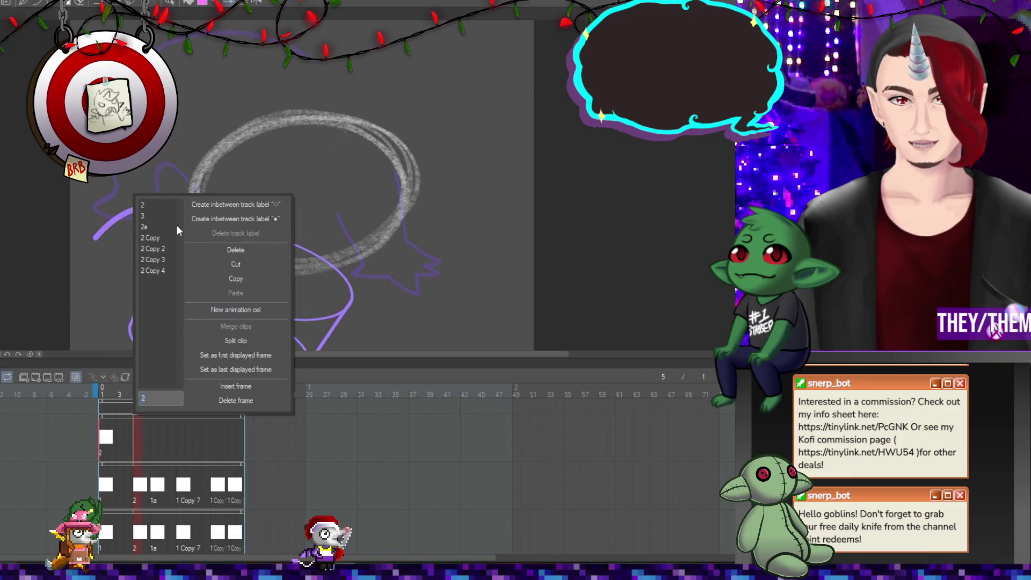
click(160, 215)
right_click(154, 439)
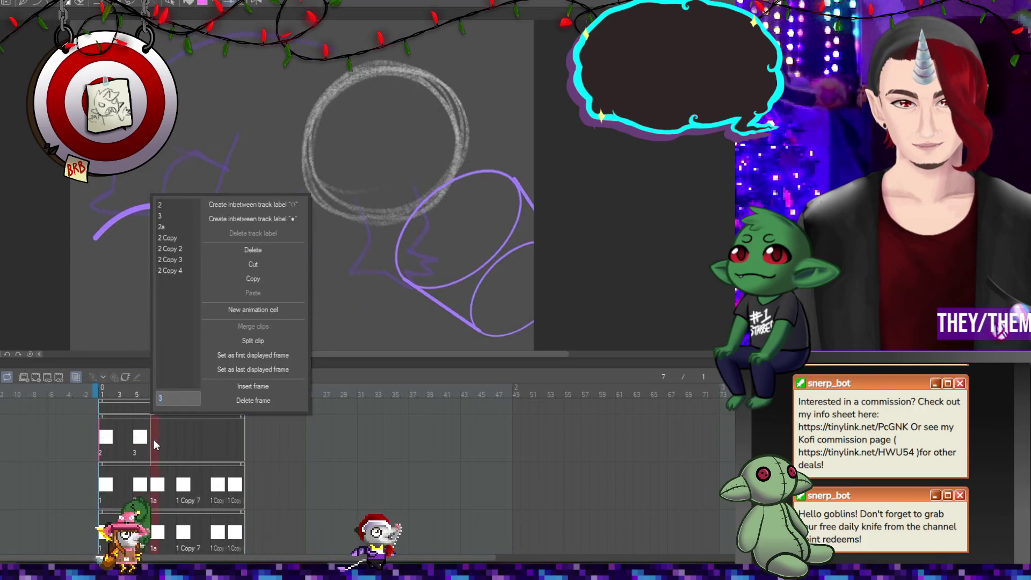
click(172, 227)
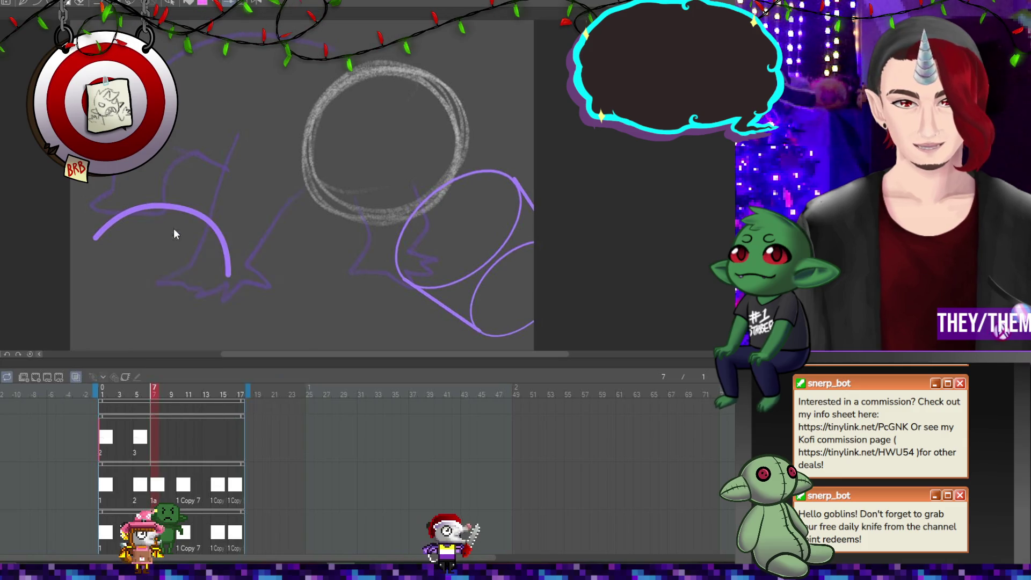
right_click(182, 436)
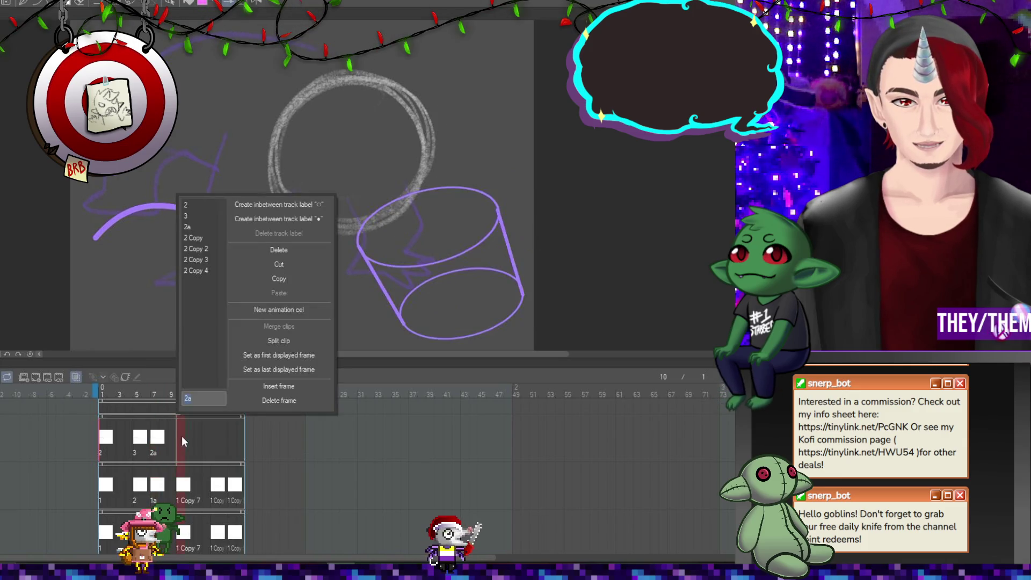
click(200, 235)
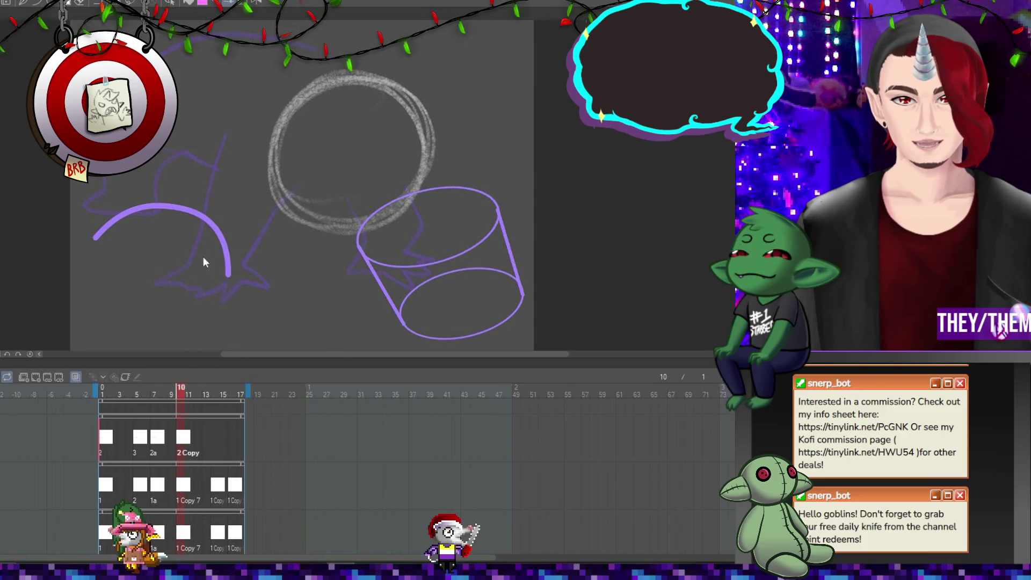
Place 2 Copy 3 on frame 14 and 2 Copy 4 on frame 16.
right_click(217, 449)
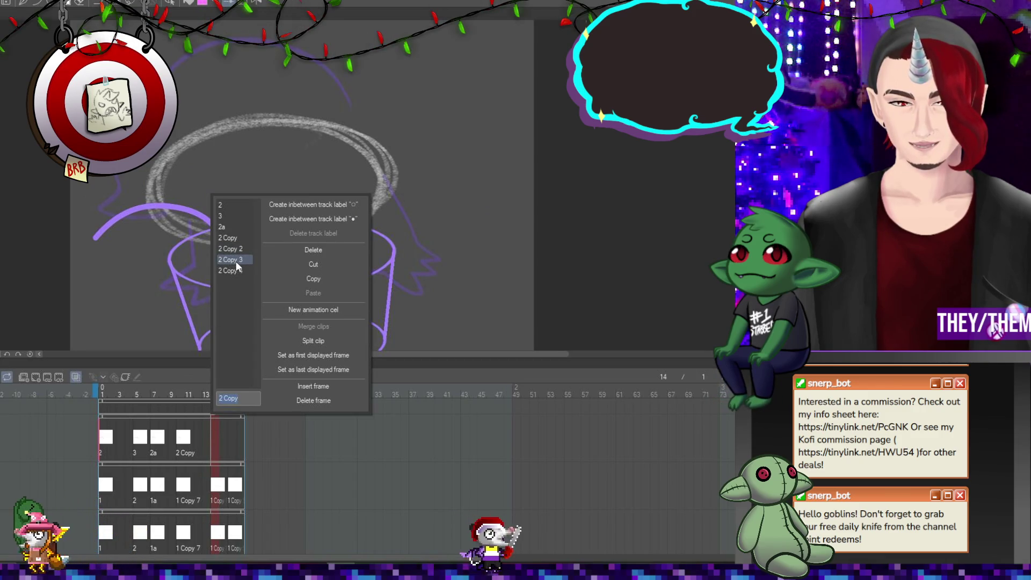
click(237, 261)
right_click(235, 441)
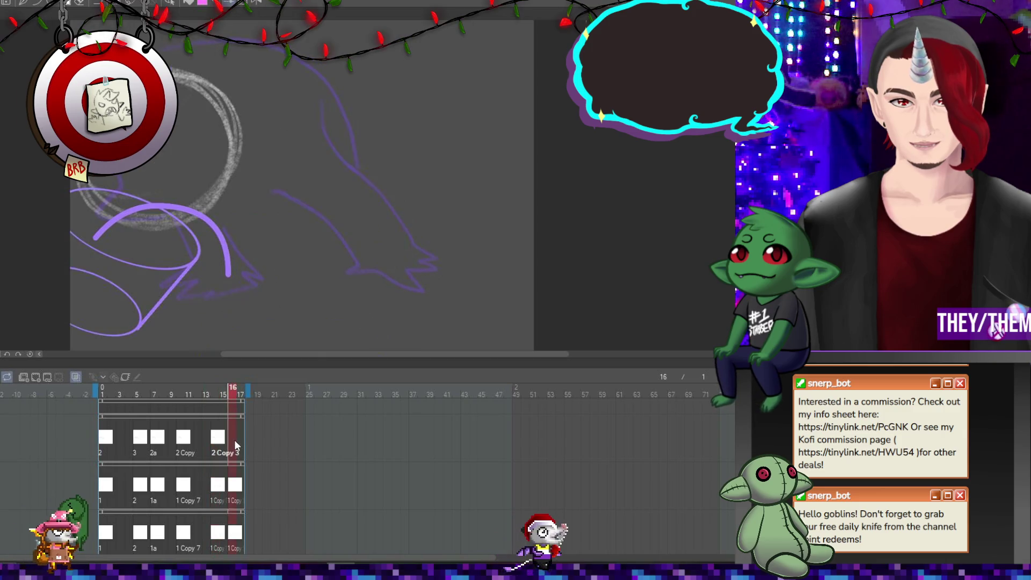
click(247, 273)
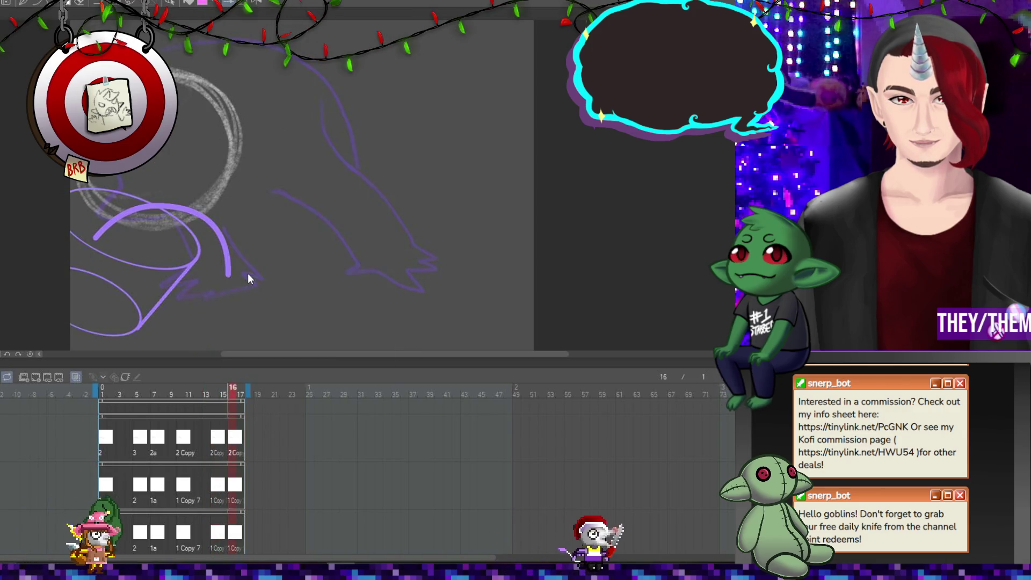
click(138, 441)
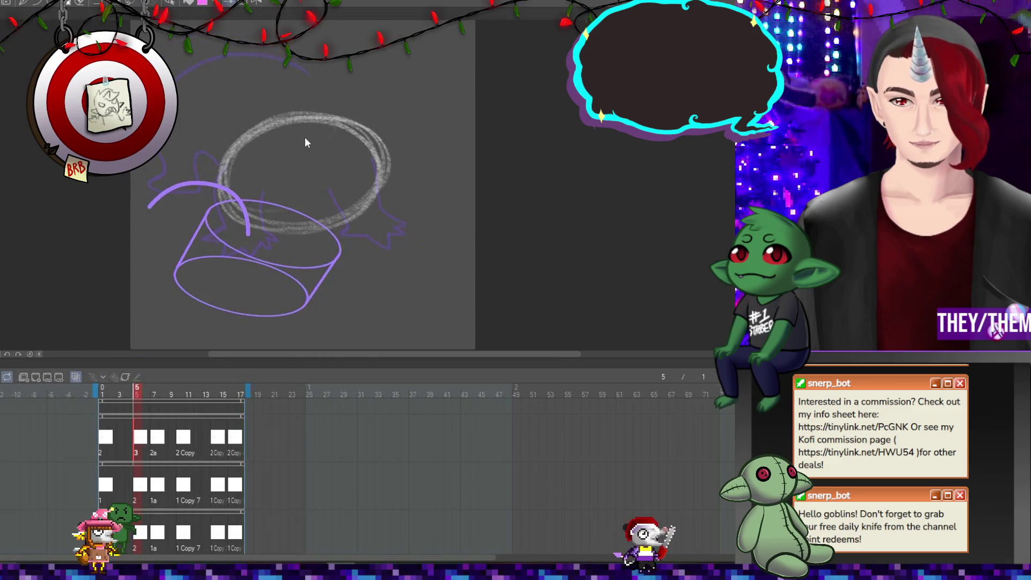
On frame 5, move the purple arc onto the cylinder and widen it across the top.
drag(291, 308, 315, 262)
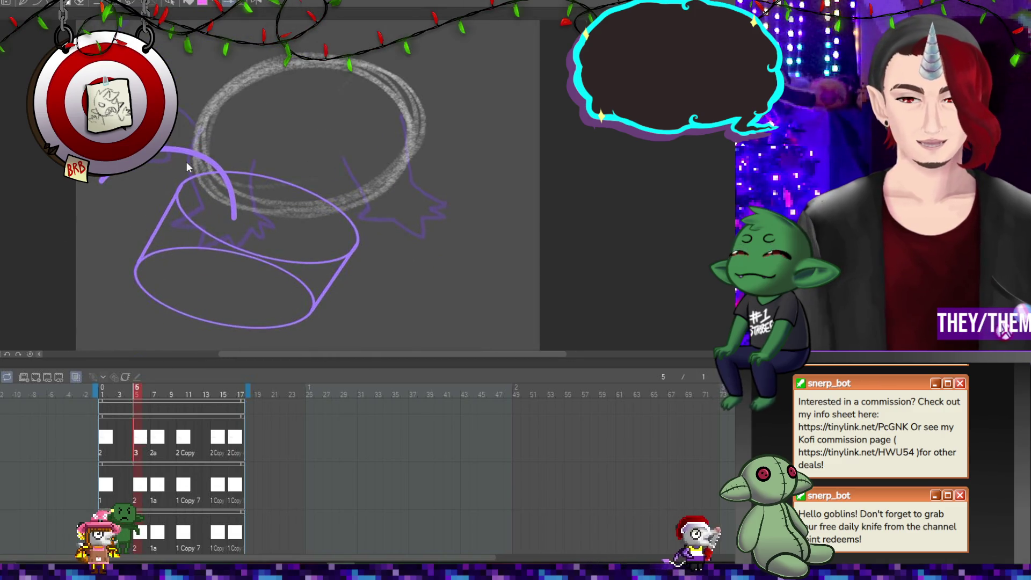
key(ctrl+t)
drag(189, 161, 271, 162)
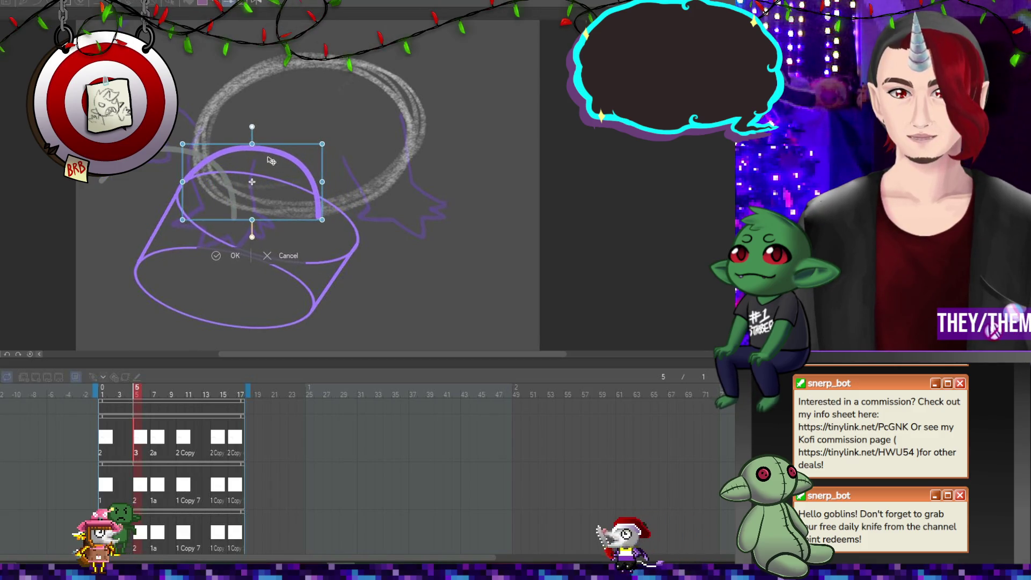
mouse_move(321, 182)
mouse_down()
mouse_move(426, 203)
mouse_move(408, 212)
mouse_up()
drag(333, 188, 335, 192)
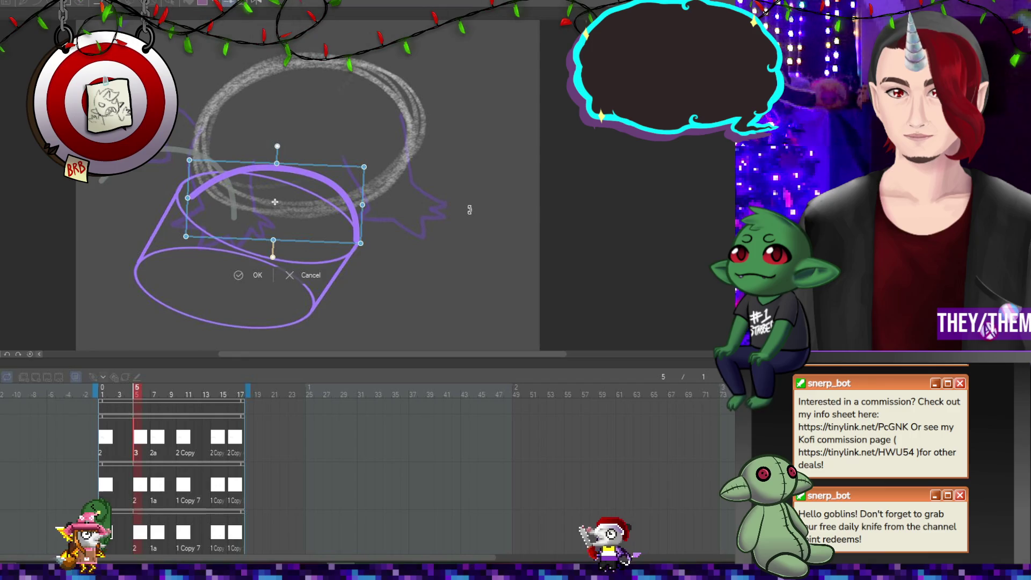
key(Return)
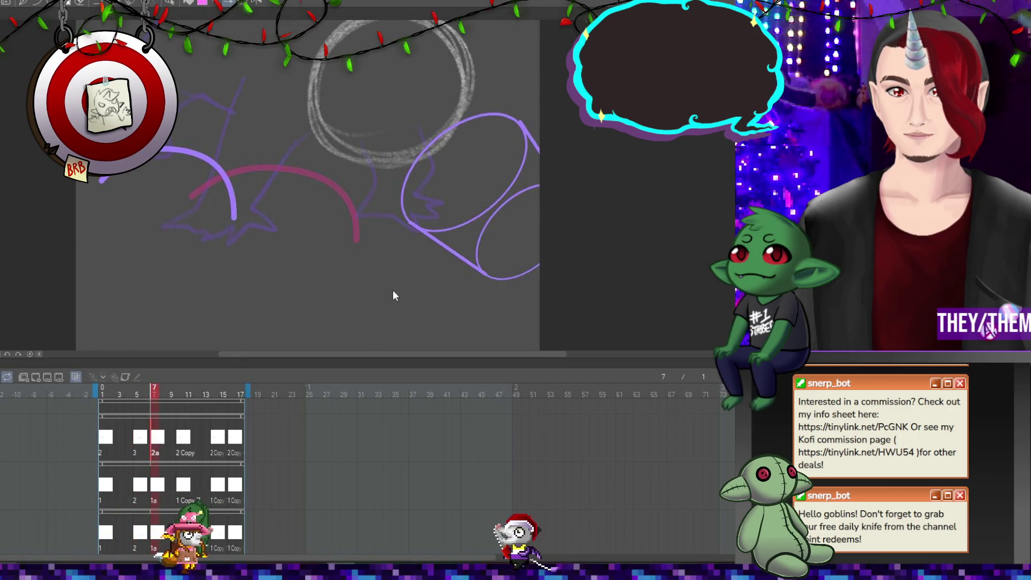
On frame 7, rotate the arc about 45 degrees, move it onto the cylinder, and reshape its points.
key(ctrl+t)
mouse_move(322, 225)
mouse_down()
mouse_move(298, 94)
mouse_move(232, 136)
mouse_up()
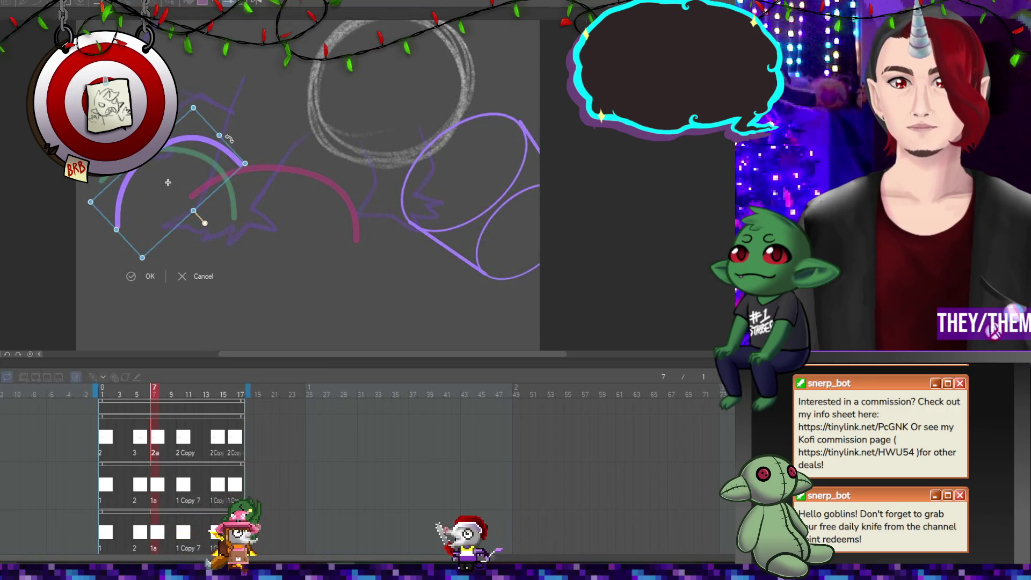
drag(346, 162, 472, 159)
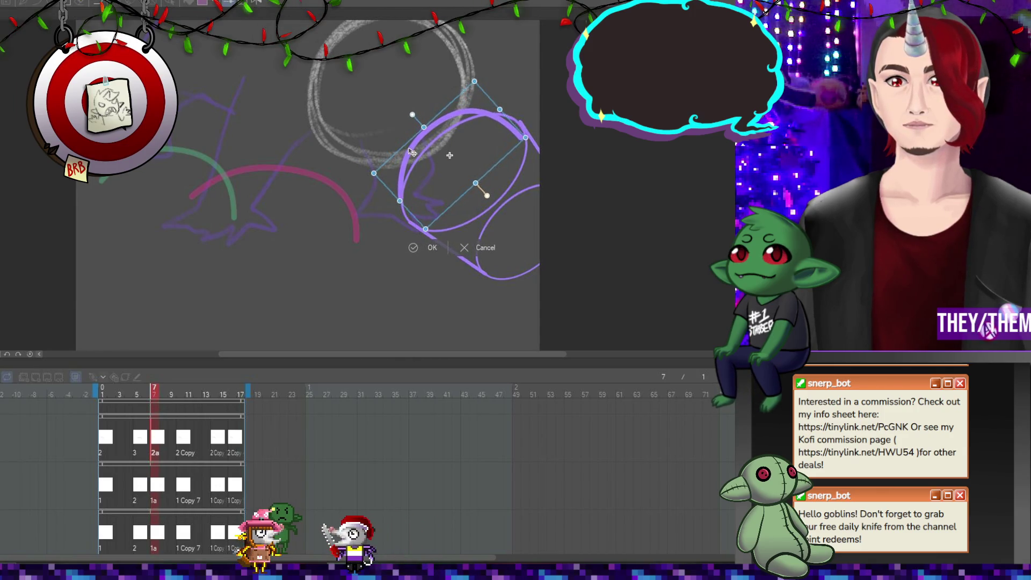
drag(415, 155, 415, 150)
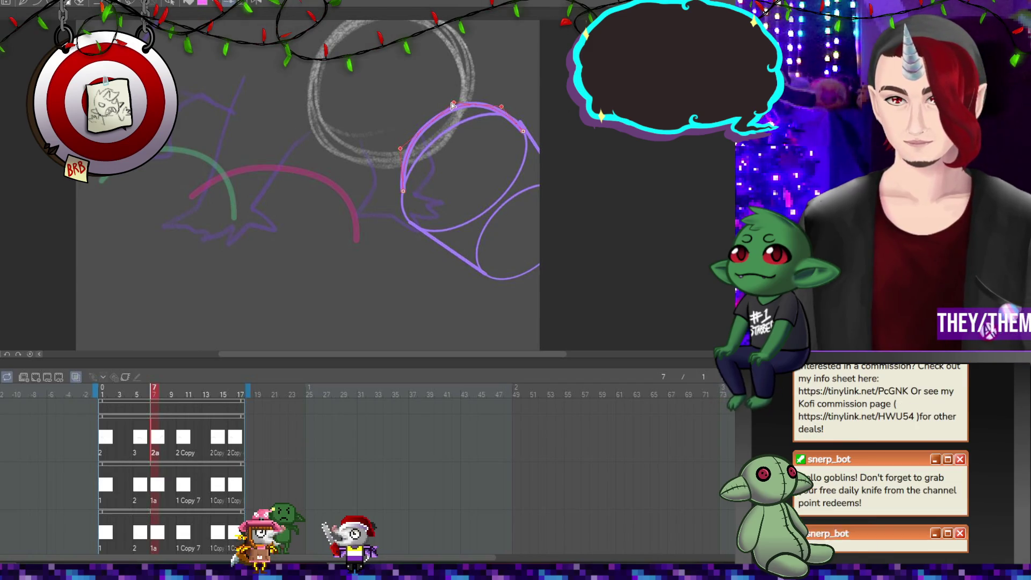
drag(447, 100, 430, 95)
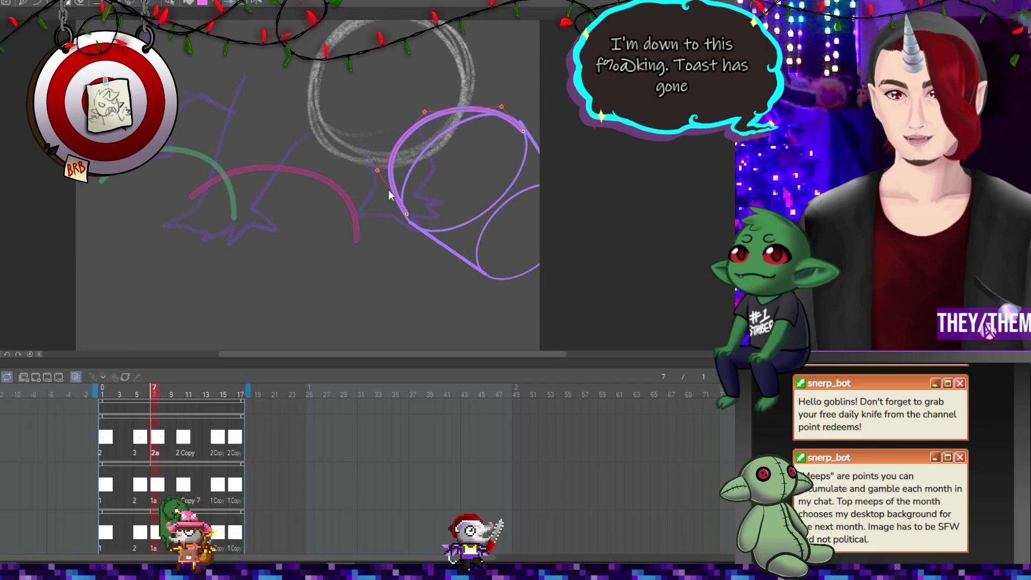
drag(407, 213, 414, 218)
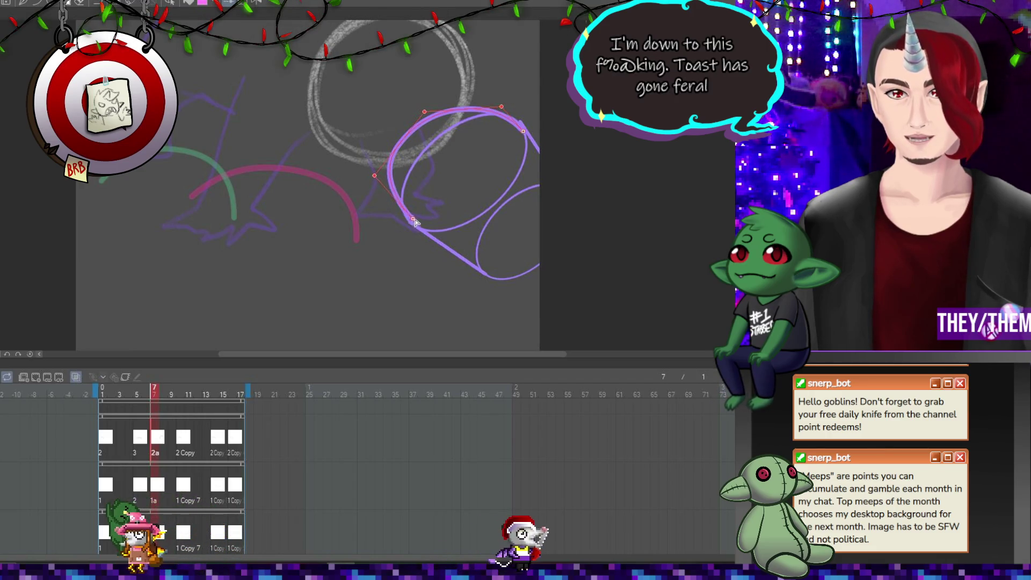
click(389, 230)
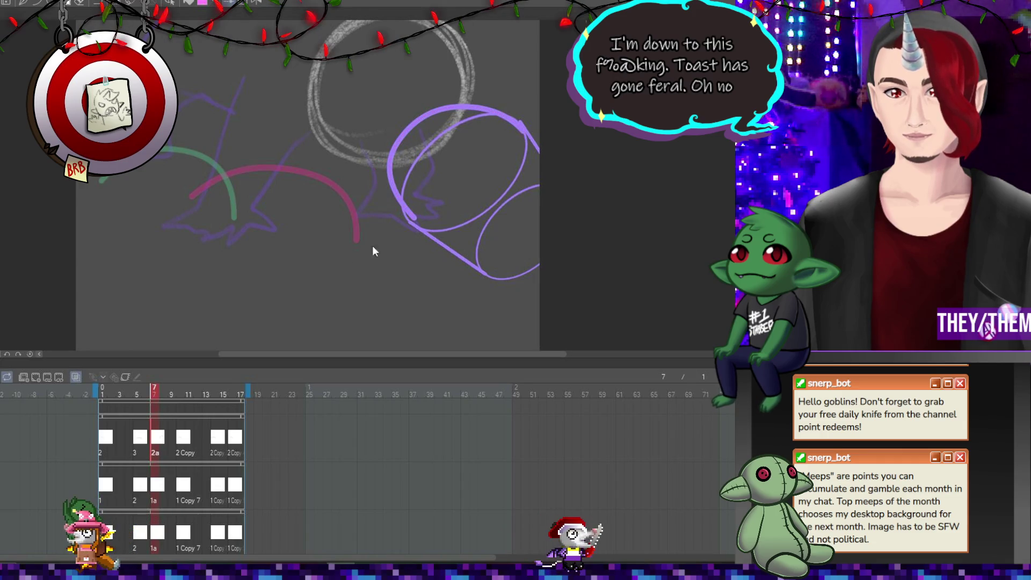
On frame 10, rotate the purple arc counter-clockwise and move it up onto the cylinder.
click(183, 432)
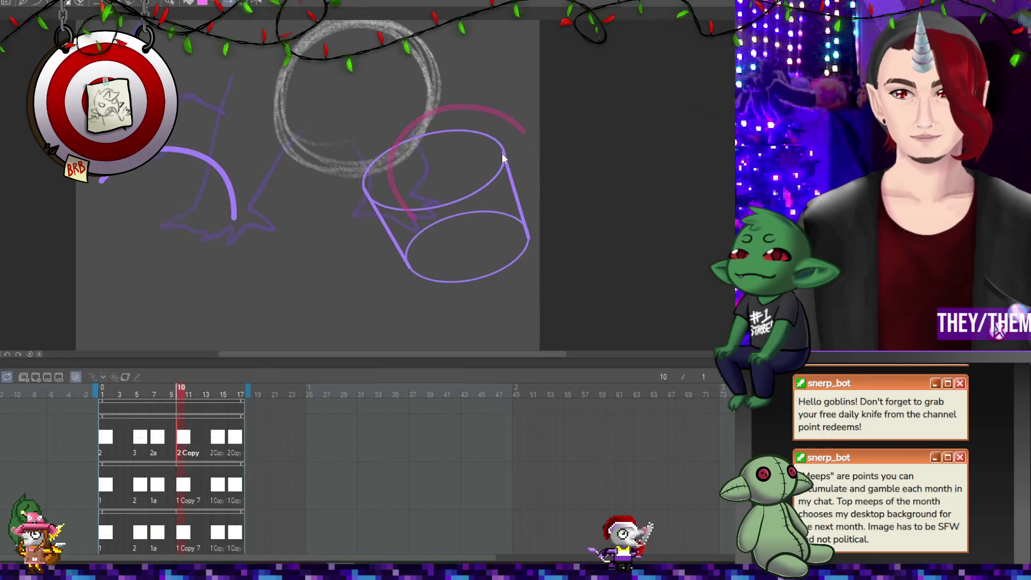
key(ctrl+t)
drag(290, 201, 280, 130)
mouse_move(206, 173)
mouse_down()
mouse_move(438, 153)
mouse_move(459, 134)
mouse_up()
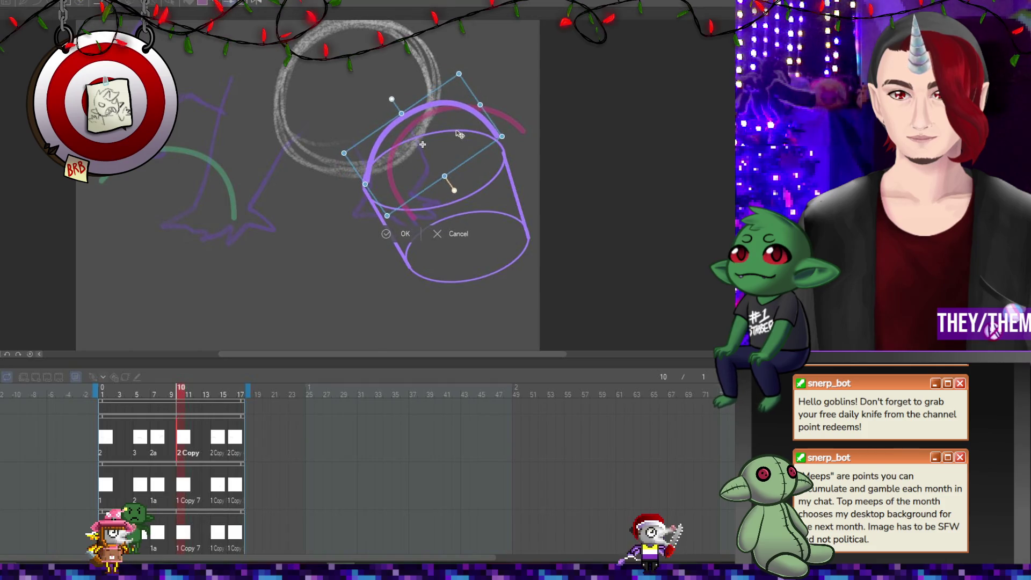
key(Return)
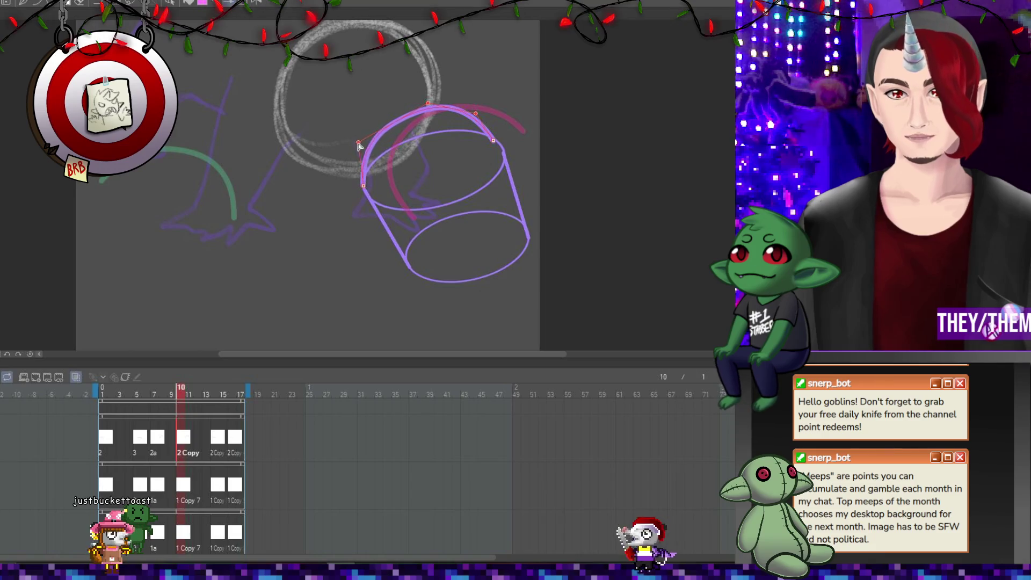
Drag the arc's control points so it bends along the cylinder's top and right side.
drag(360, 146, 352, 146)
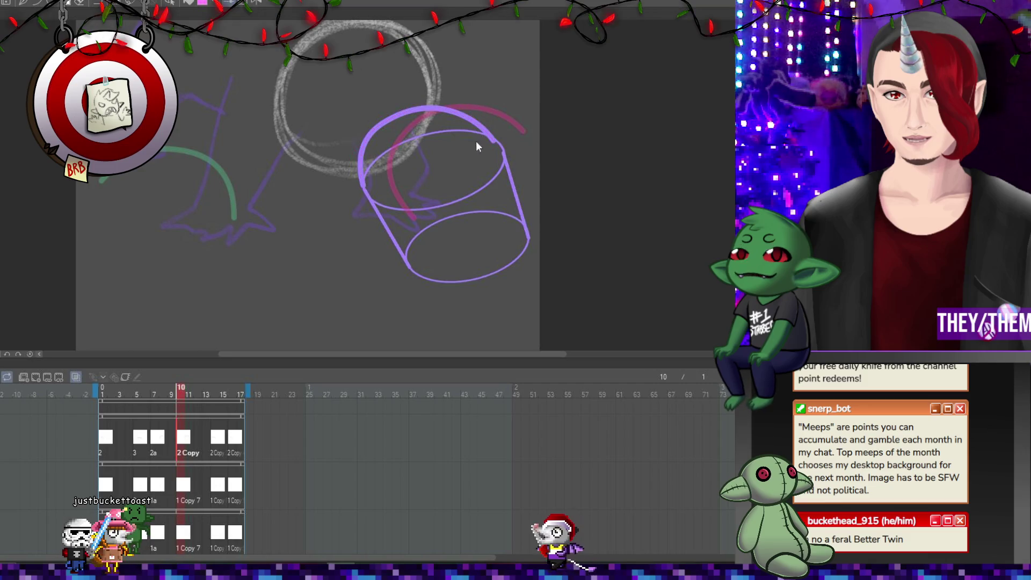
drag(493, 141, 498, 147)
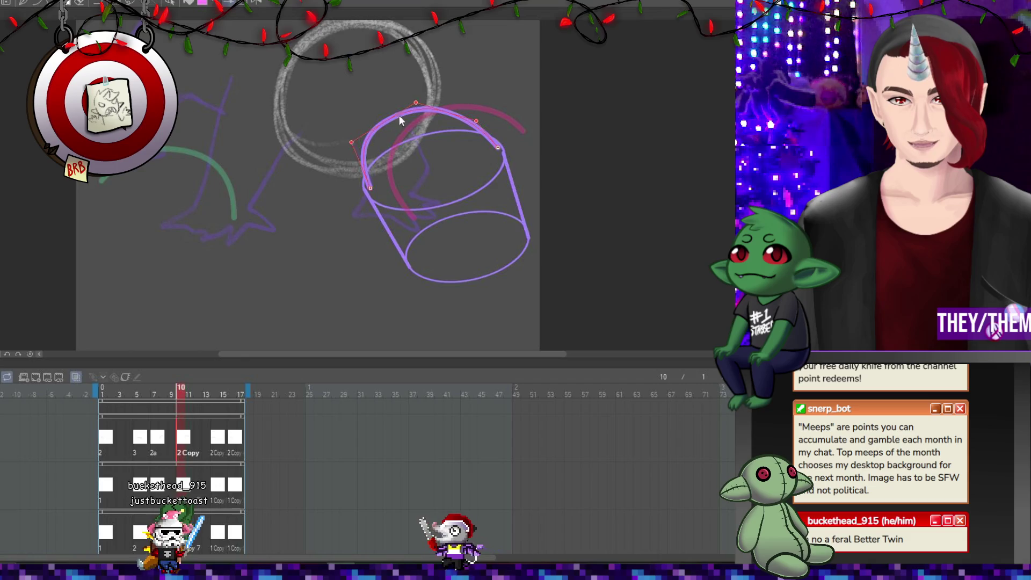
drag(416, 102, 402, 105)
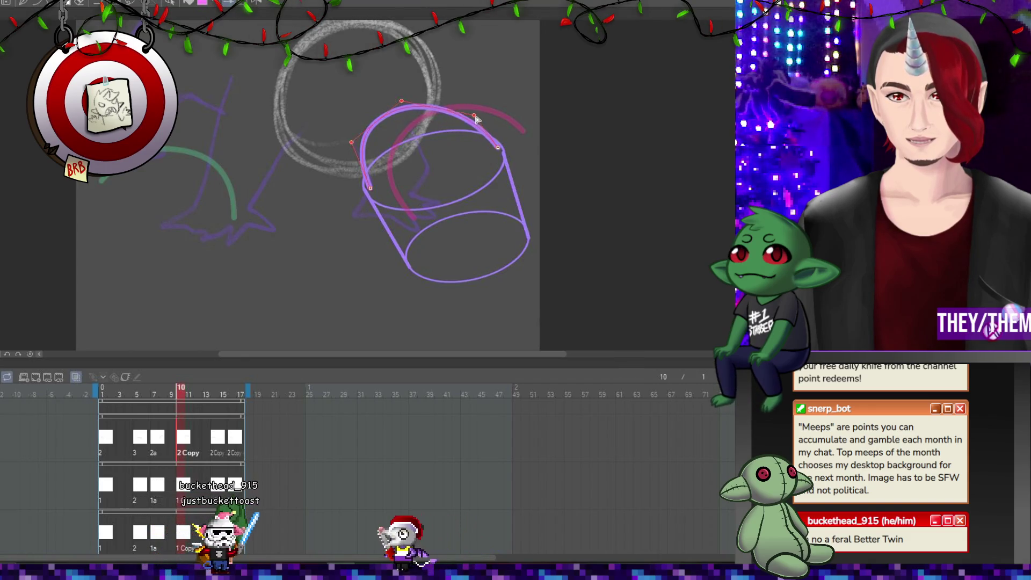
drag(475, 118, 473, 110)
key(ctrl+z)
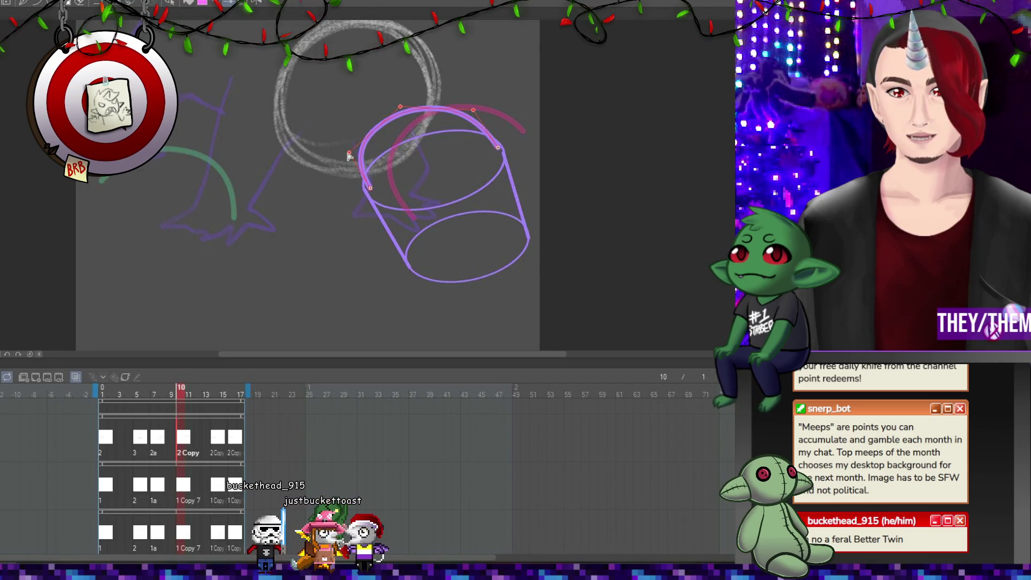
click(215, 441)
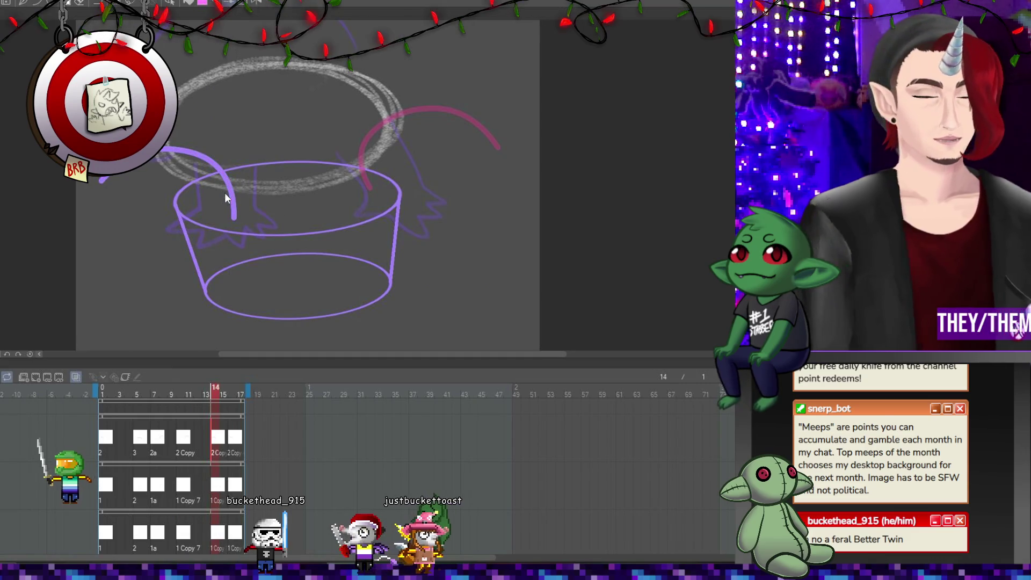
On frame 14, rotate and move the back line over the cylinder, bulge it, and lower its left end.
key(ctrl+t)
drag(300, 177, 278, 98)
mouse_move(311, 151)
mouse_down()
mouse_move(277, 153)
mouse_move(403, 188)
mouse_up()
key(Return)
drag(350, 165, 368, 148)
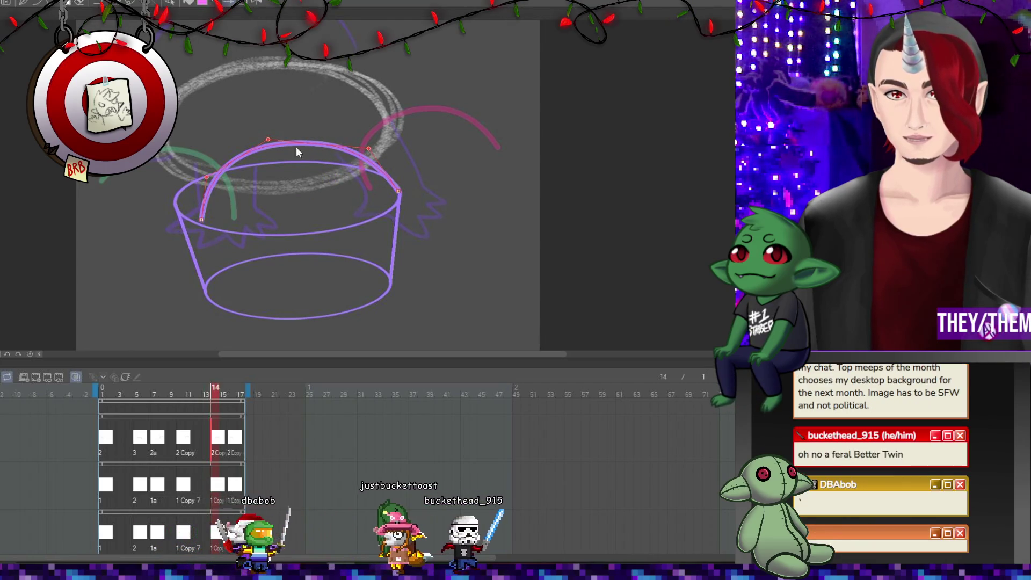
click(265, 175)
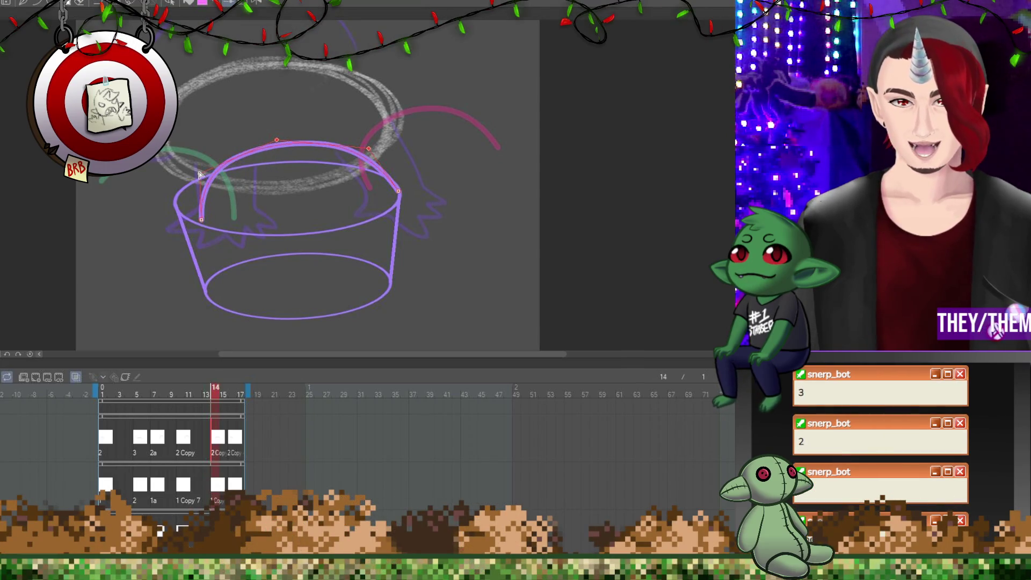
drag(179, 206, 181, 216)
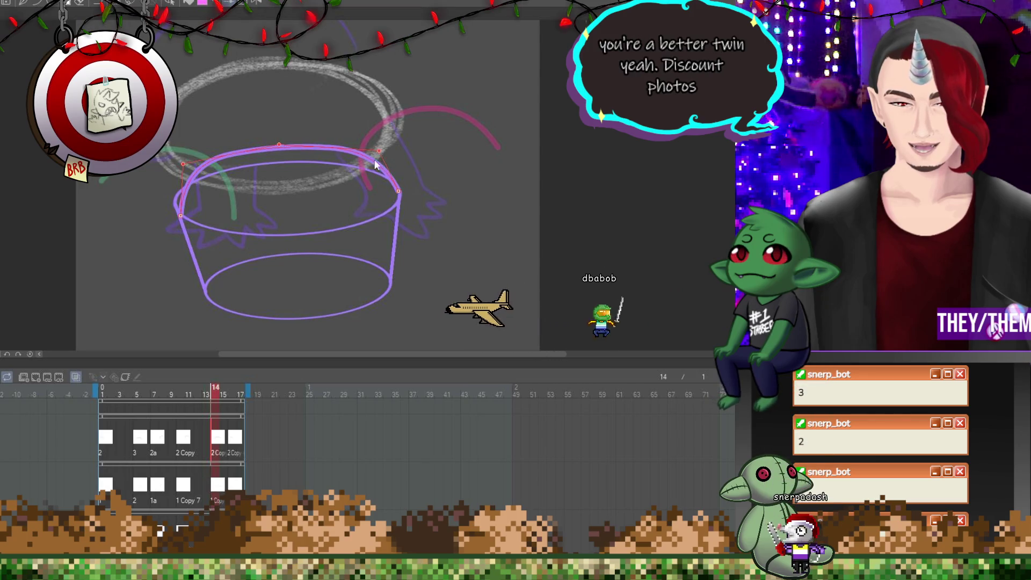
Flatten frame 16's back curve, then play the animation to check the motion.
click(233, 389)
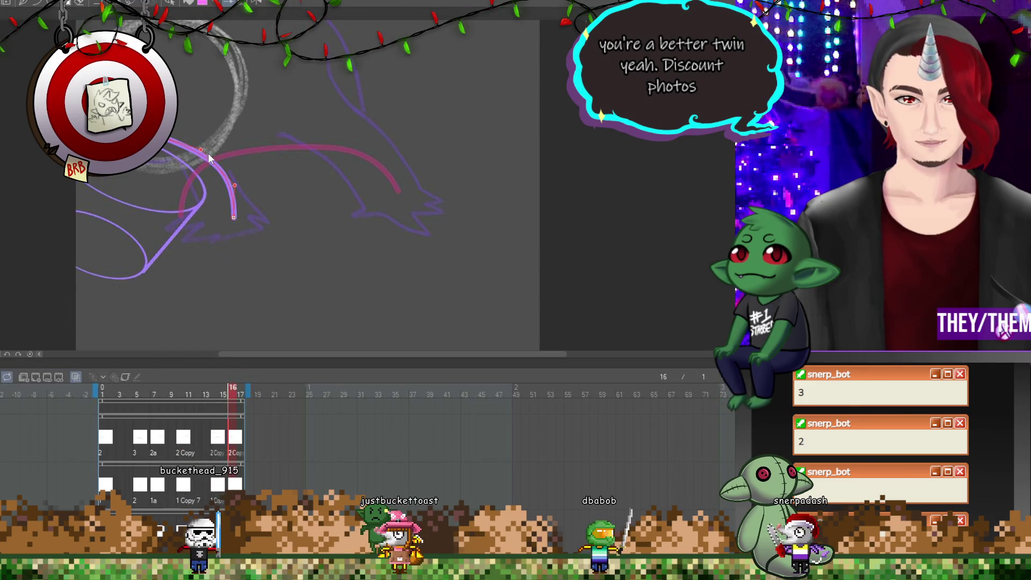
mouse_move(175, 131)
mouse_down()
mouse_move(234, 218)
mouse_move(201, 201)
mouse_up()
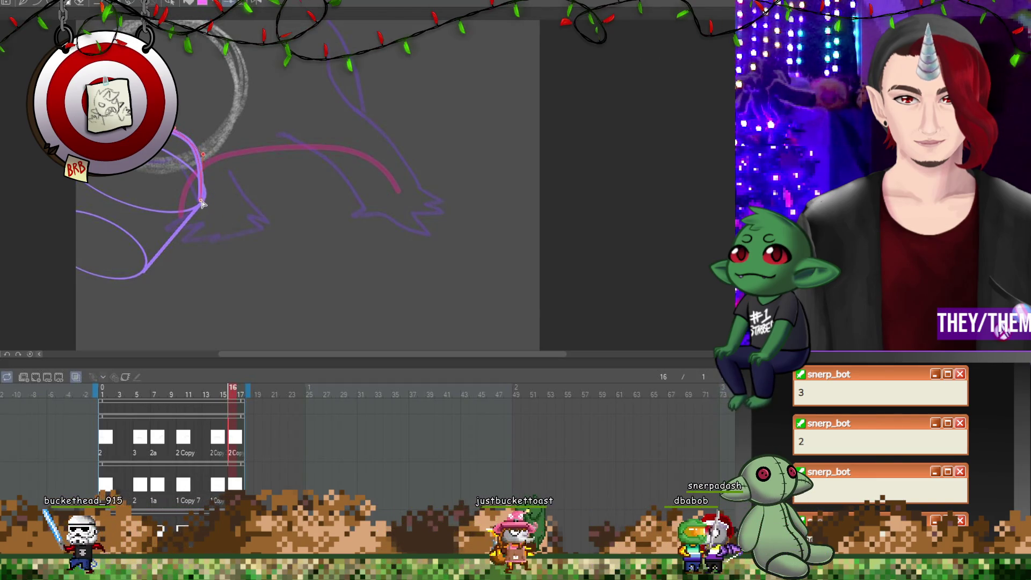
click(203, 155)
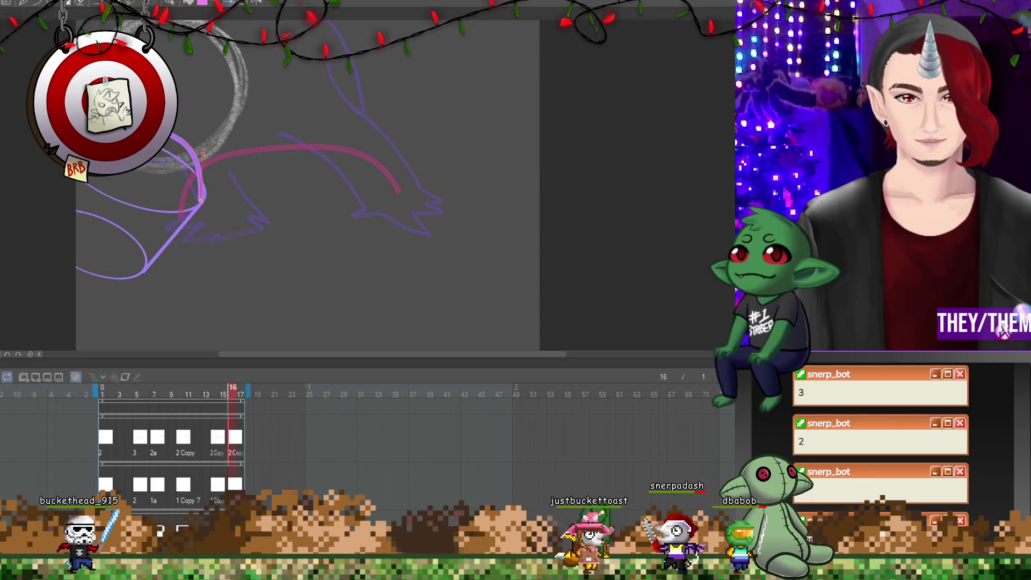
key(Return)
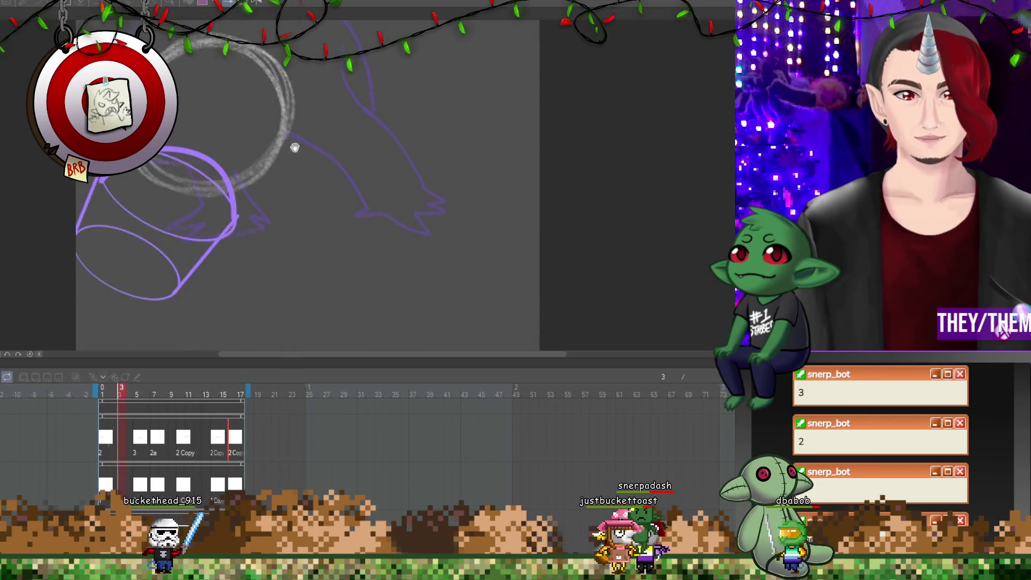
scroll(390, 160, down, 1)
scroll(407, 158, down, 1)
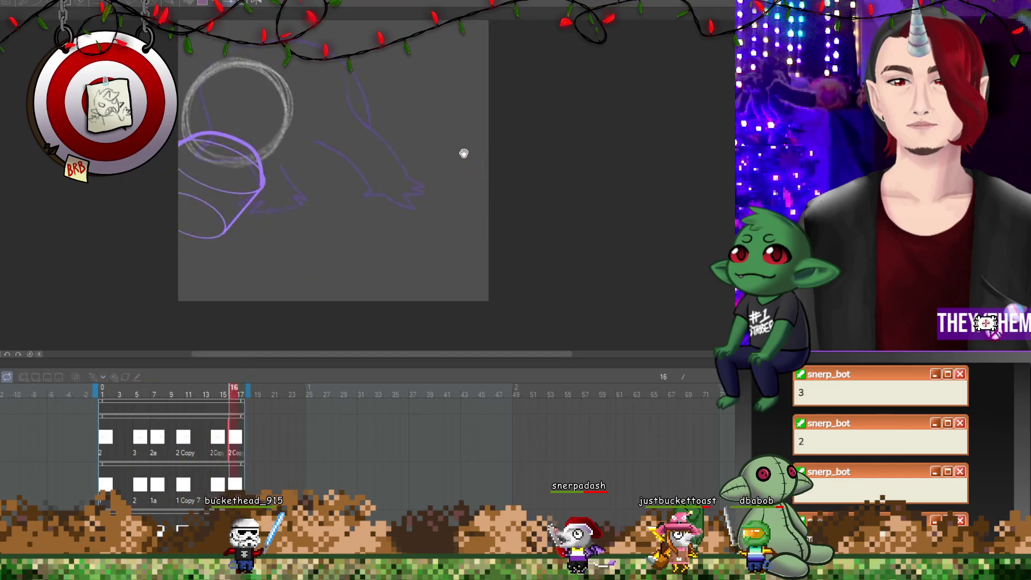
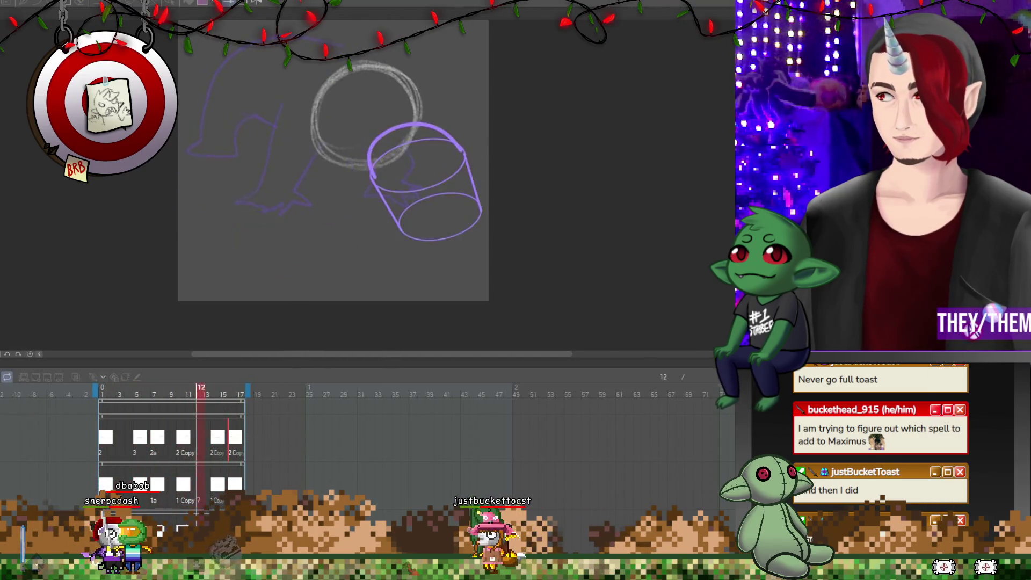
Pause playback on frame 15 to inspect it, then resume the animation.
scroll(434, 149, down, 3)
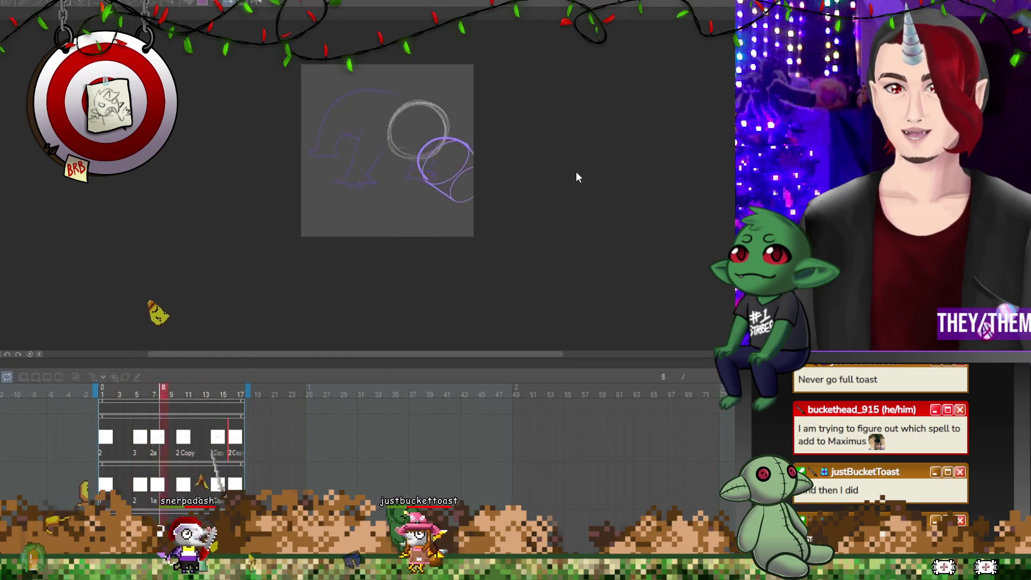
scroll(577, 177, up, 3)
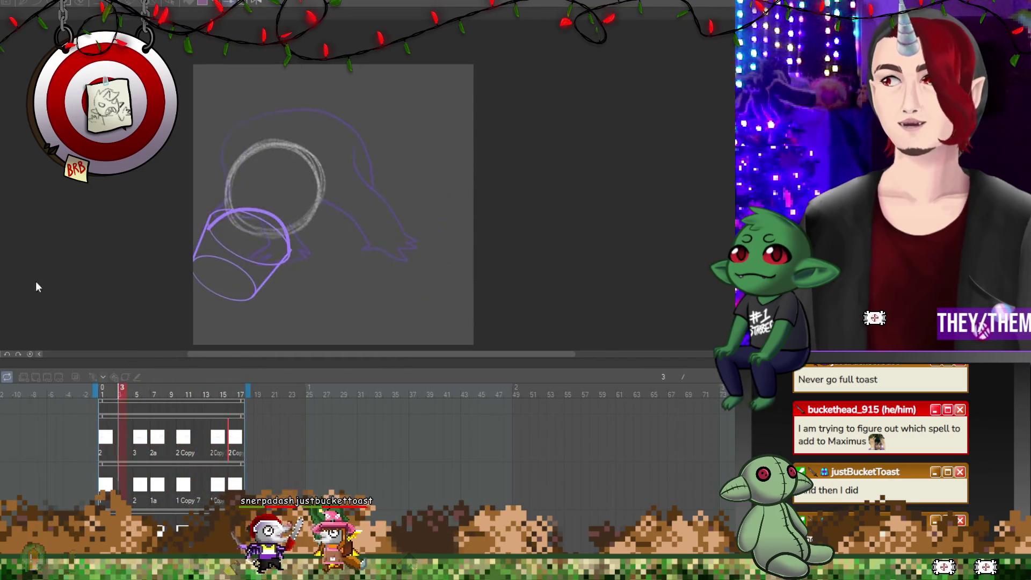
key(space)
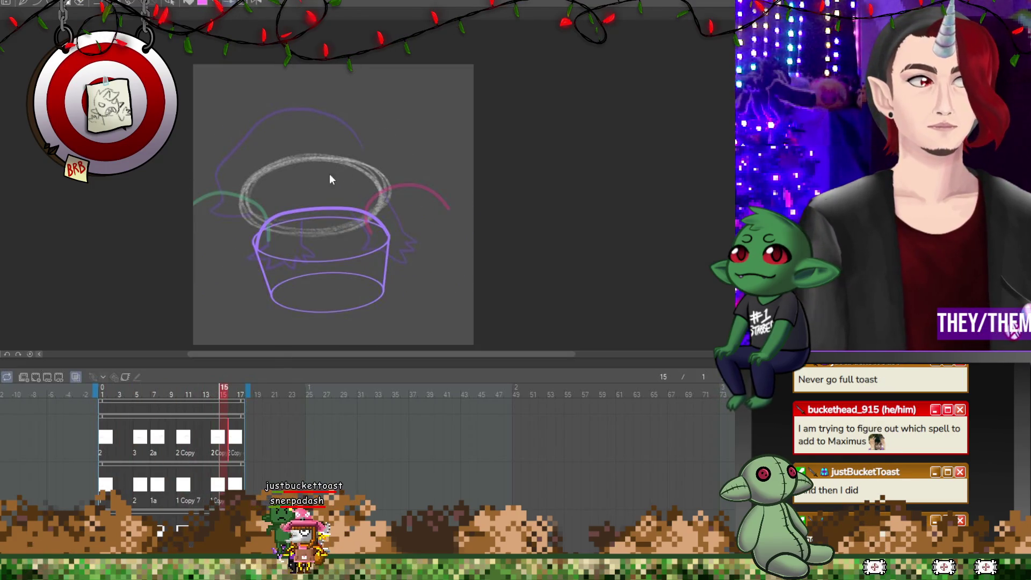
scroll(420, 176, down, 2)
scroll(420, 176, up, 4)
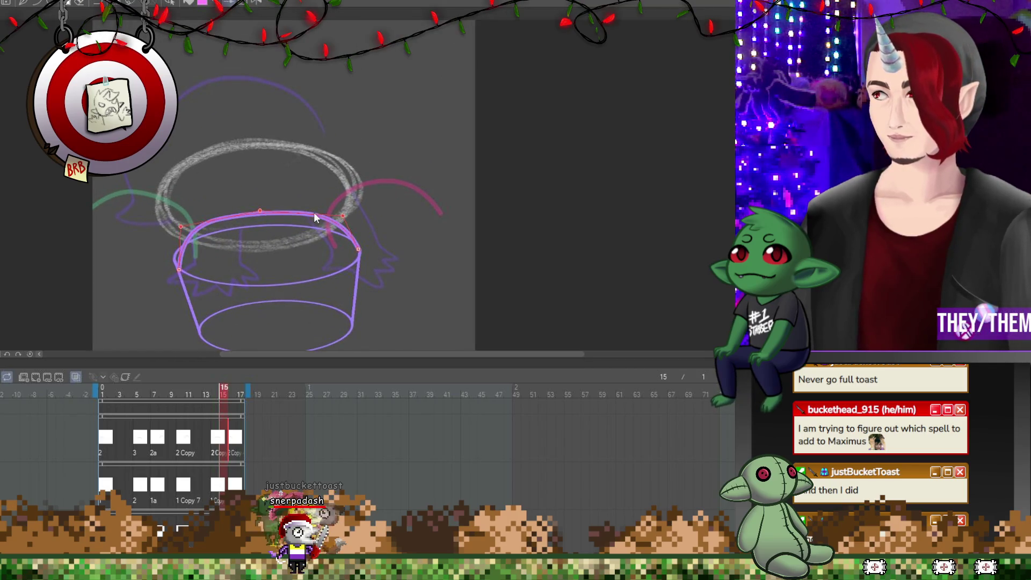
key(space)
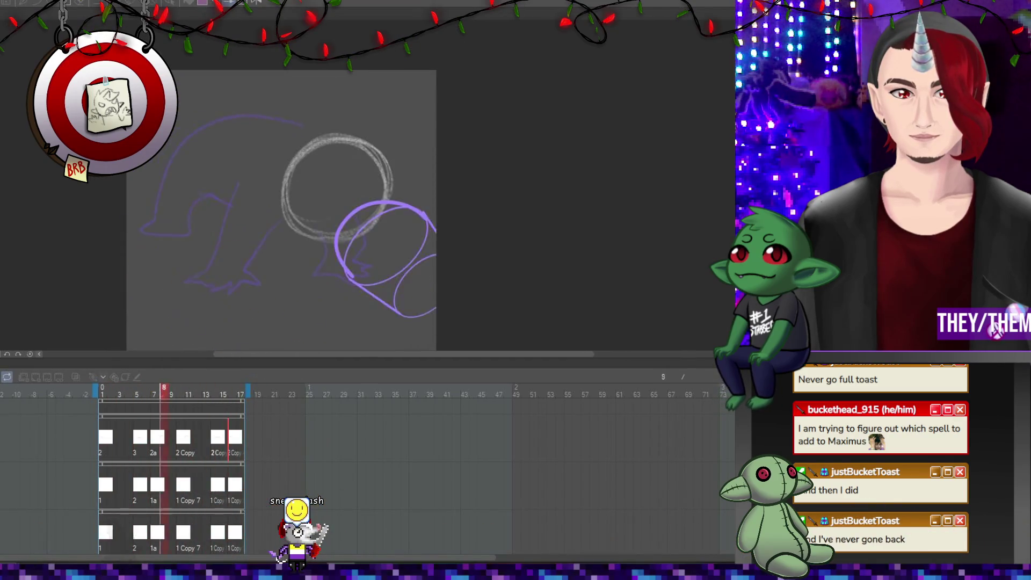
Stop at frame 13, replay the animation, and stop again on frame 6.
key(space)
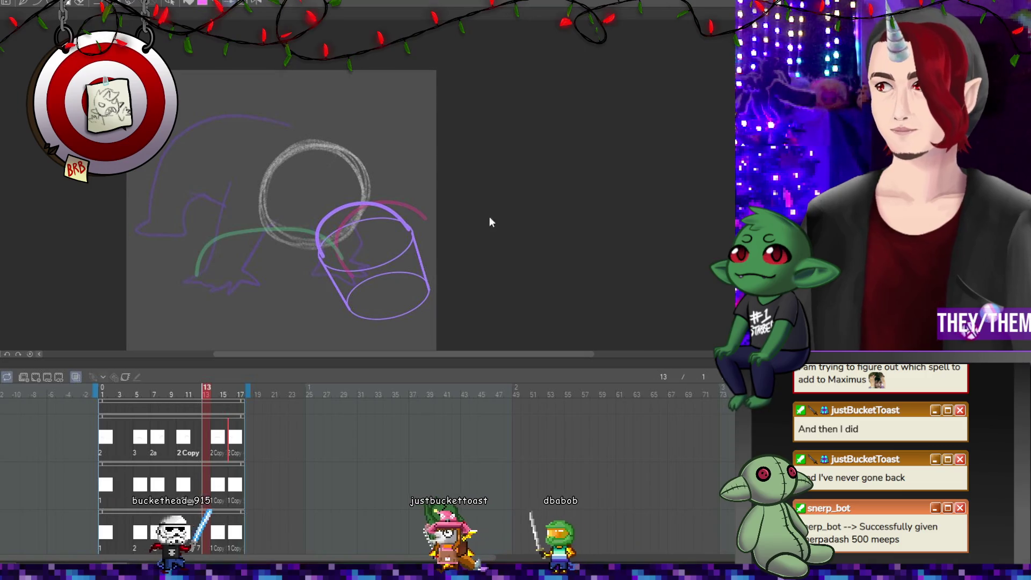
scroll(290, 252, up, 2)
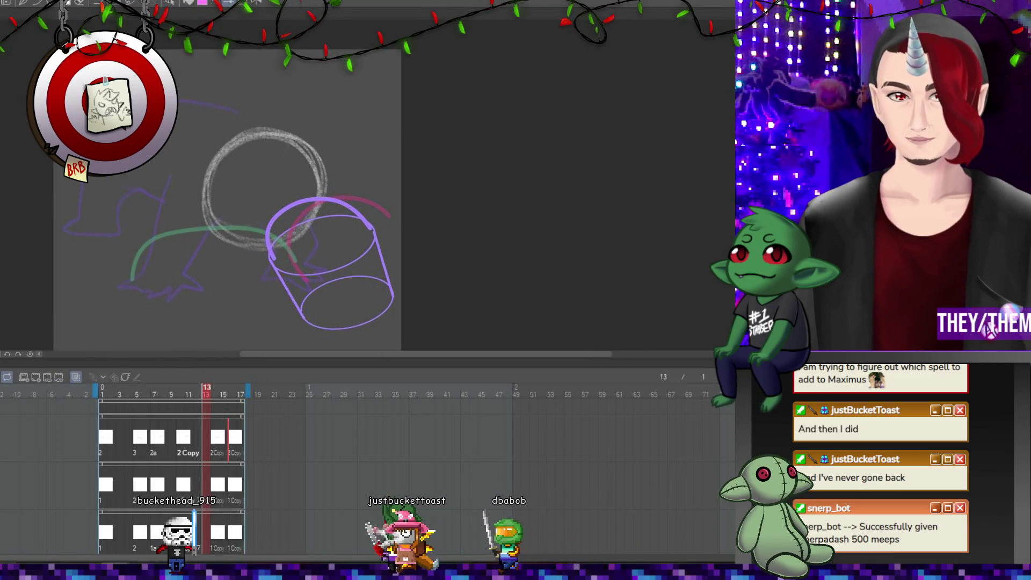
scroll(333, 250, up, 1)
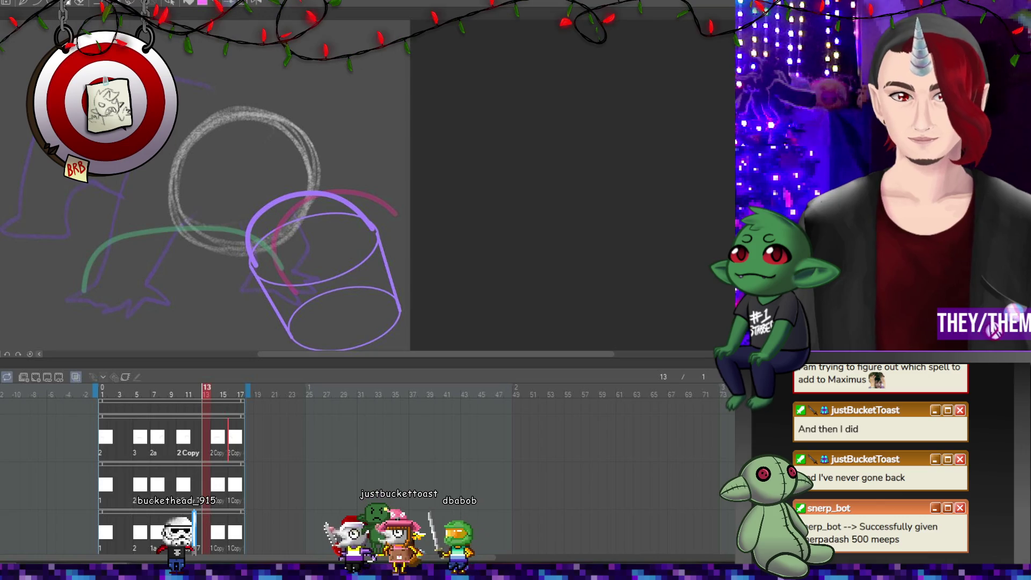
key(space)
scroll(346, 180, down, 2)
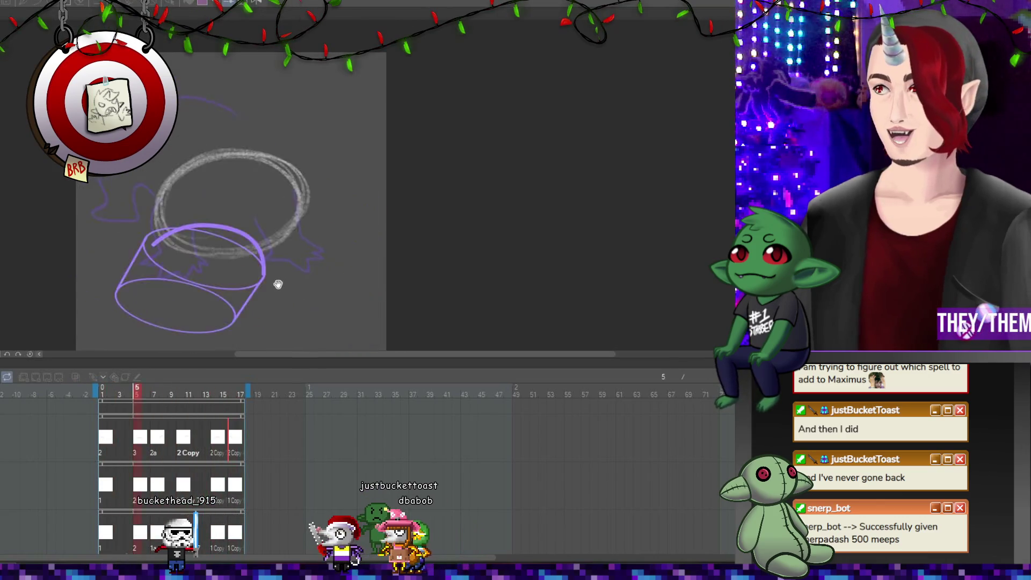
scroll(277, 284, down, 1)
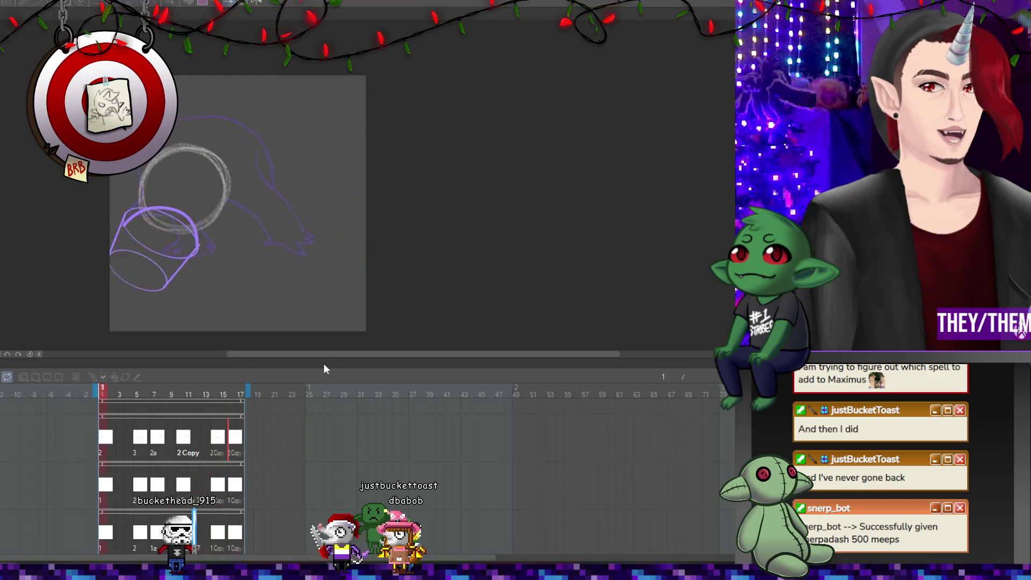
drag(322, 355, 288, 352)
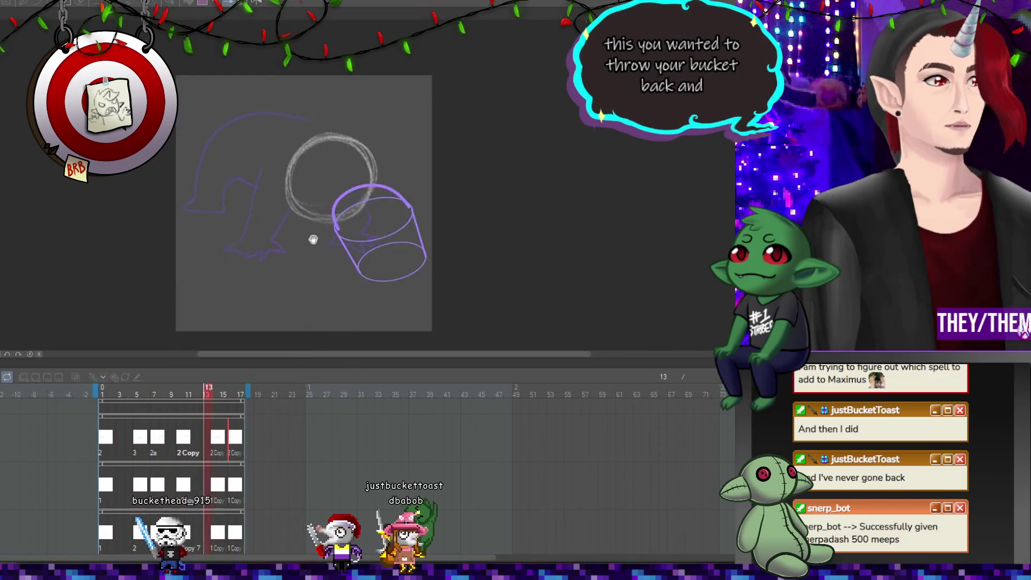
drag(336, 356, 313, 354)
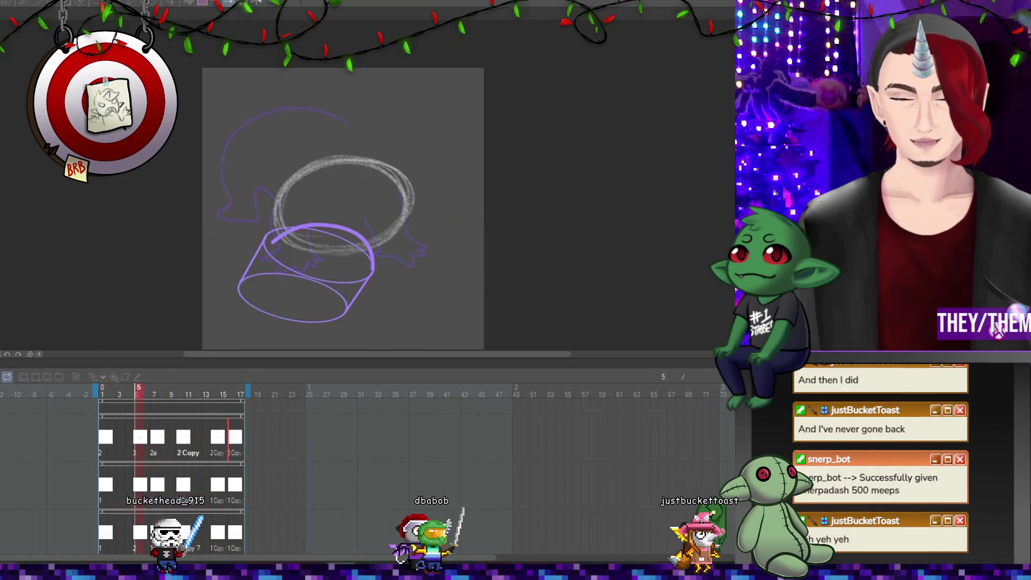
key(space)
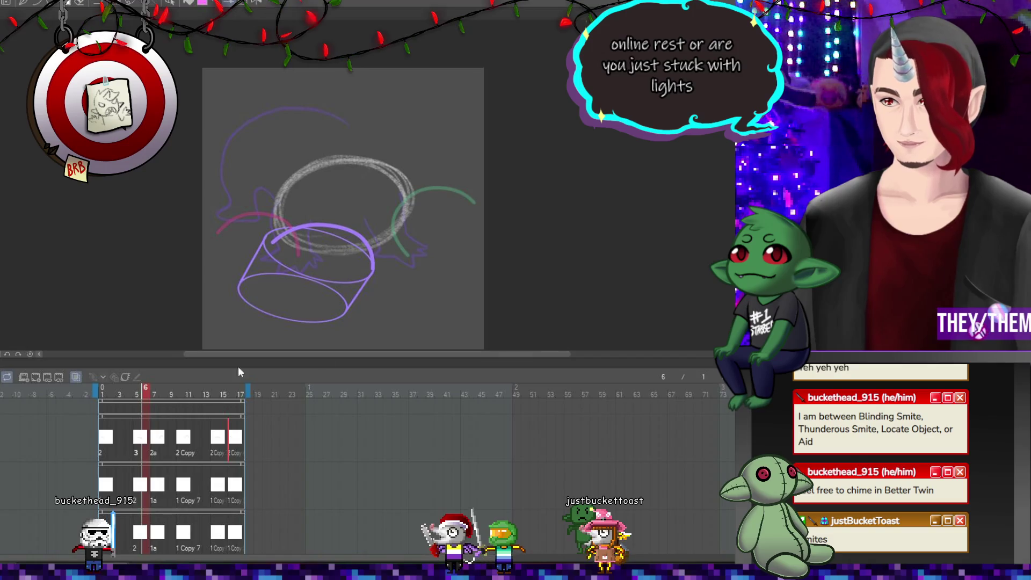
Step through the 2 Copy cels to frame 14's upright bucket drawing.
click(156, 437)
click(188, 437)
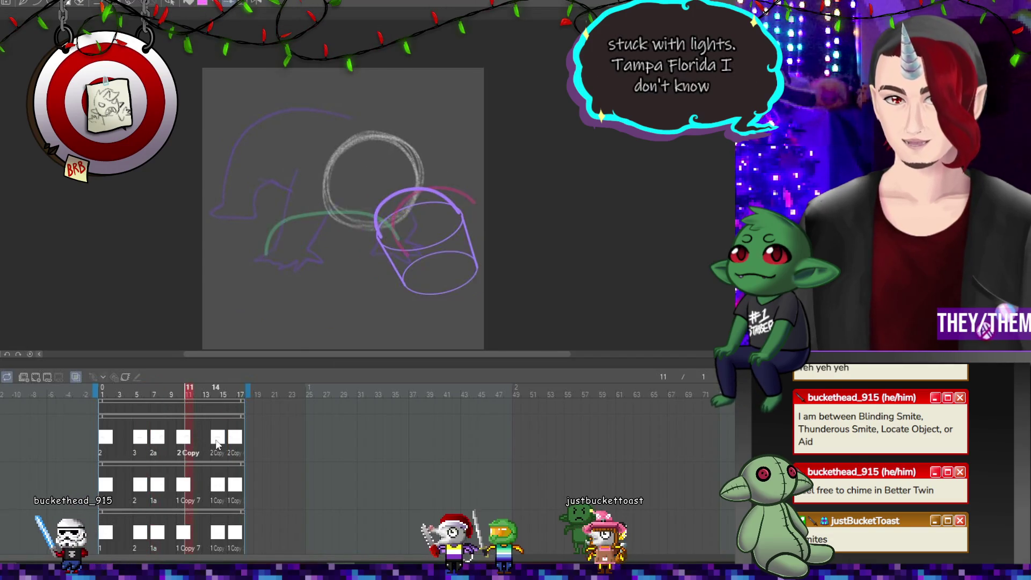
click(216, 442)
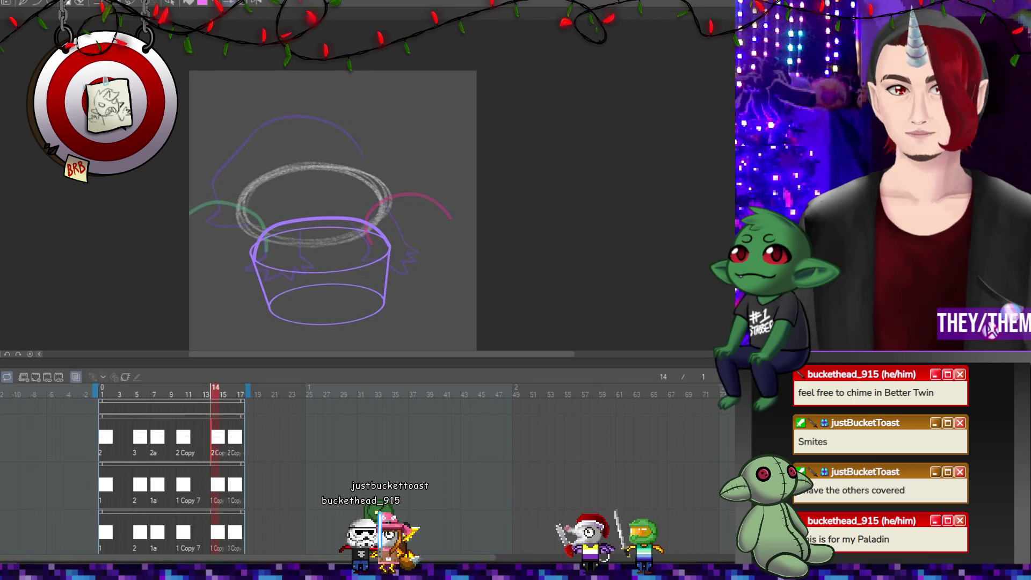
scroll(303, 131, down, 3)
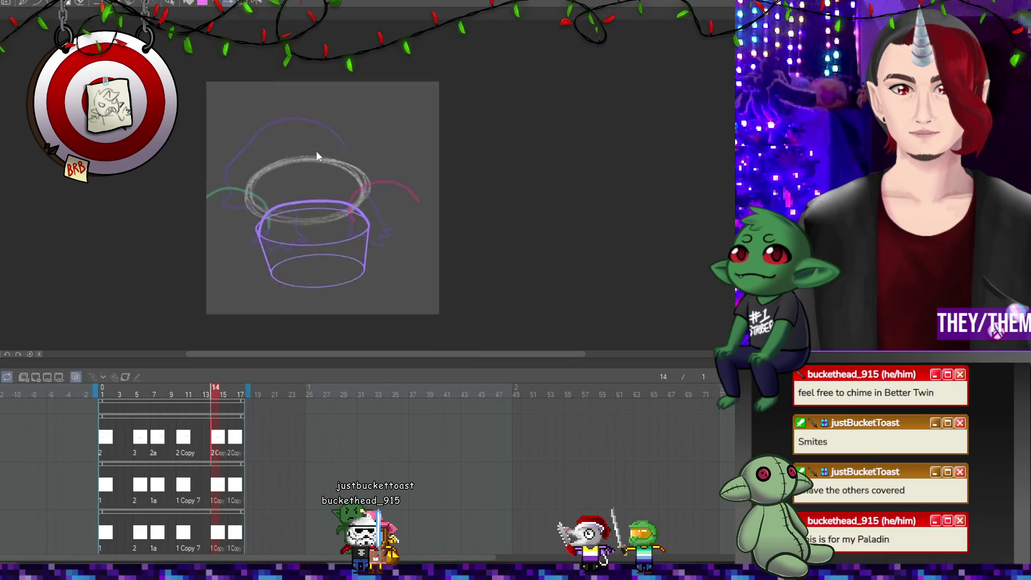
Return to frame 1 and undo the stray green arc stroke.
scroll(412, 237, up, 5)
scroll(301, 199, up, 2)
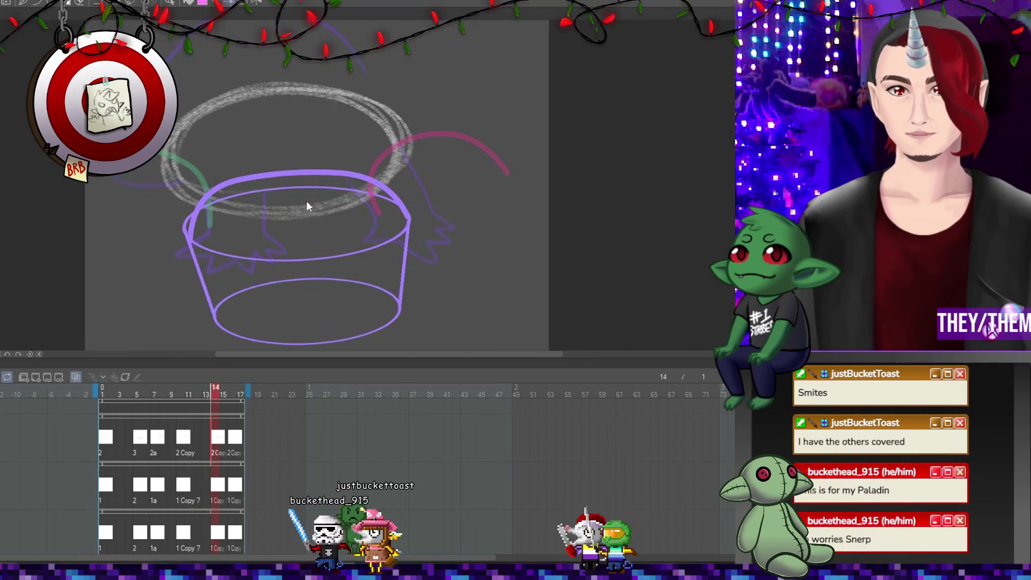
click(106, 442)
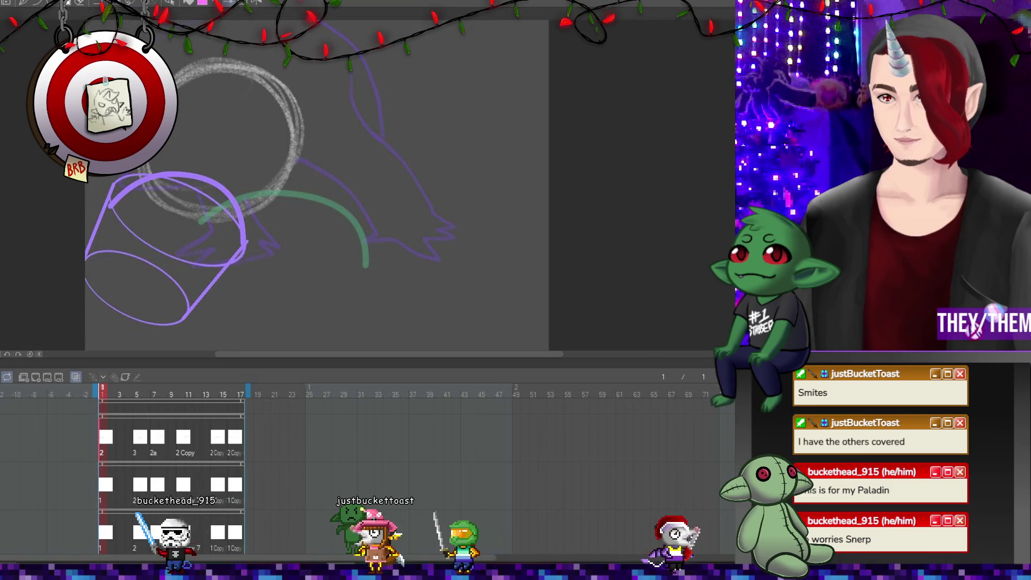
key(ctrl+z)
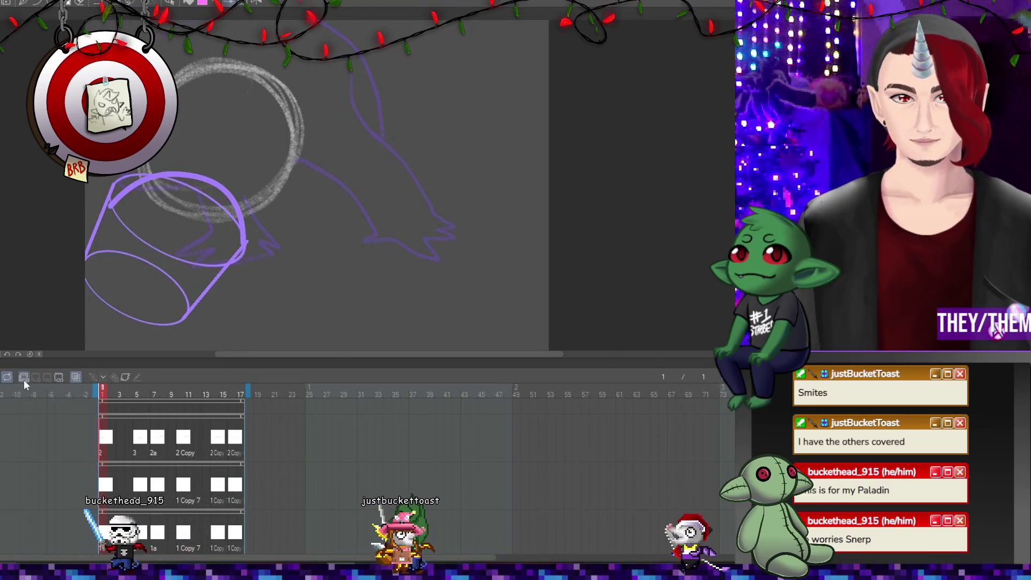
Add a new top animation track with an empty cel 1 at frame 1.
click(24, 379)
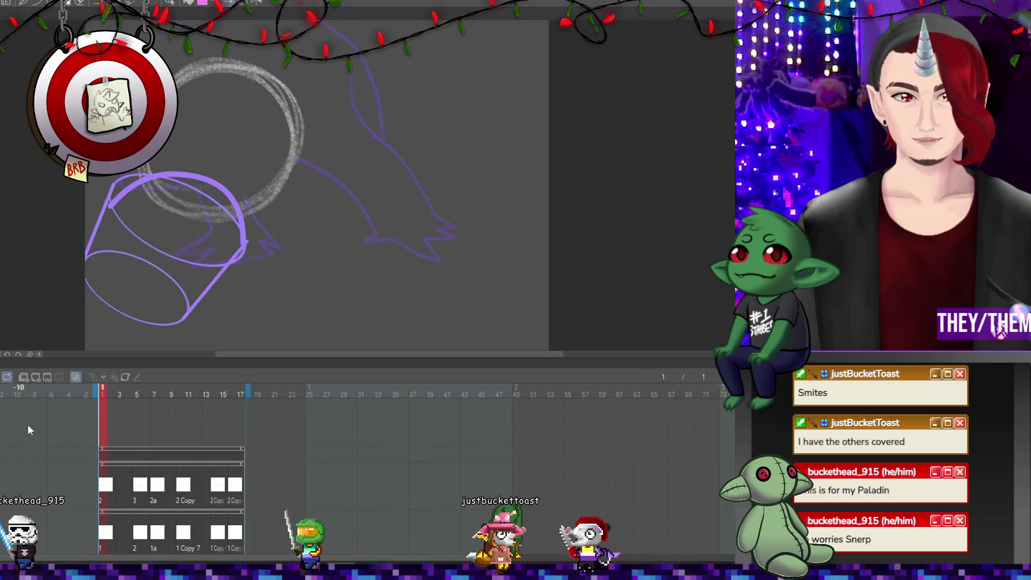
scroll(184, 119, up, 2)
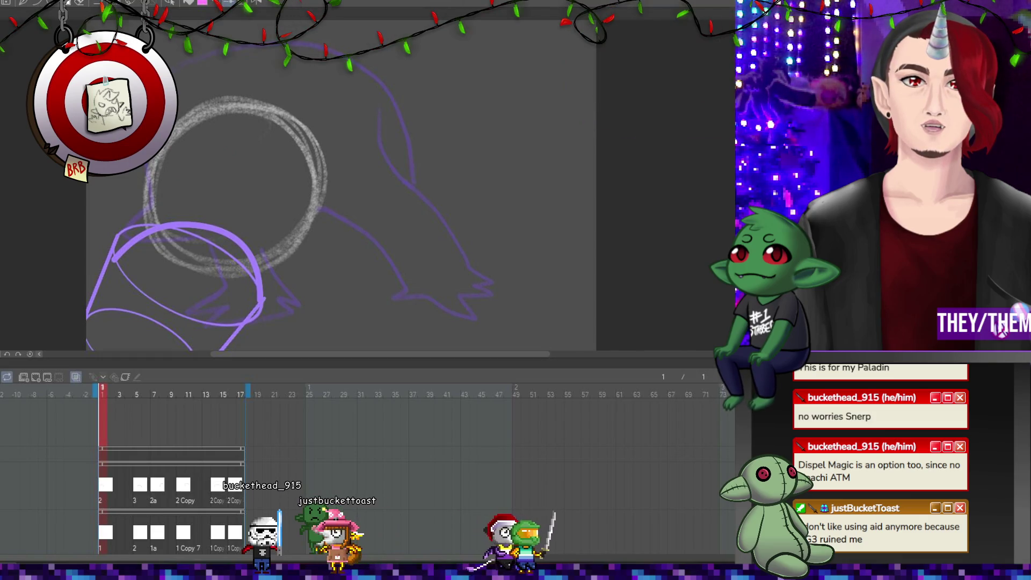
click(41, 375)
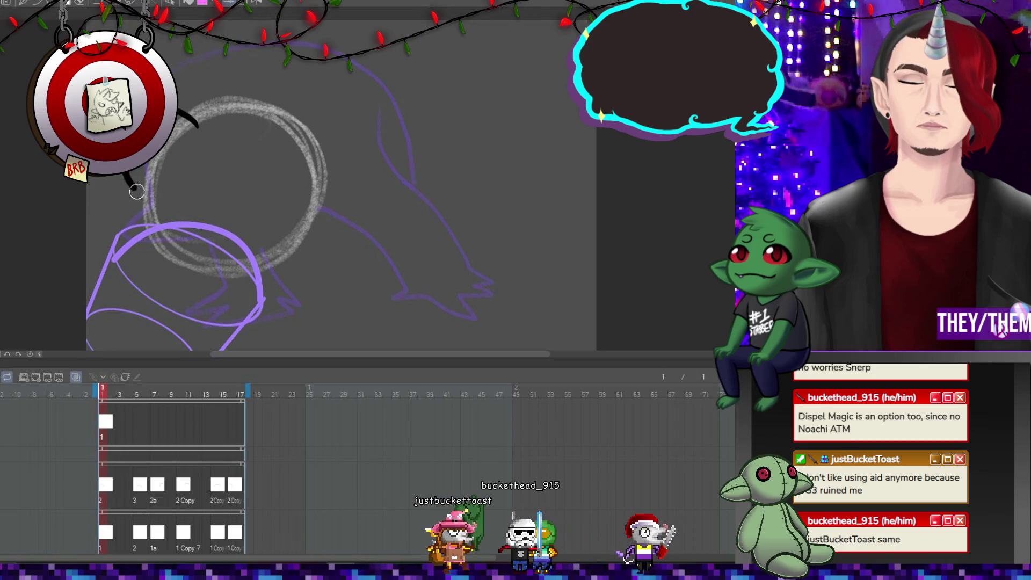
Try black ink strokes around the circle, then undo them.
drag(136, 191, 156, 202)
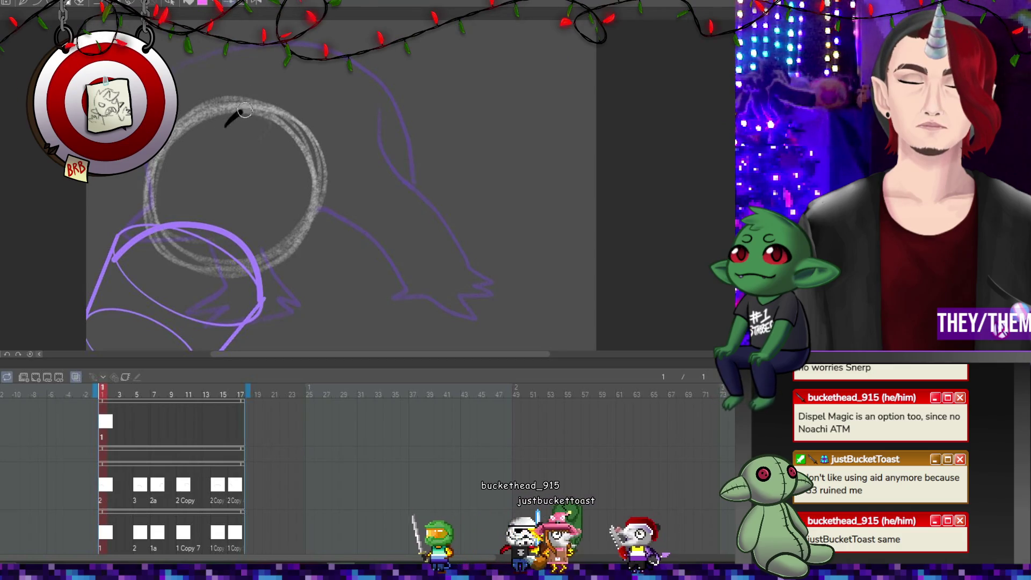
drag(244, 111, 311, 109)
mouse_move(323, 148)
mouse_down()
mouse_move(312, 175)
mouse_move(325, 232)
mouse_move(280, 265)
mouse_move(209, 270)
mouse_up()
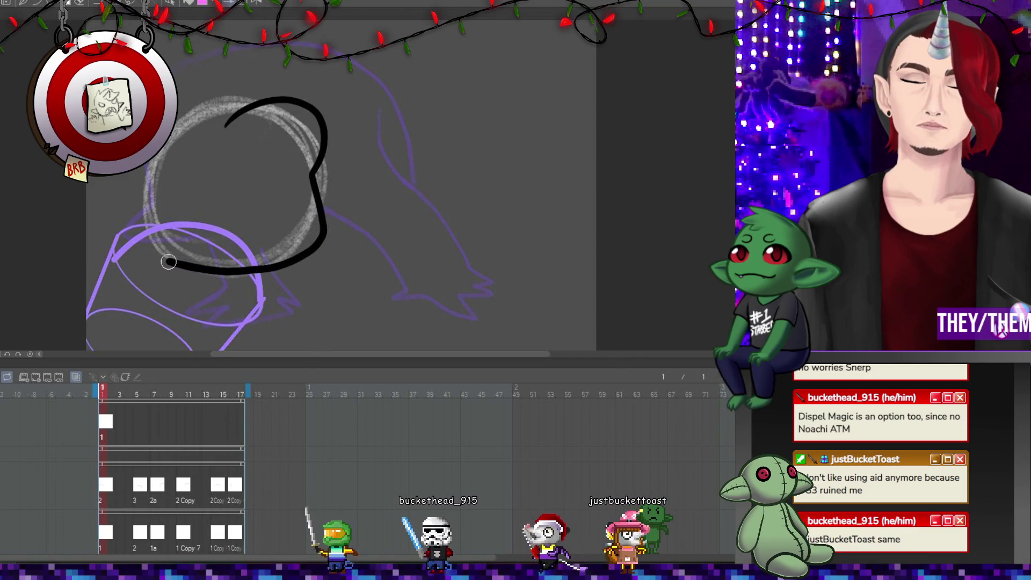
key(ctrl+z)
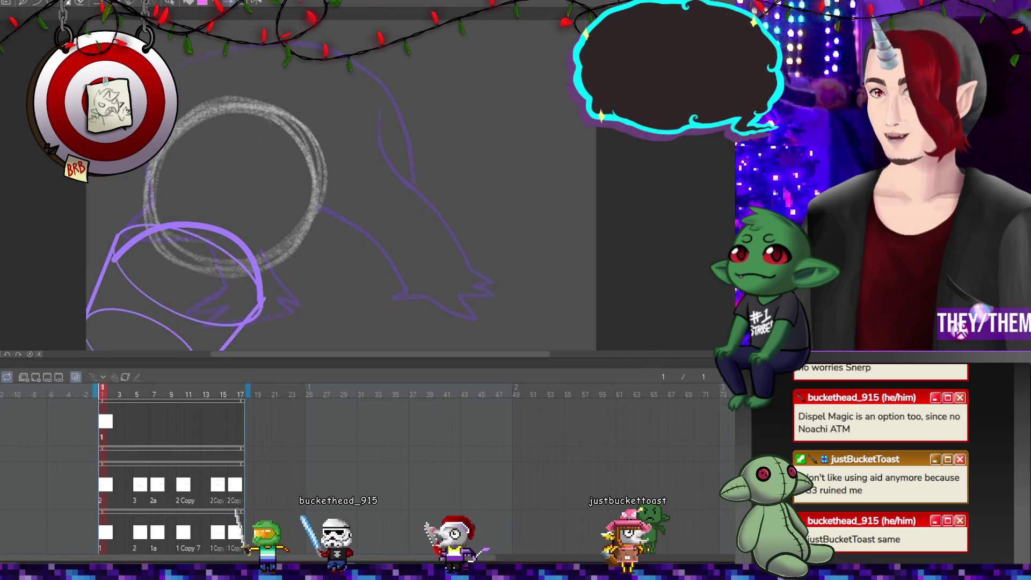
Create a new vector layer from the layer context menu.
right_click(709, 323)
mouse_move(722, 252)
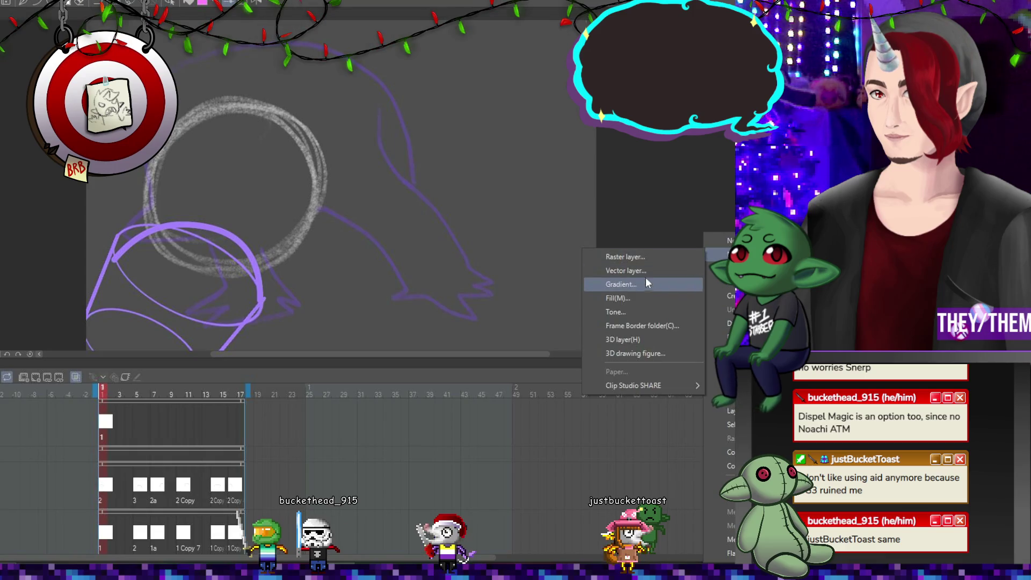
click(642, 268)
click(465, 250)
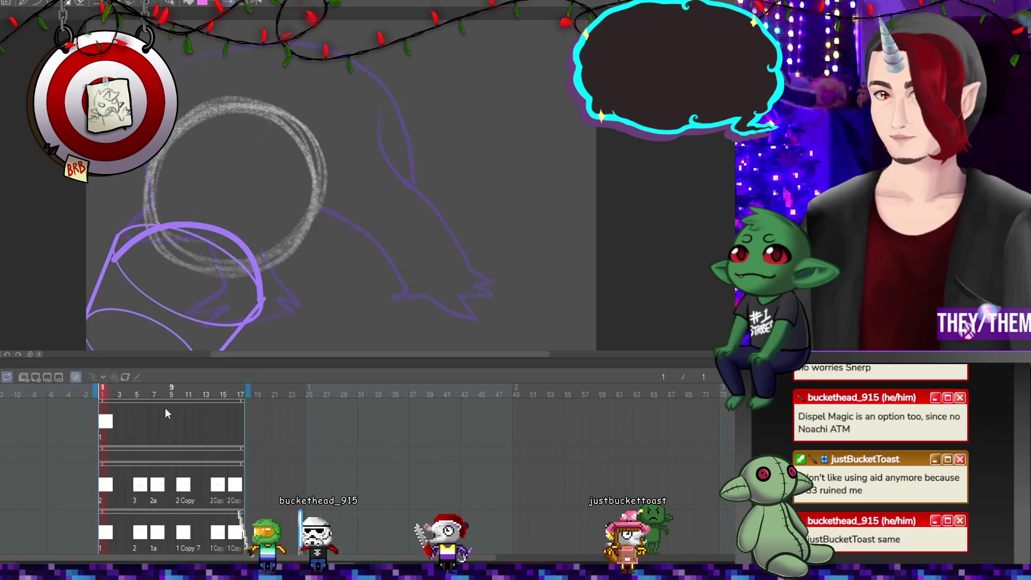
Delete cel 1 from frame 1, return to frame 1, and begin inking the outline.
right_click(120, 425)
click(156, 268)
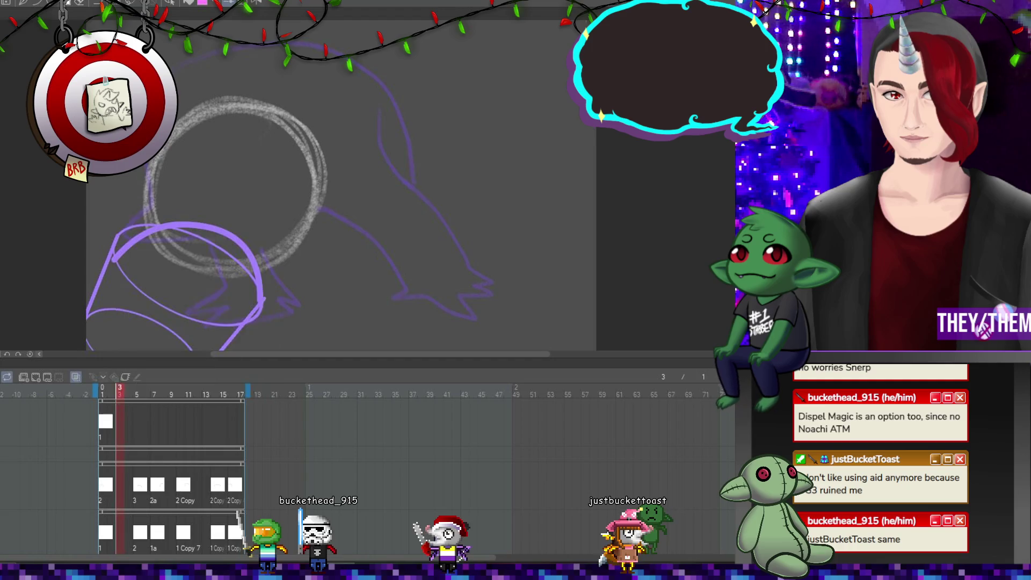
right_click(106, 428)
click(212, 316)
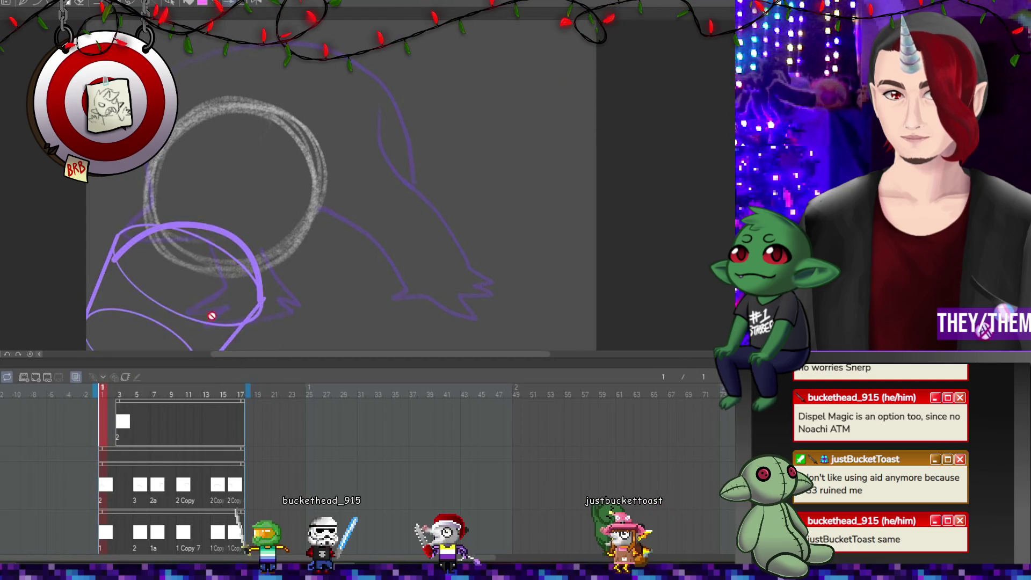
click(102, 426)
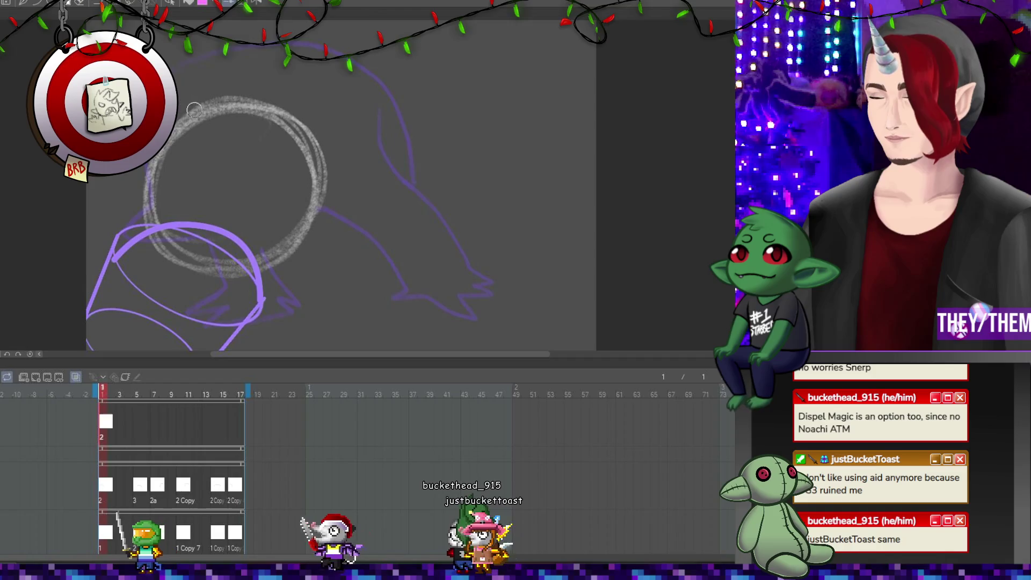
drag(181, 102, 203, 119)
Ink the bucket's left side, top edge, right side and bottom in thick black.
mouse_move(133, 169)
mouse_down()
mouse_move(153, 193)
mouse_move(173, 268)
mouse_up()
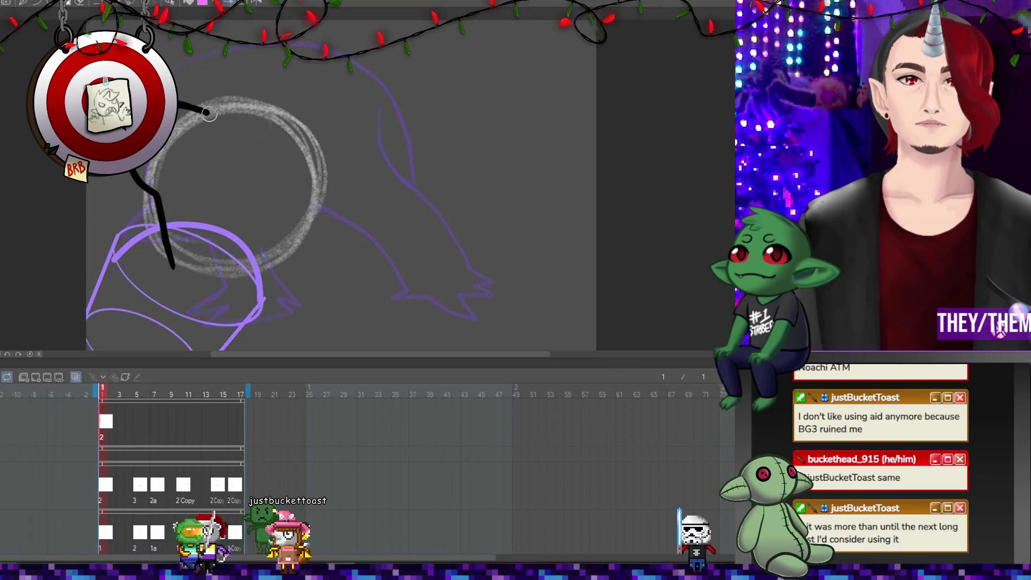
drag(268, 92, 302, 109)
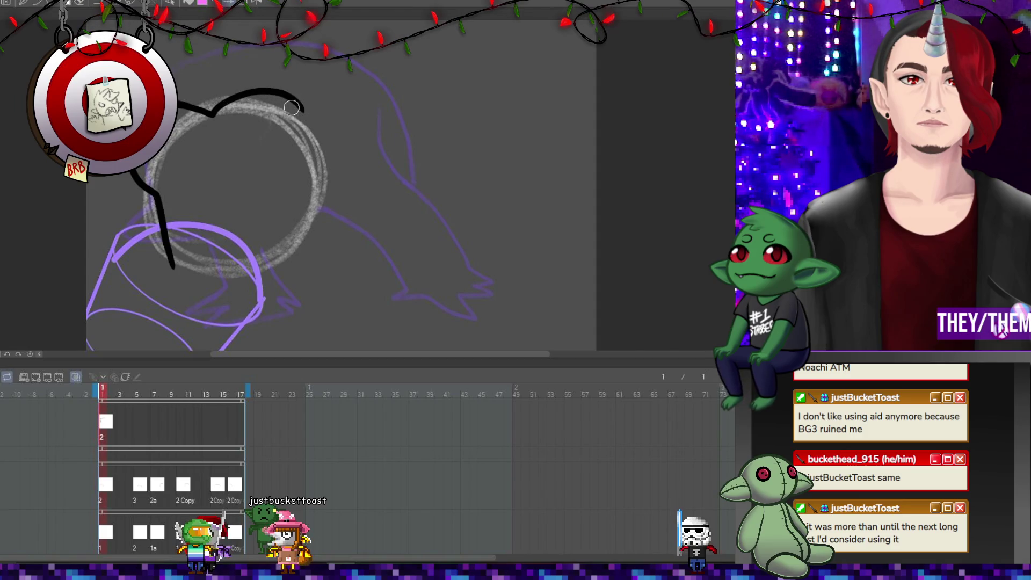
key(ctrl+z)
mouse_move(181, 103)
mouse_down()
mouse_move(220, 115)
mouse_move(301, 101)
mouse_up()
drag(325, 137, 310, 180)
mouse_move(319, 231)
mouse_down()
mouse_move(301, 256)
mouse_move(169, 260)
mouse_up()
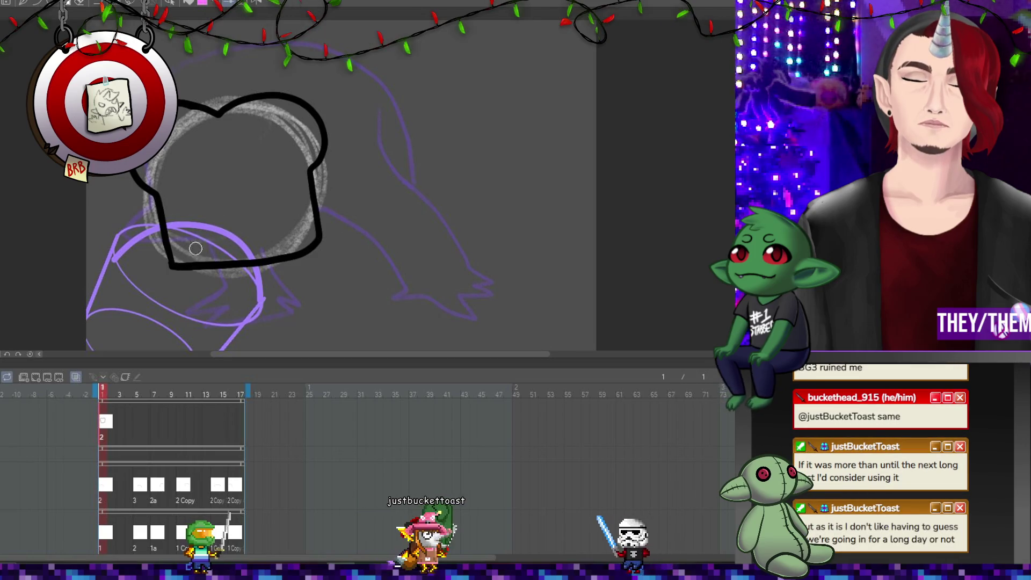
Erase stray bottom and hook segments and fill in both bottom corners to join lines.
click(244, 259)
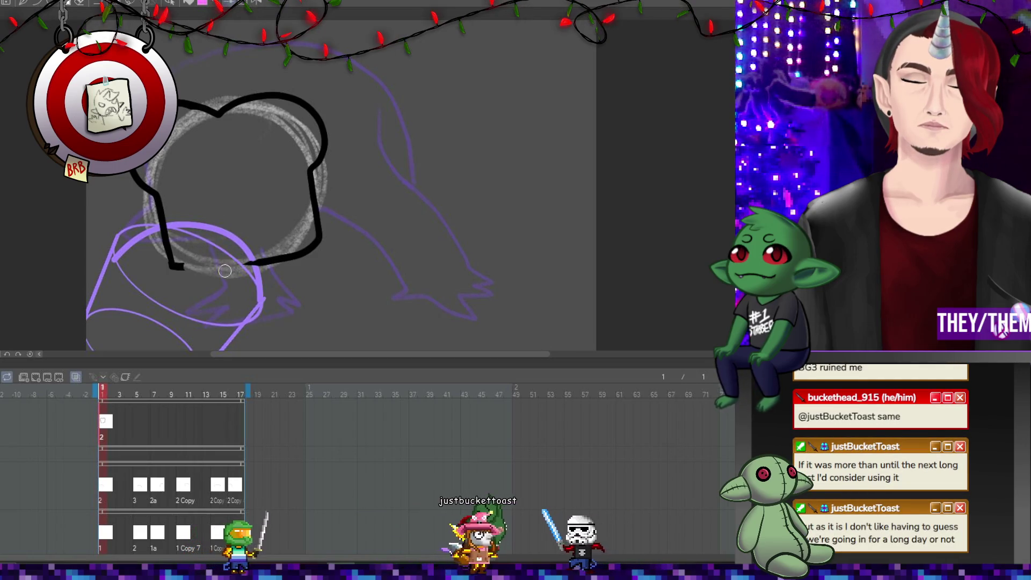
drag(300, 257, 317, 242)
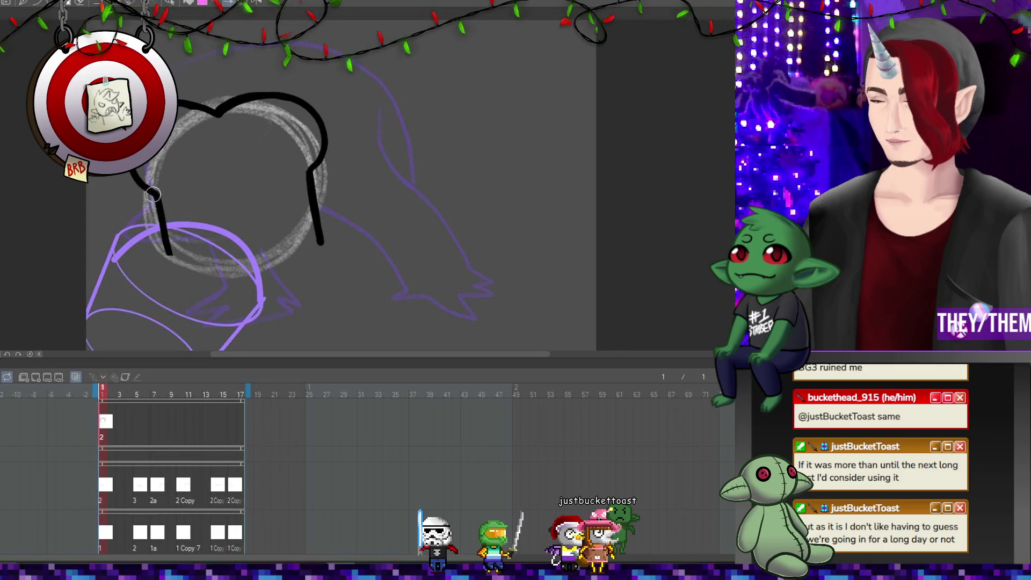
drag(169, 255, 199, 271)
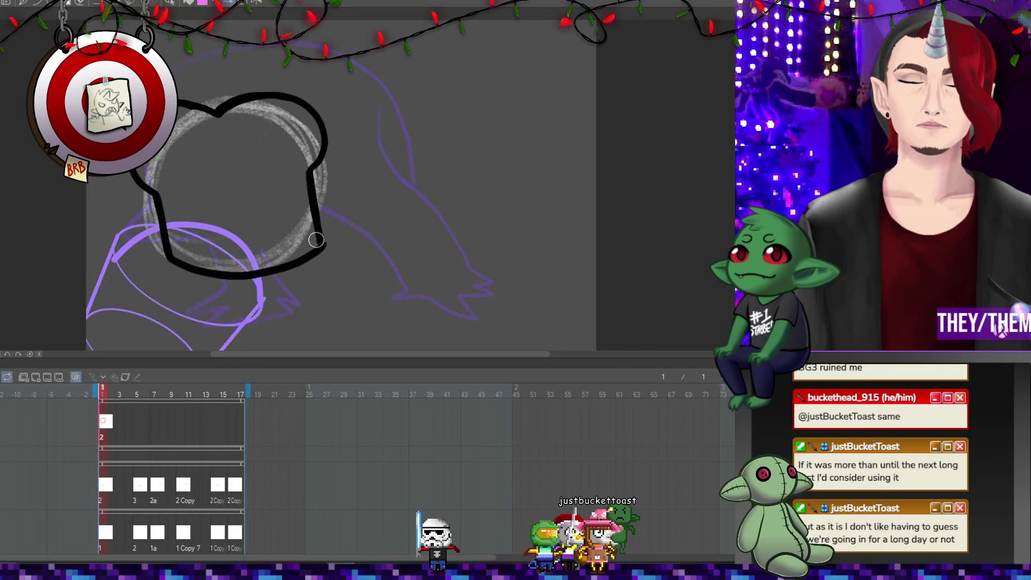
key(ctrl+z)
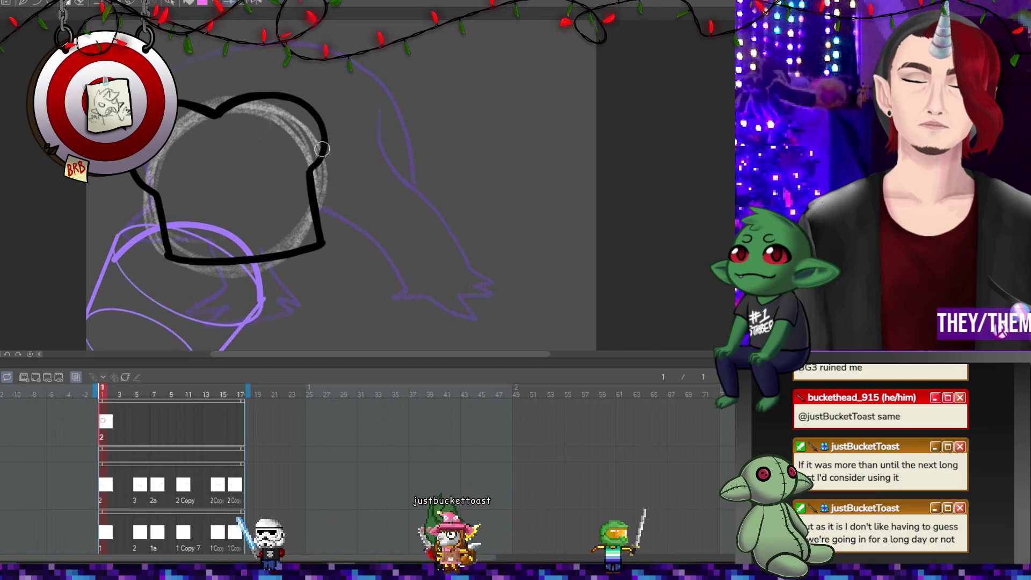
drag(322, 241, 324, 246)
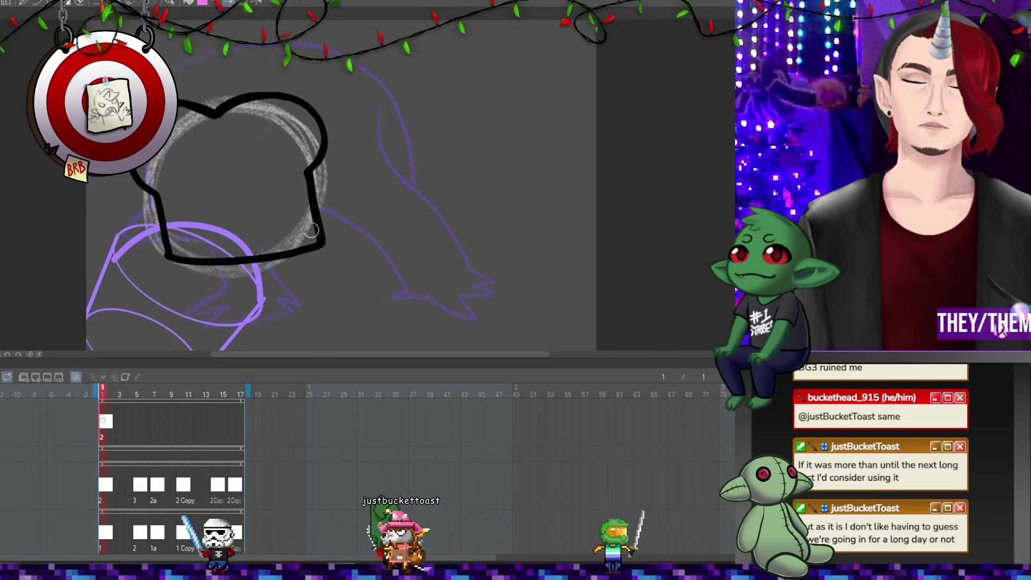
drag(164, 250, 178, 262)
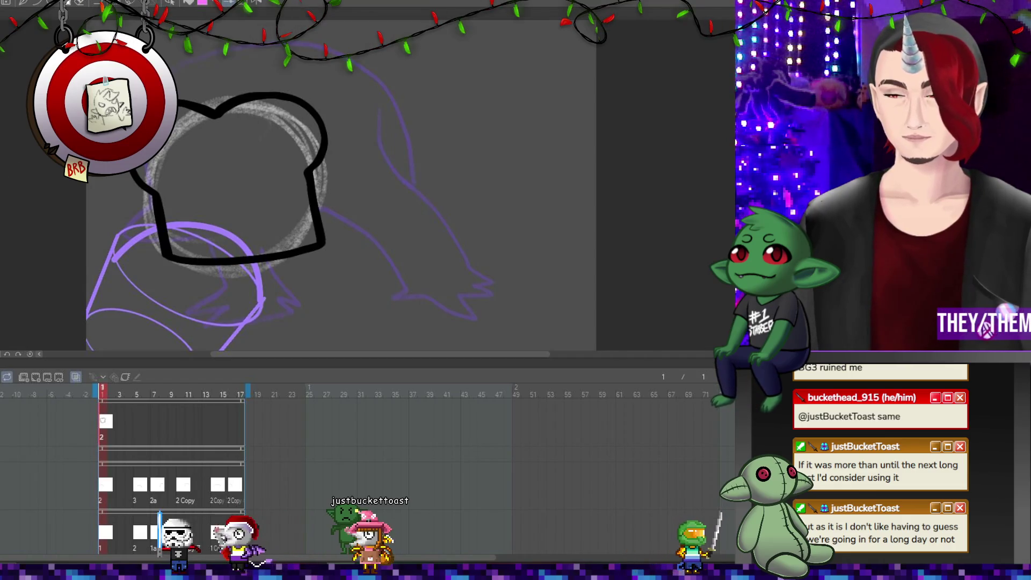
Use Free Transform to tilt the black outline slightly clockwise and nudge it left and down.
scroll(185, 154, down, 5)
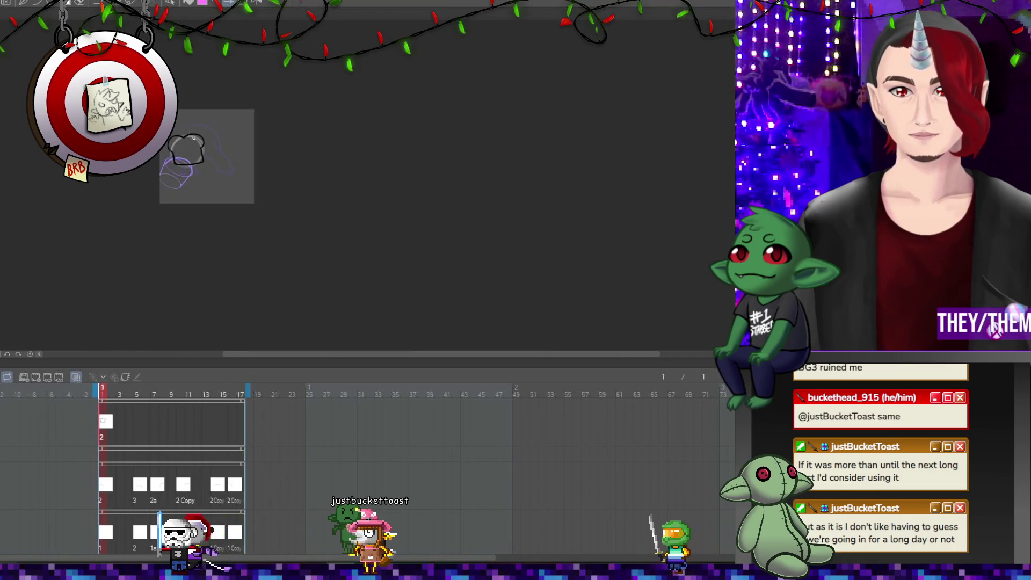
scroll(225, 151, up, 4)
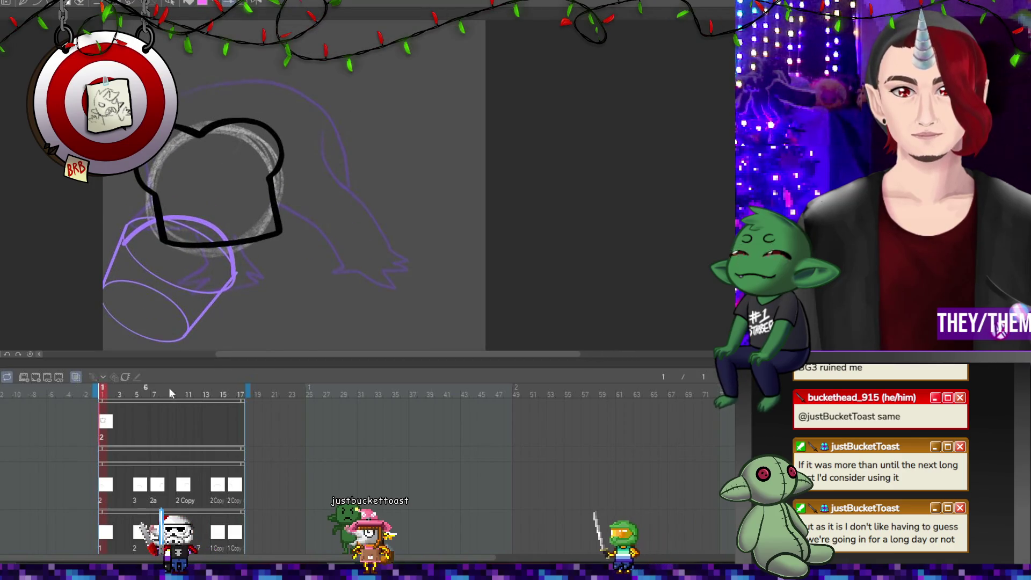
scroll(251, 183, down, 4)
scroll(245, 194, up, 4)
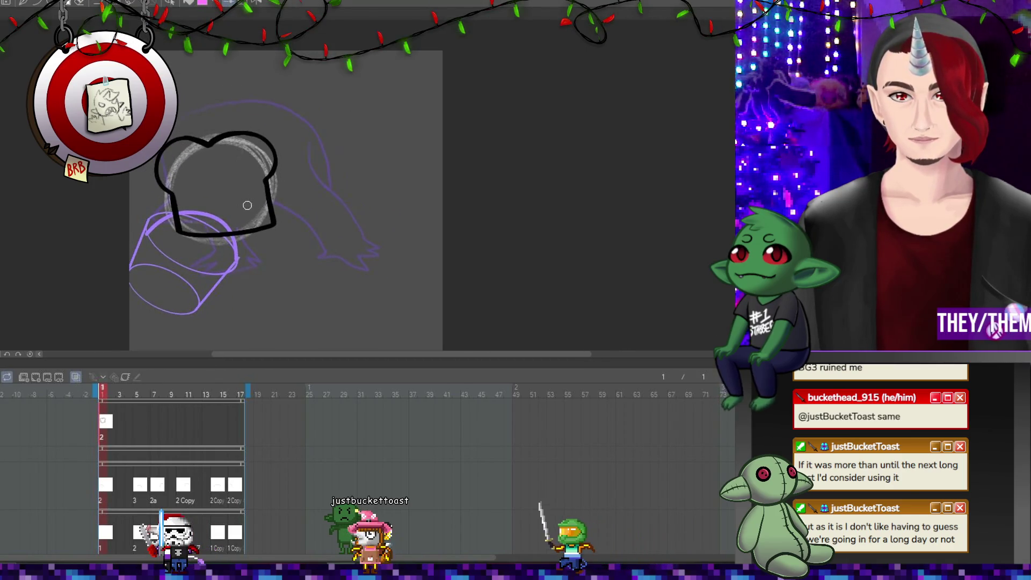
scroll(213, 230, down, 1)
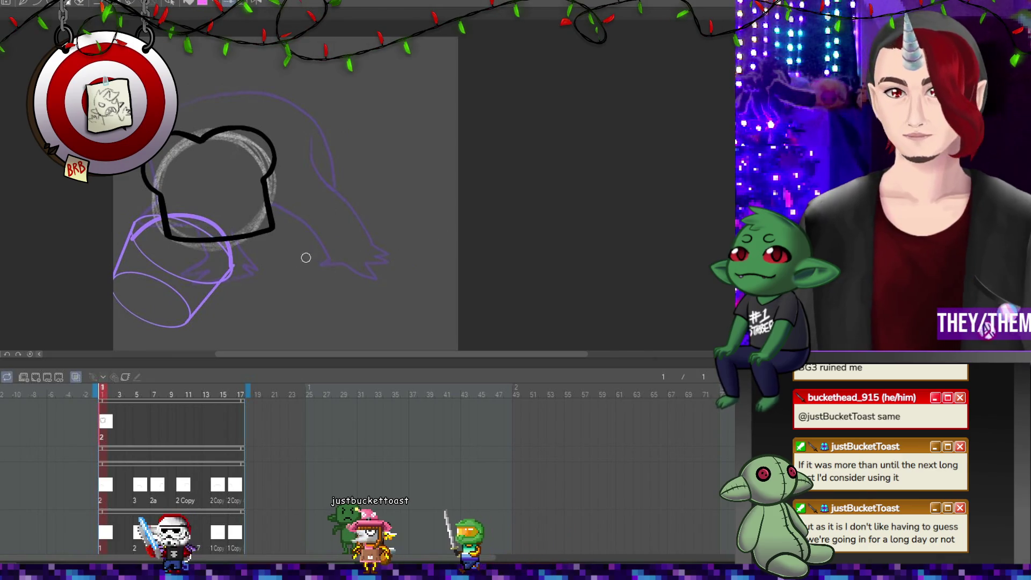
key(ctrl+t)
drag(346, 172, 381, 204)
drag(232, 167, 230, 171)
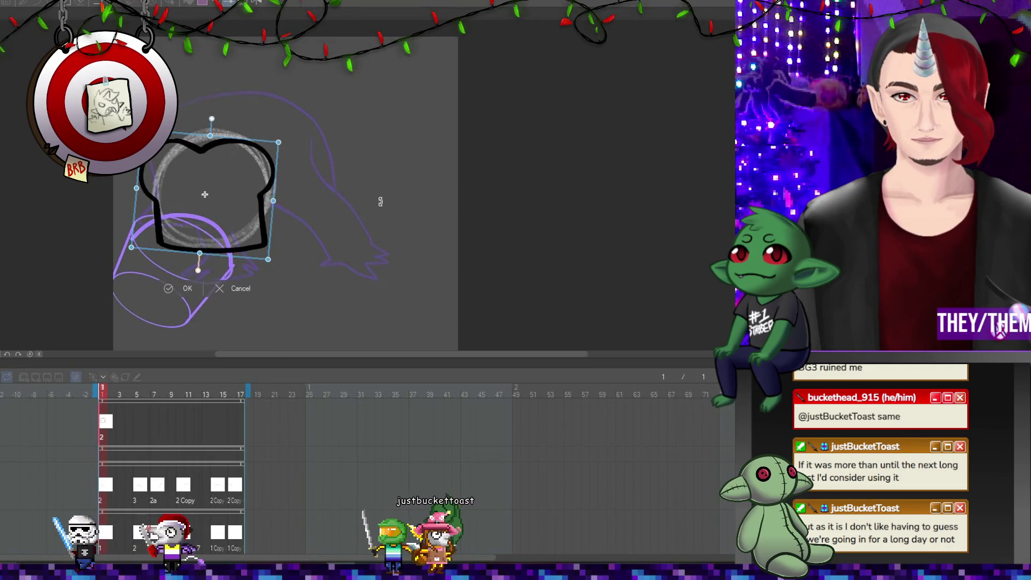
key(Return)
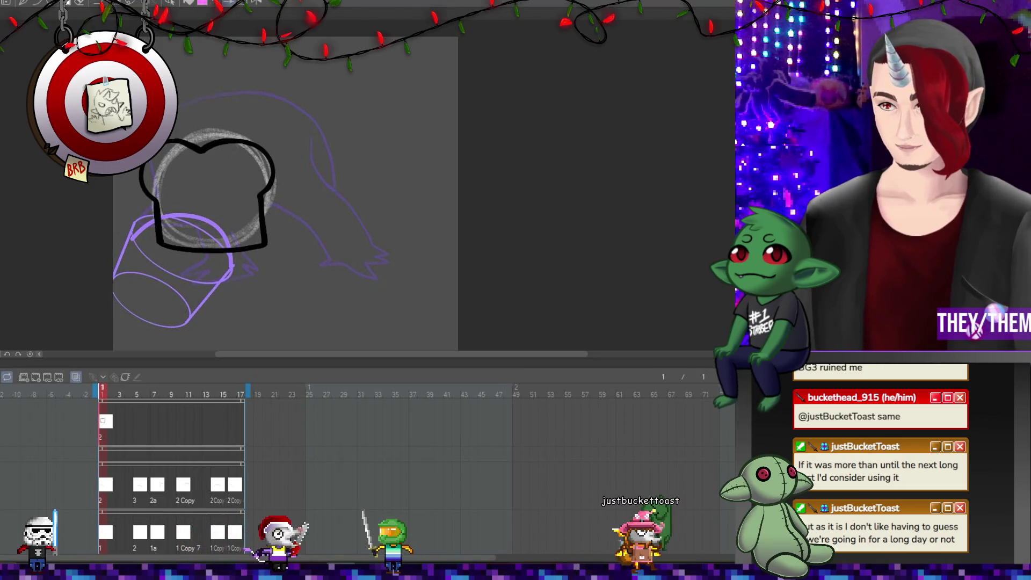
right_click(138, 430)
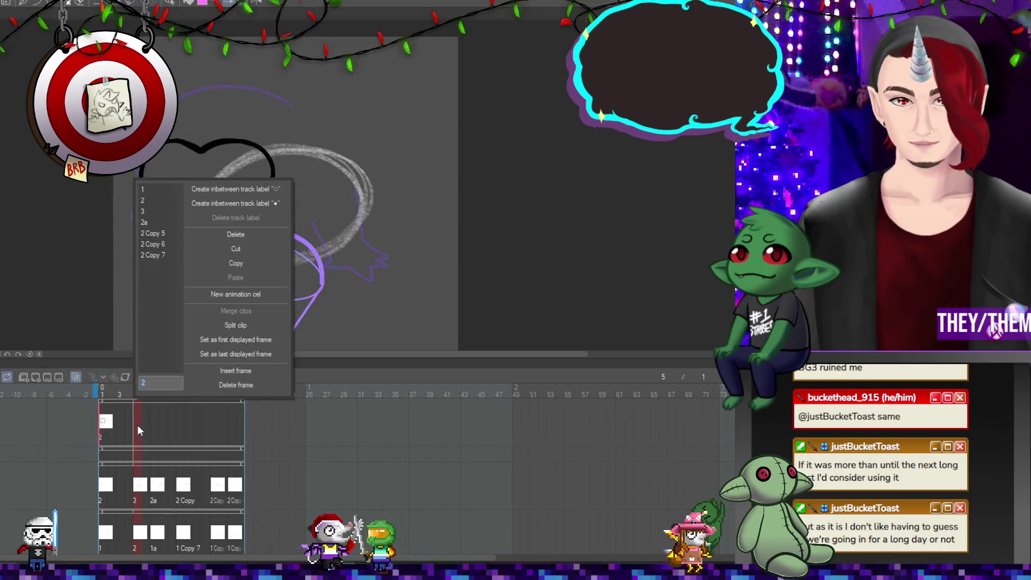
Assign cel 3 to frame 7 and cel 2a to frame 10.
click(155, 422)
click(154, 424)
right_click(155, 424)
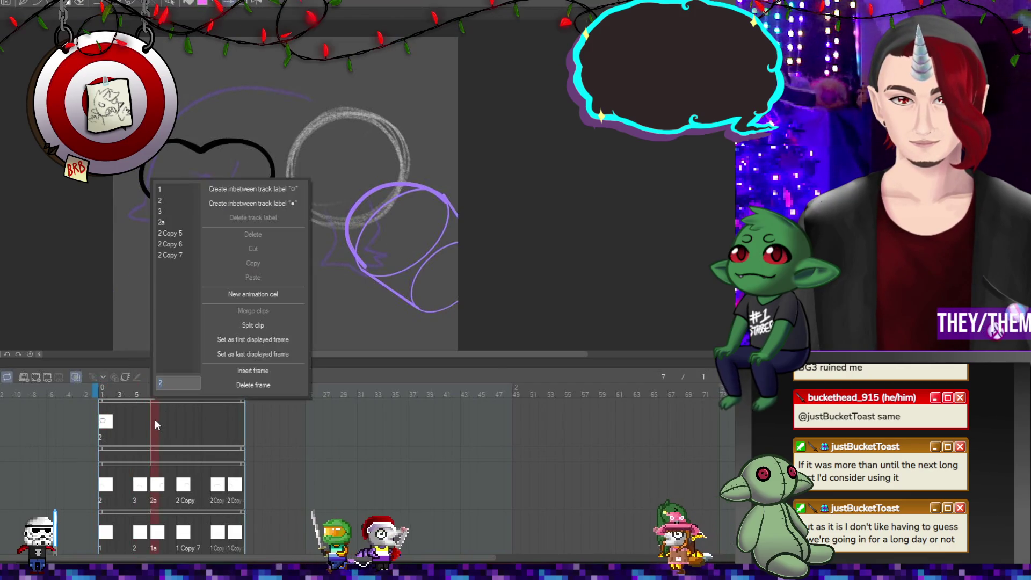
click(176, 409)
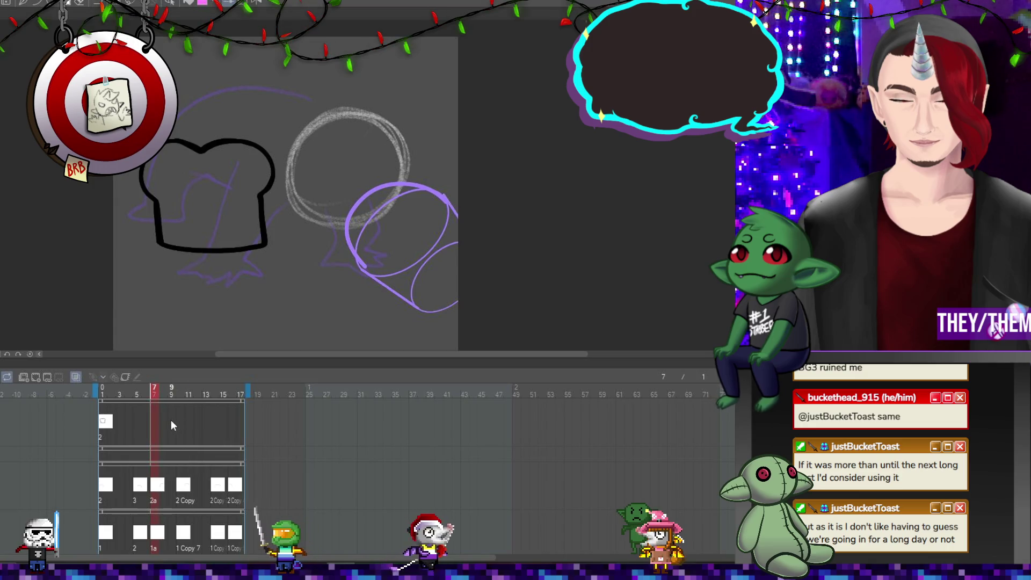
right_click(156, 423)
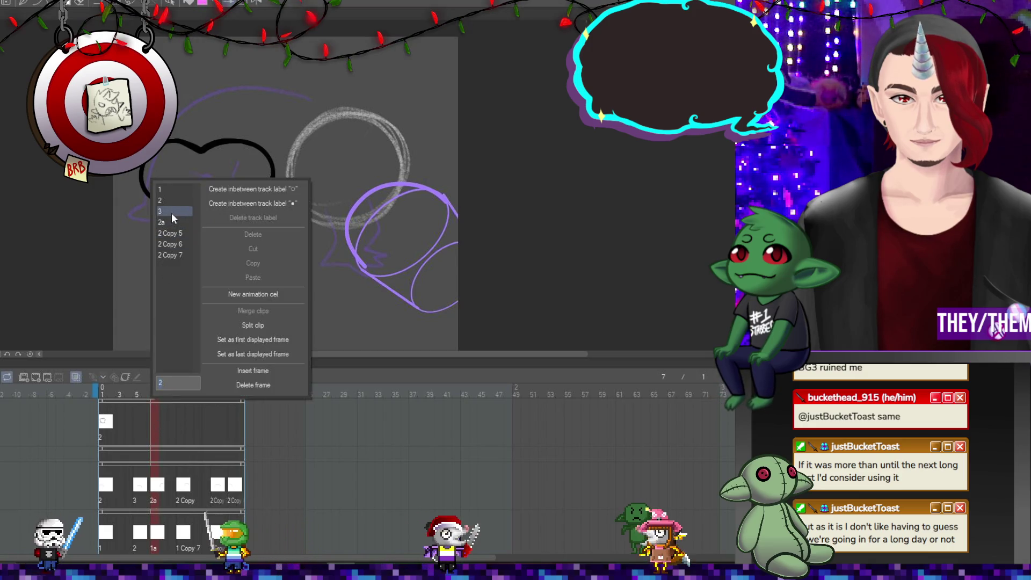
click(172, 212)
click(179, 423)
right_click(179, 424)
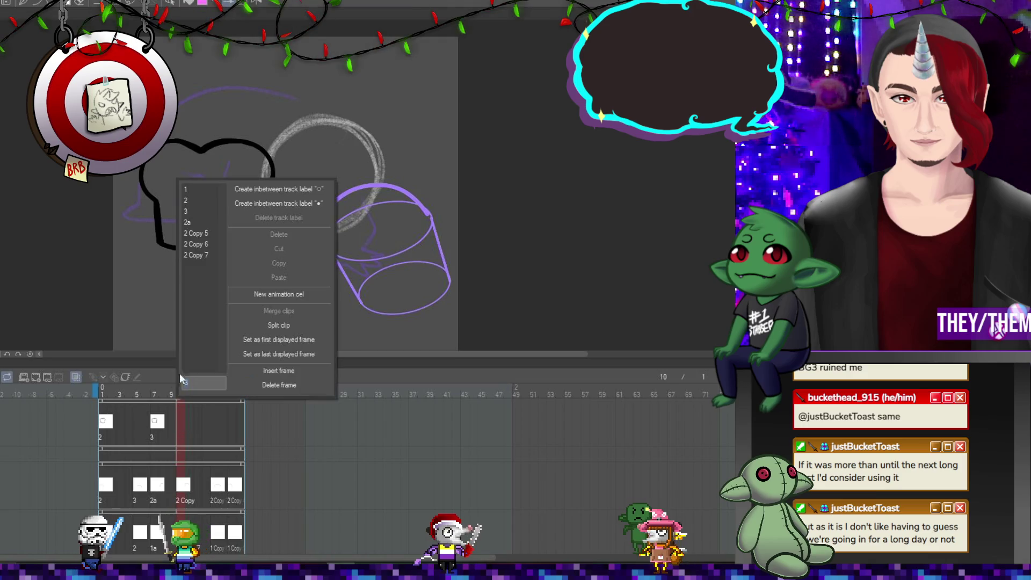
click(194, 221)
Place a copy of cel 2 at frame 16, then check frames 5 and 2.
click(210, 425)
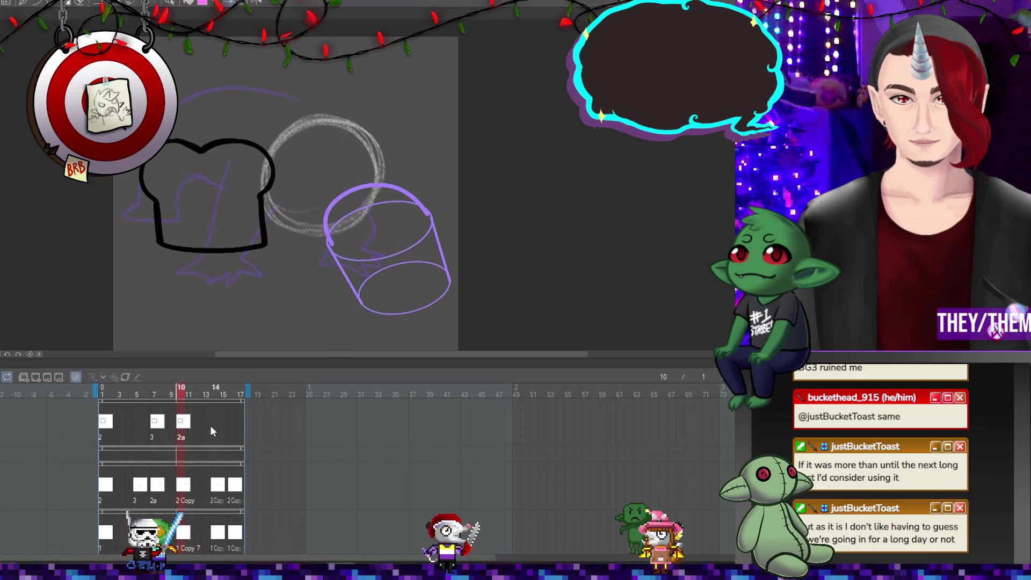
right_click(214, 423)
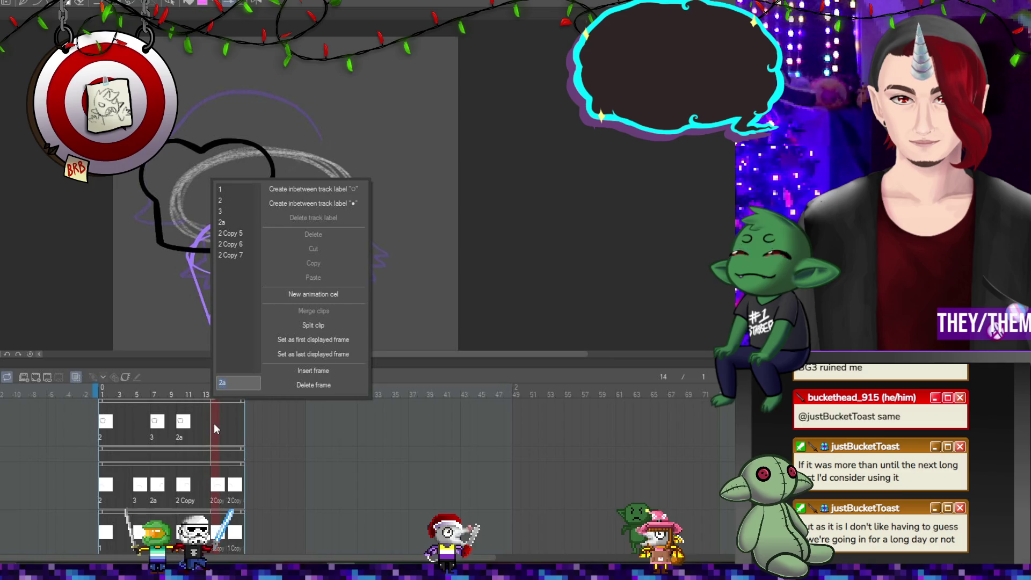
click(232, 423)
click(232, 423)
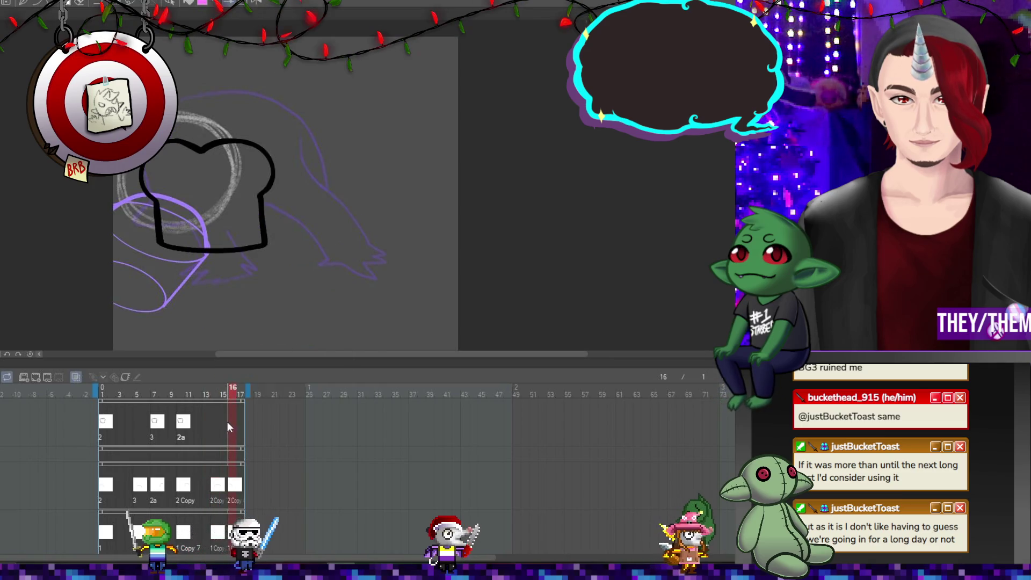
right_click(230, 423)
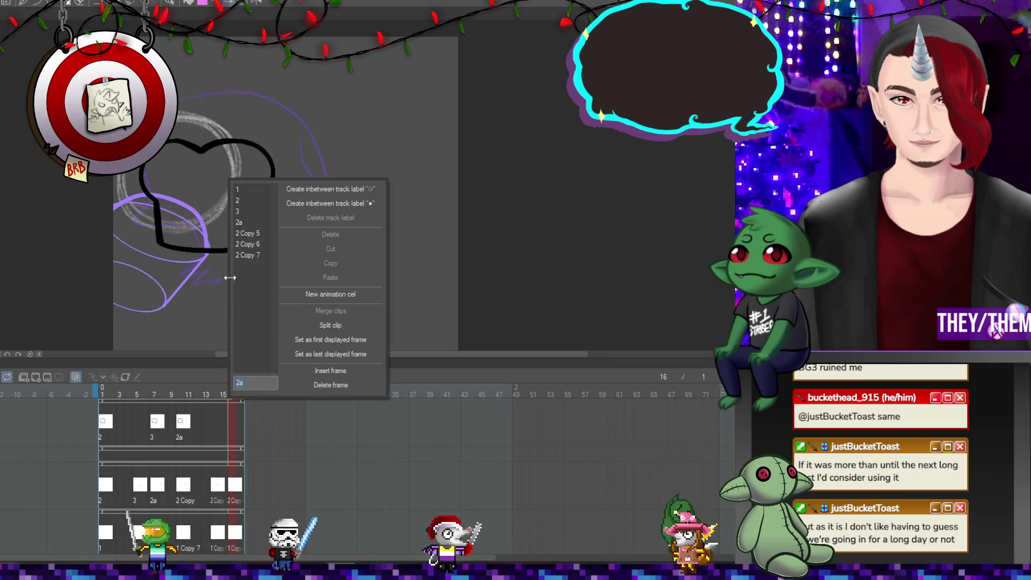
click(252, 243)
click(137, 423)
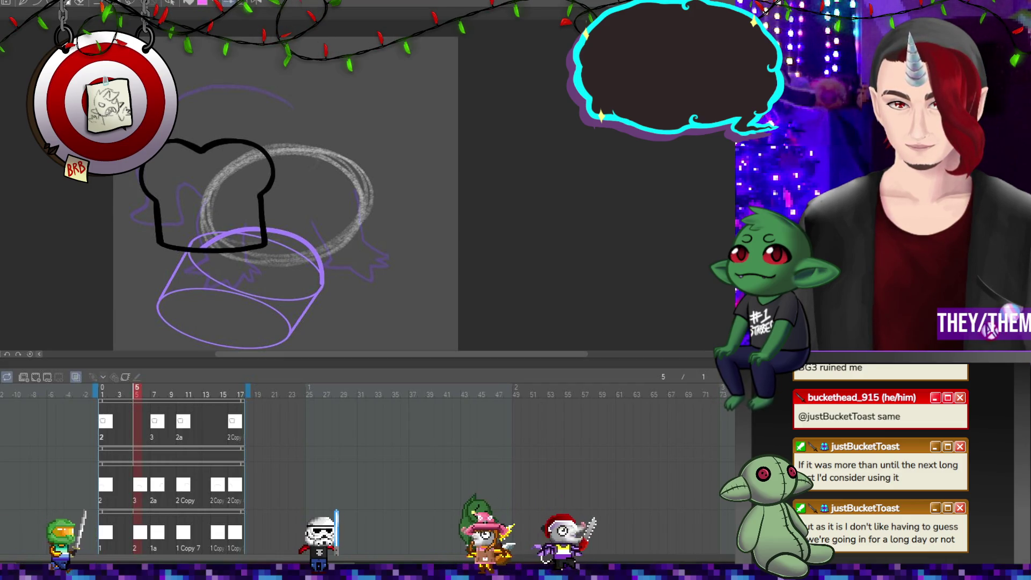
click(109, 422)
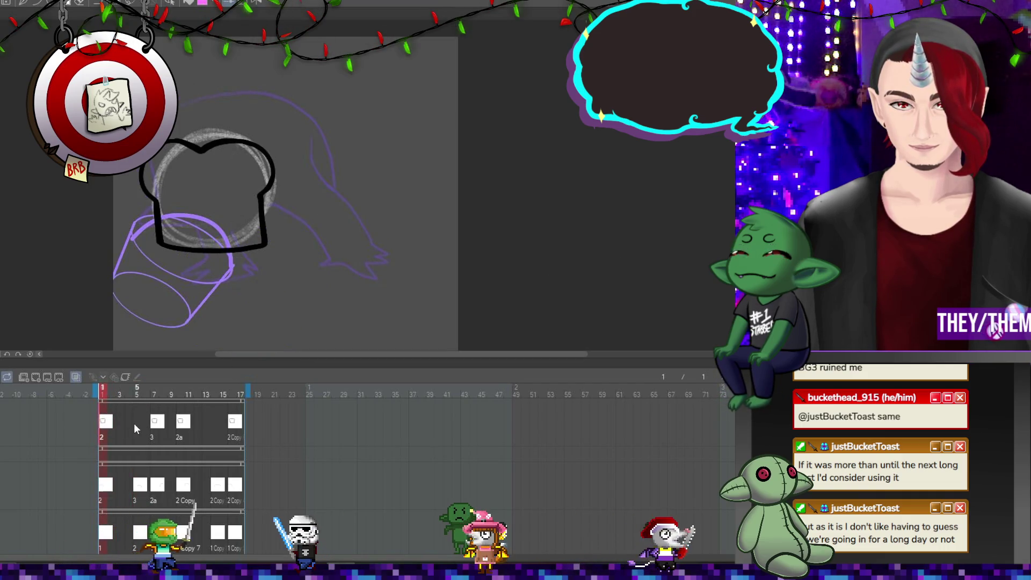
Scrub to frame 7, show rulers, and move its black outline up-right onto the circle sketch.
click(133, 423)
click(161, 428)
mouse_move(160, 428)
mouse_down()
mouse_move(144, 427)
mouse_move(158, 425)
mouse_up()
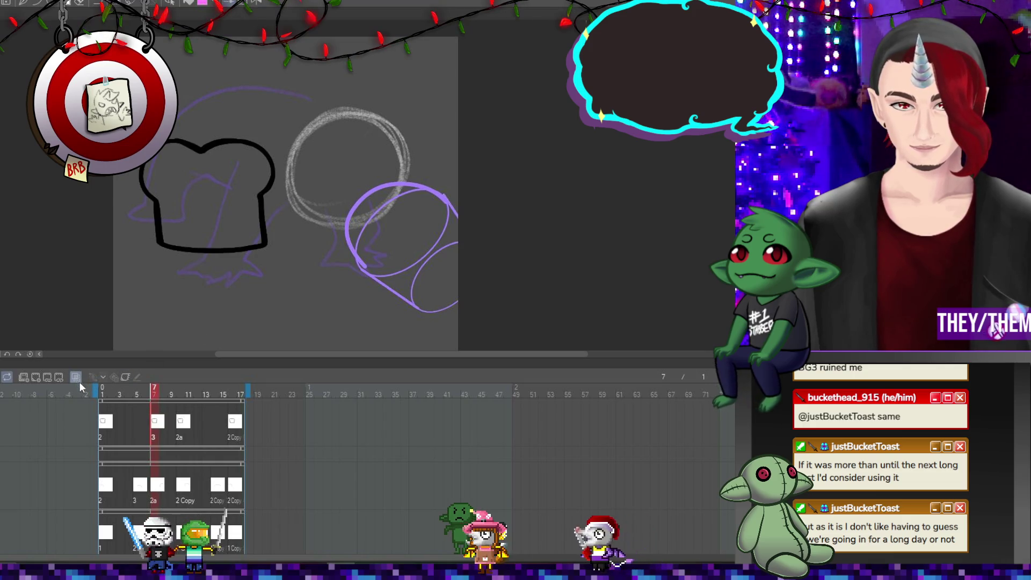
mouse_move(156, 427)
mouse_down()
mouse_move(105, 427)
mouse_move(159, 427)
mouse_up()
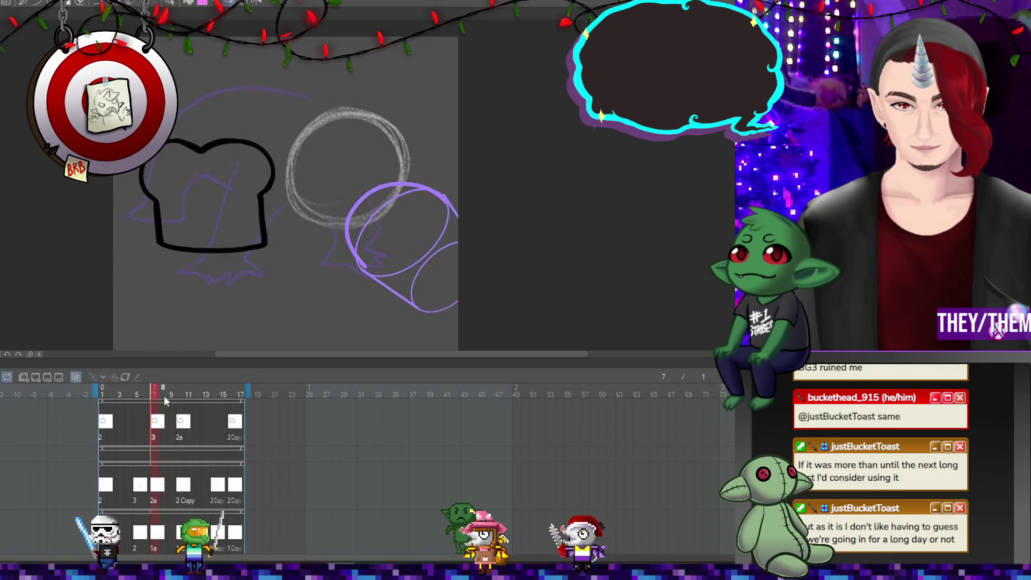
key(ctrl+r)
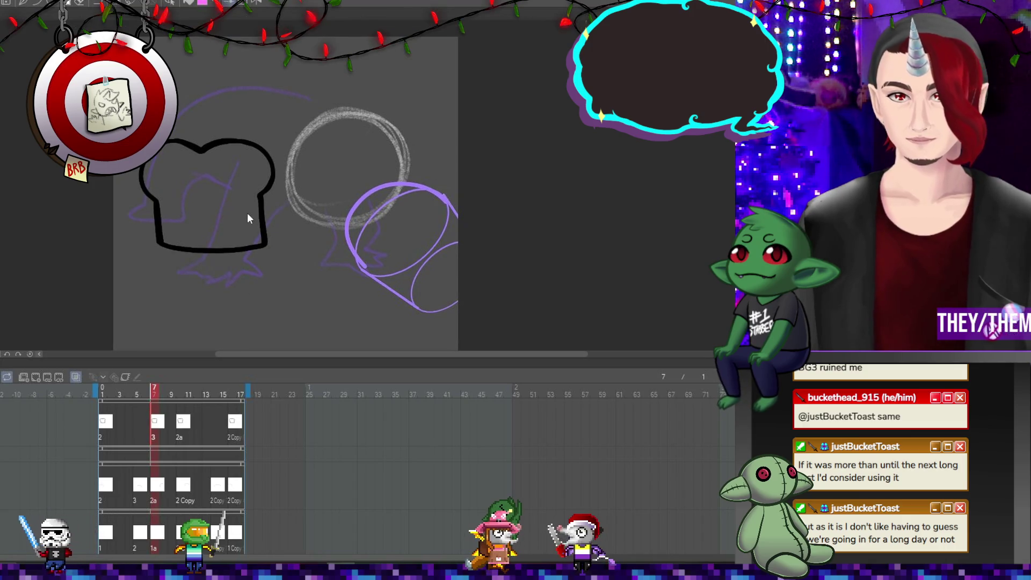
key(ctrl+t)
mouse_move(235, 202)
mouse_down()
mouse_move(374, 176)
mouse_move(400, 198)
mouse_up()
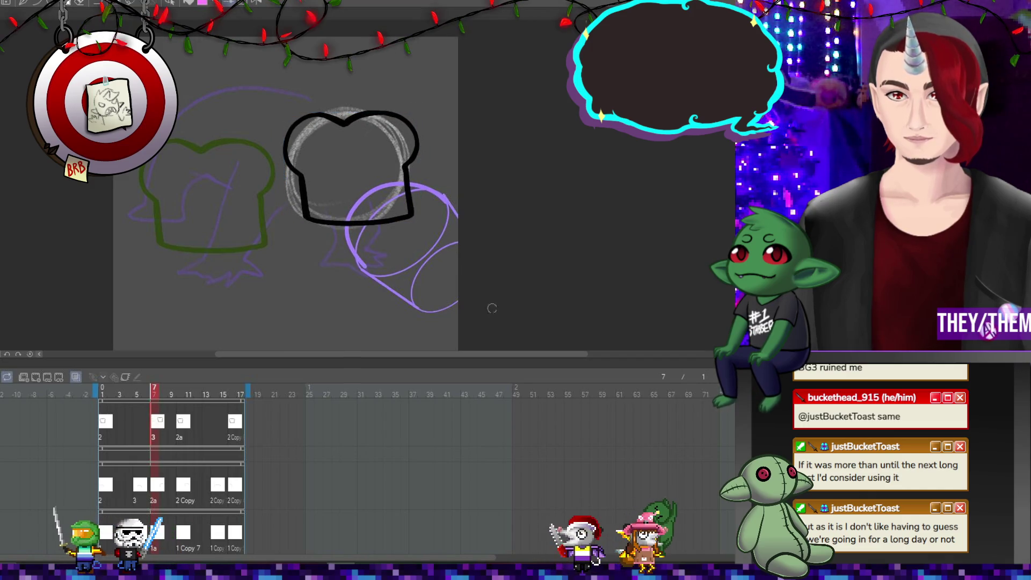
Skew, rotate and adjust the corners of frame 7's outline to fit the circle sketch.
key(ctrl+t)
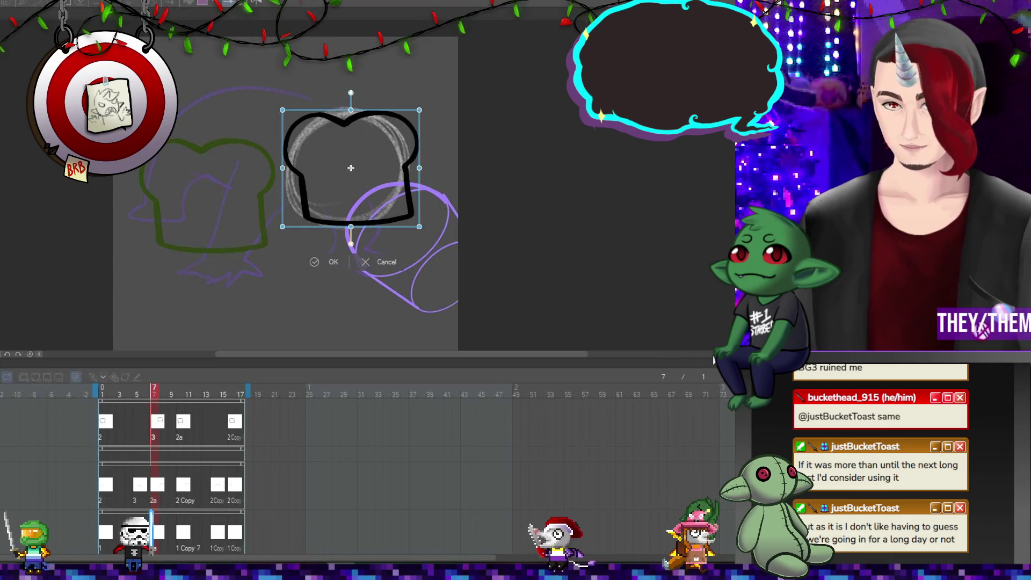
drag(352, 110, 373, 110)
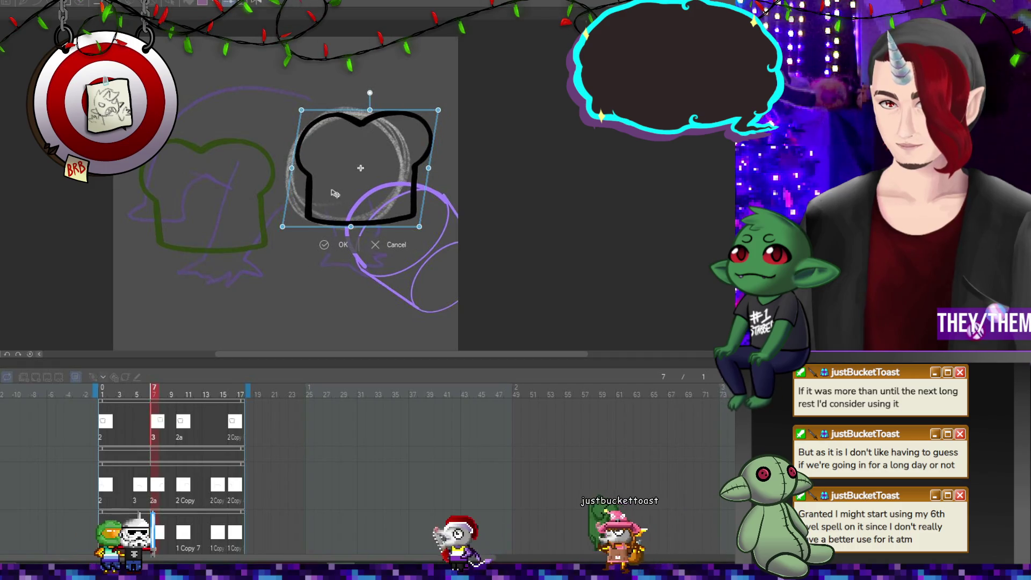
drag(281, 232, 277, 239)
drag(387, 196, 380, 197)
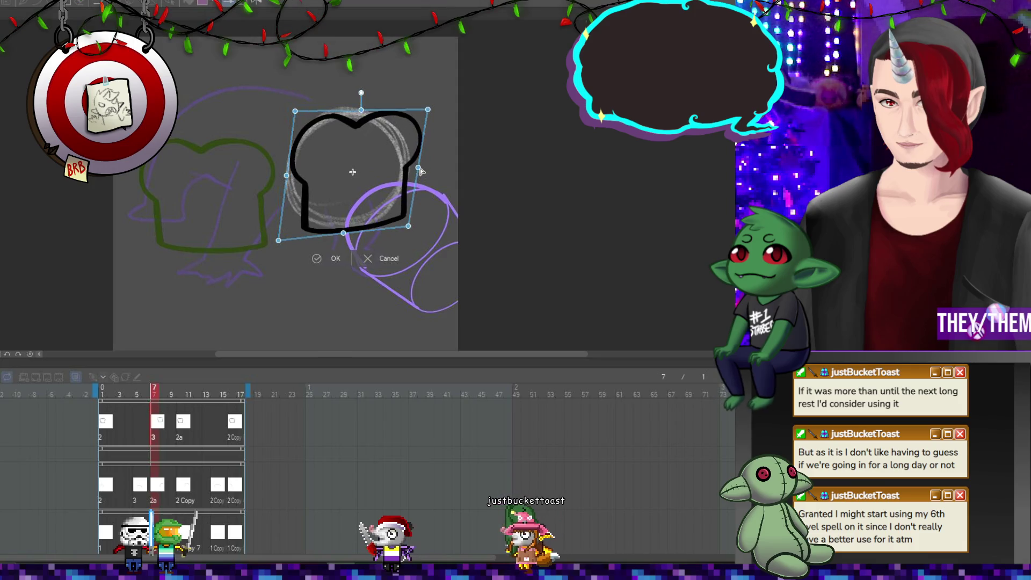
mouse_move(404, 177)
mouse_down()
mouse_move(397, 164)
mouse_move(384, 166)
mouse_up()
drag(427, 97, 429, 91)
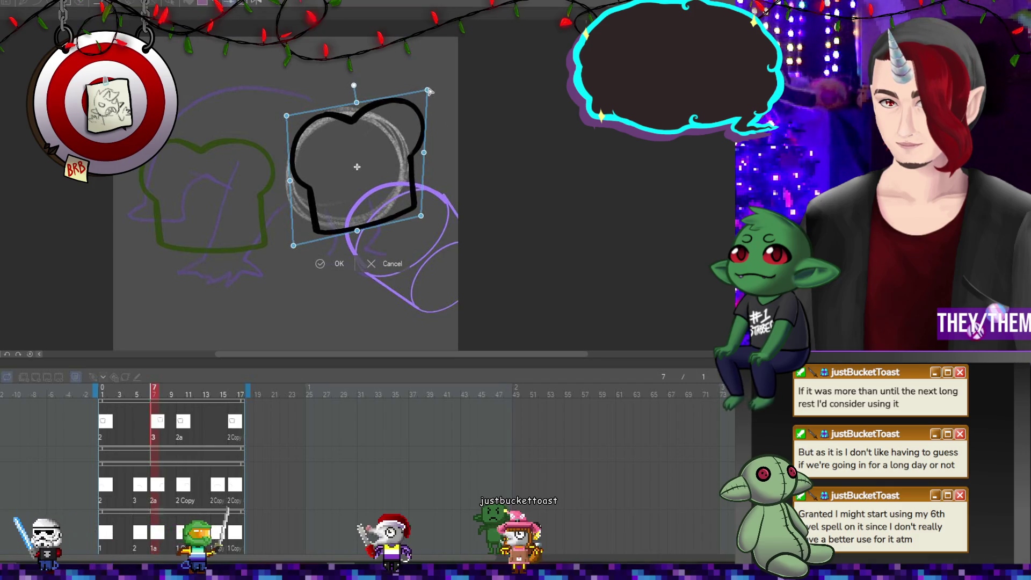
drag(295, 119, 293, 114)
drag(387, 146, 390, 150)
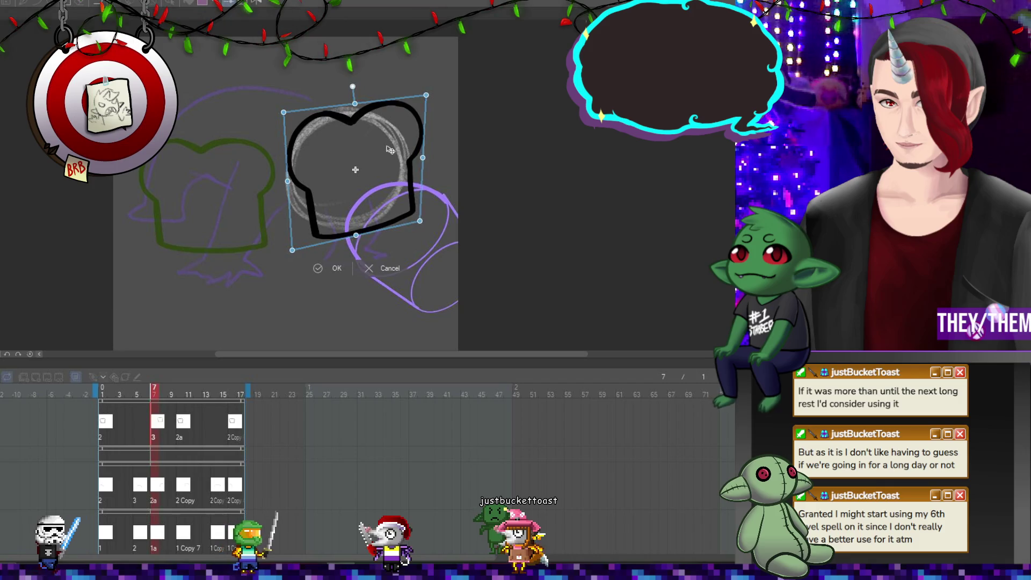
drag(420, 221, 423, 215)
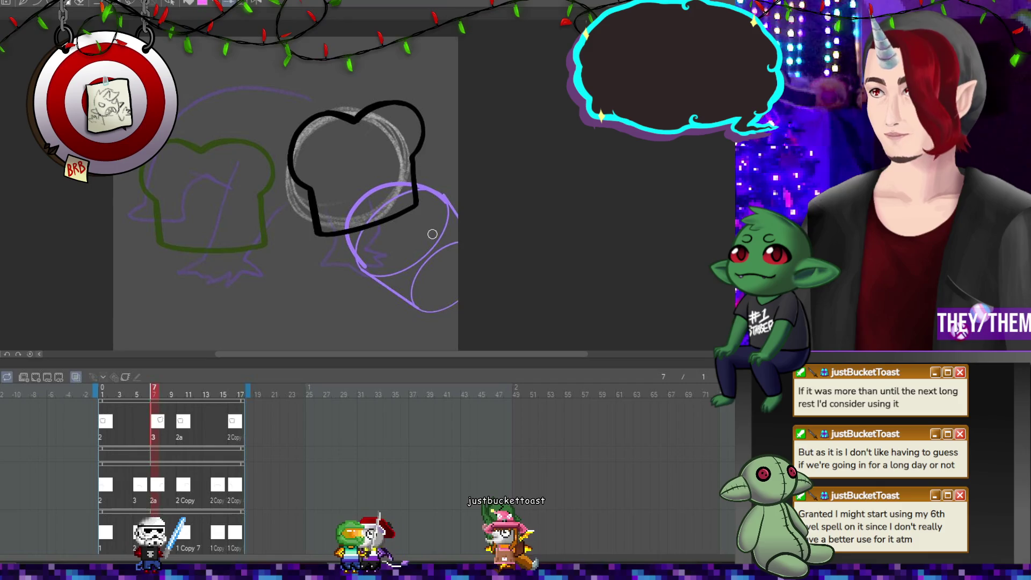
click(180, 426)
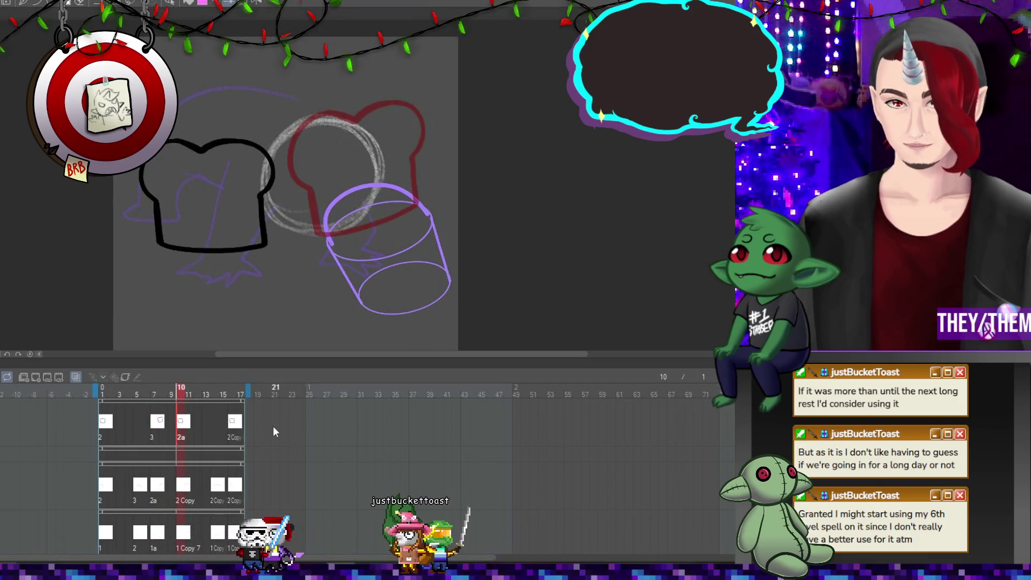
Move frame 10's outline right onto the red sketch and reshape its corners.
key(ctrl+t)
mouse_move(354, 232)
mouse_down()
mouse_move(492, 212)
mouse_move(502, 237)
mouse_up()
key(Return)
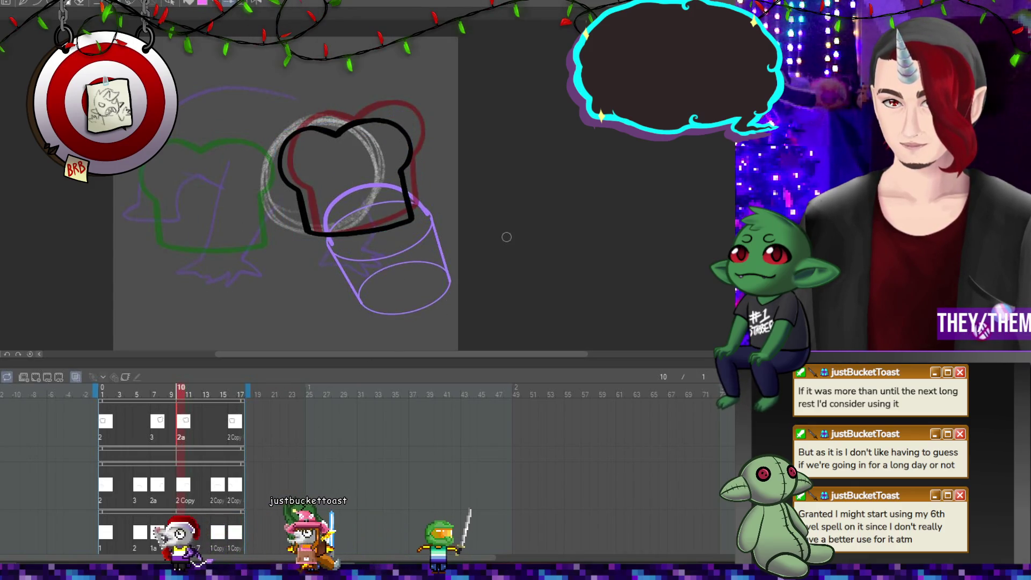
key(ctrl+t)
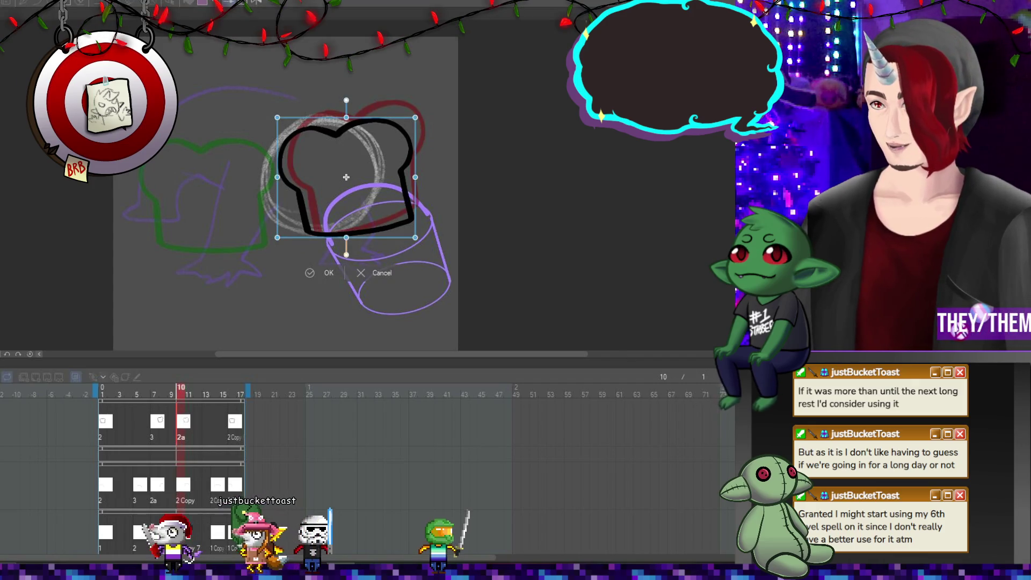
drag(415, 117, 423, 110)
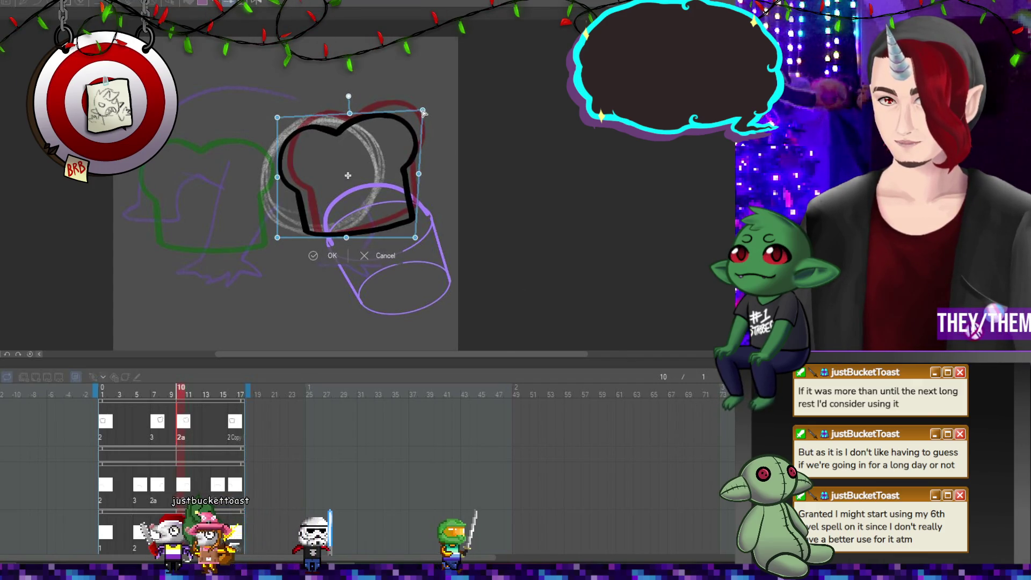
drag(277, 117, 288, 110)
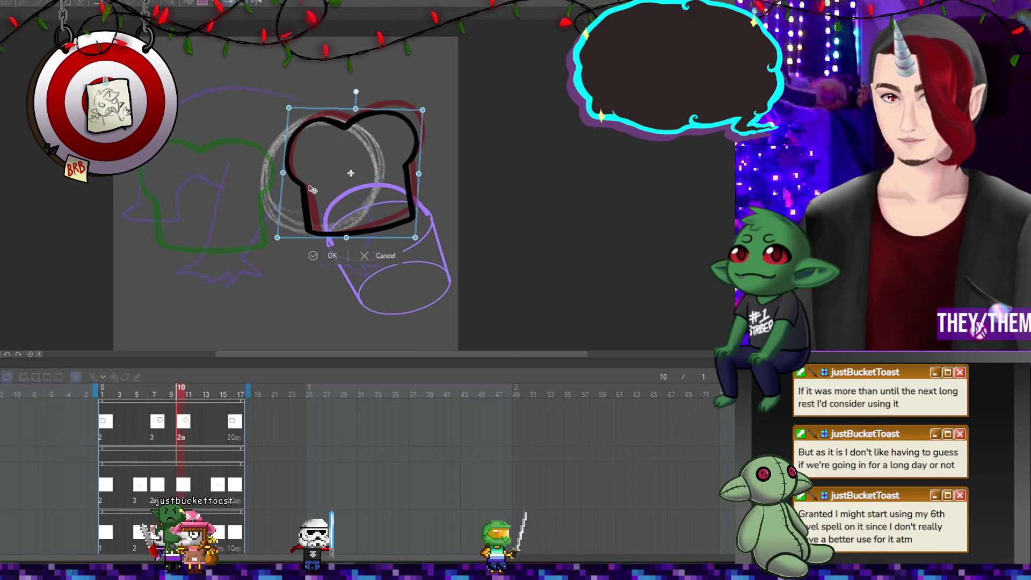
drag(423, 110, 414, 110)
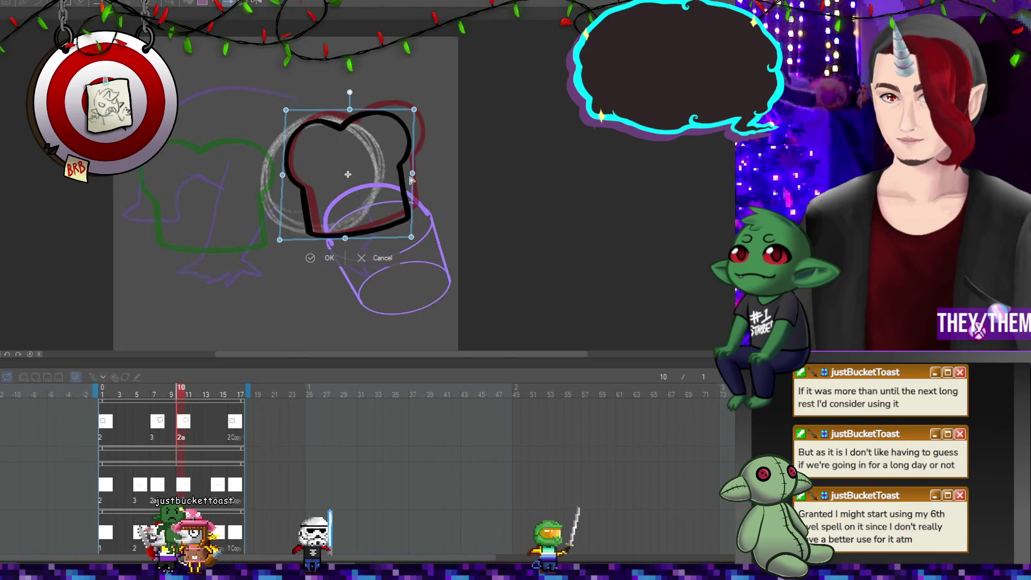
drag(280, 239, 274, 255)
drag(283, 114, 275, 113)
drag(414, 109, 429, 110)
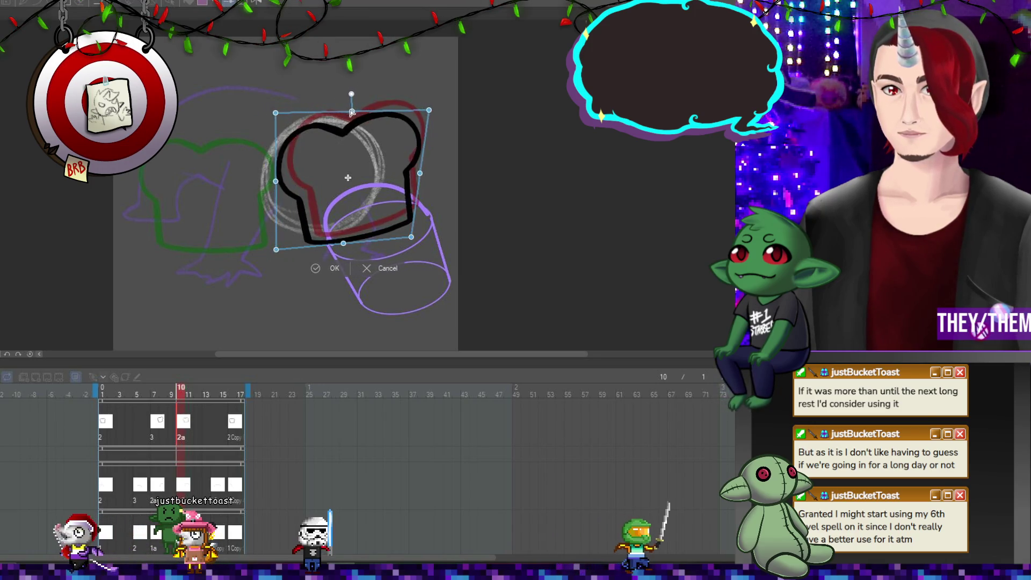
Rotate the outline slightly counter-clockwise, fine-tune its position, and commit it.
drag(352, 112, 479, 223)
drag(369, 179, 371, 183)
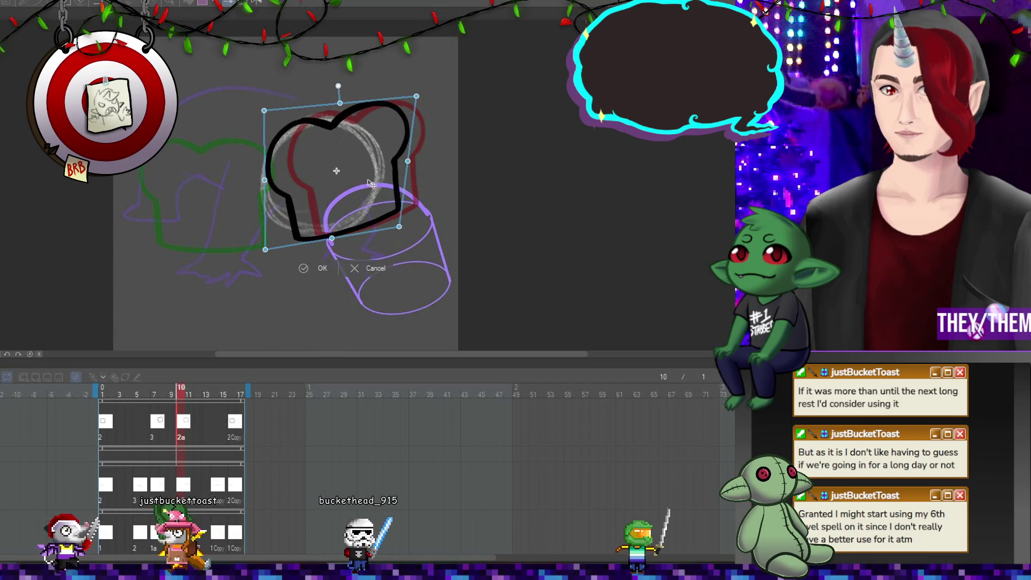
drag(418, 99, 424, 107)
drag(354, 178, 358, 178)
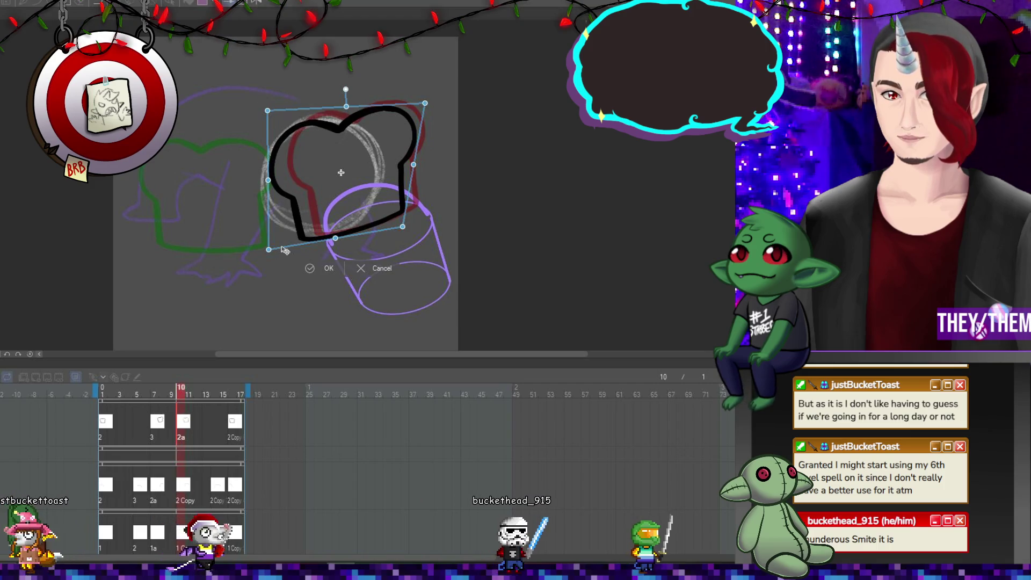
drag(285, 251, 282, 248)
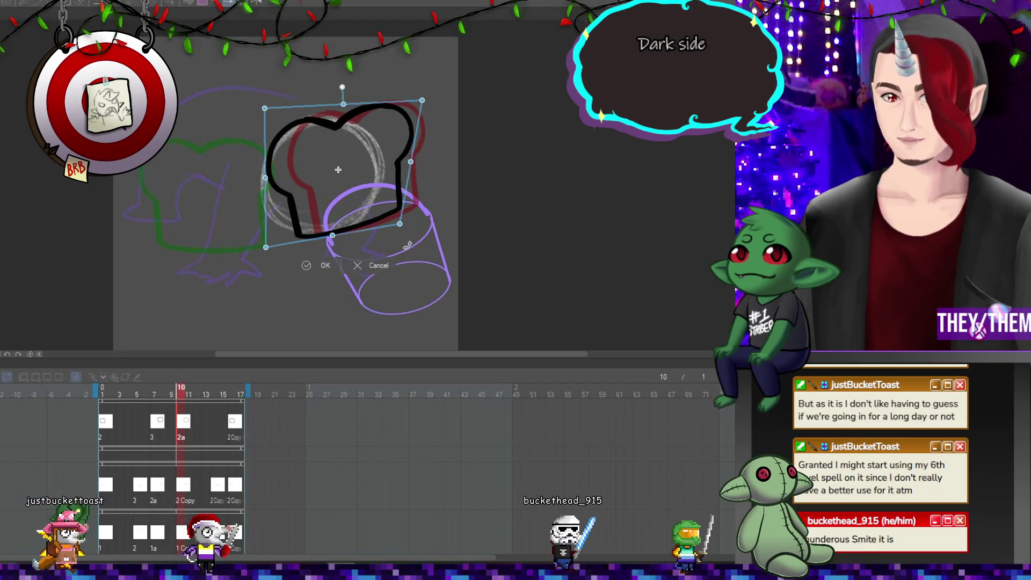
key(Return)
On frame 16, move the outline up-left and rotate it about 5° clockwise.
click(235, 423)
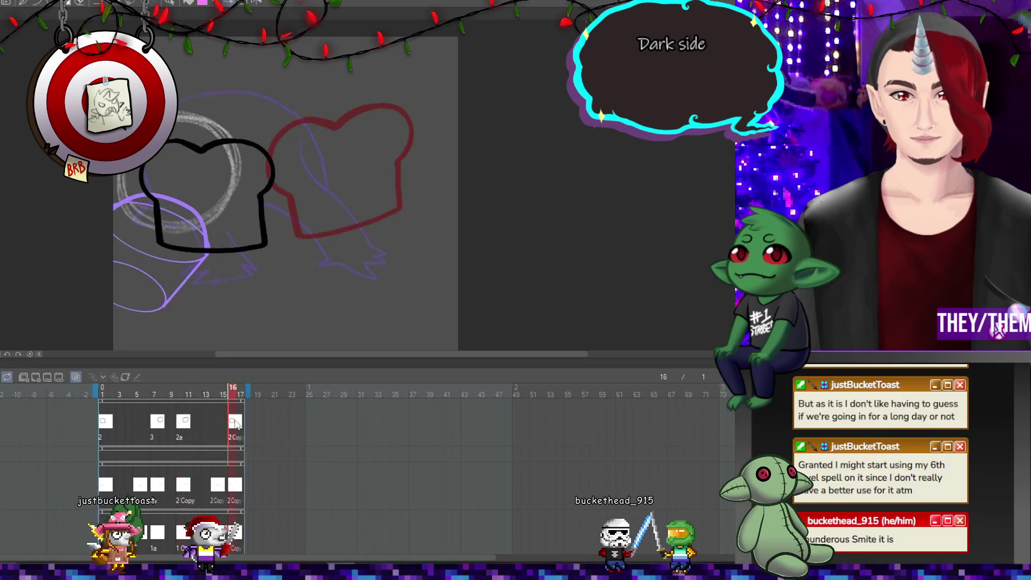
key(ctrl+t)
drag(236, 231, 215, 211)
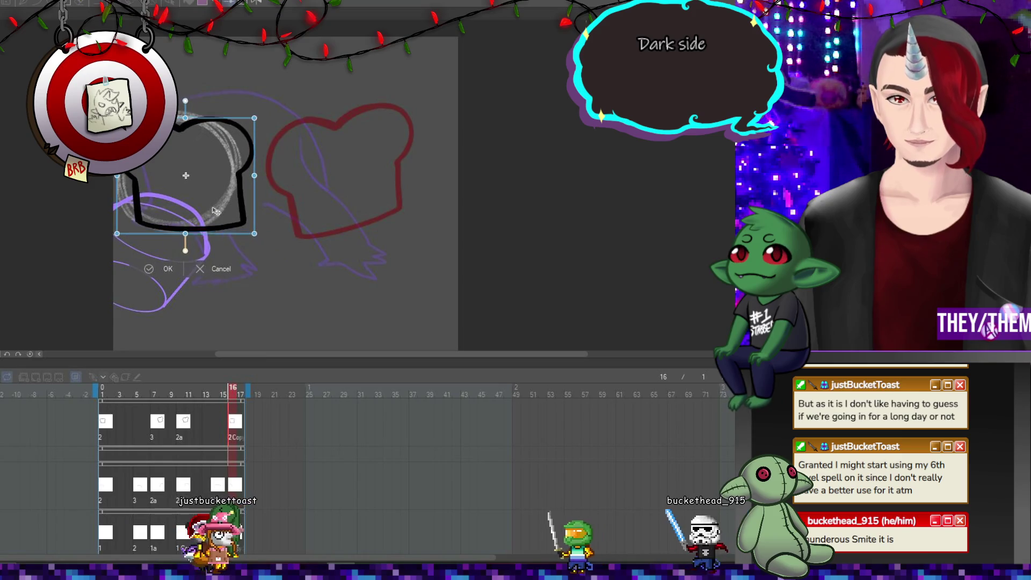
drag(271, 229, 267, 236)
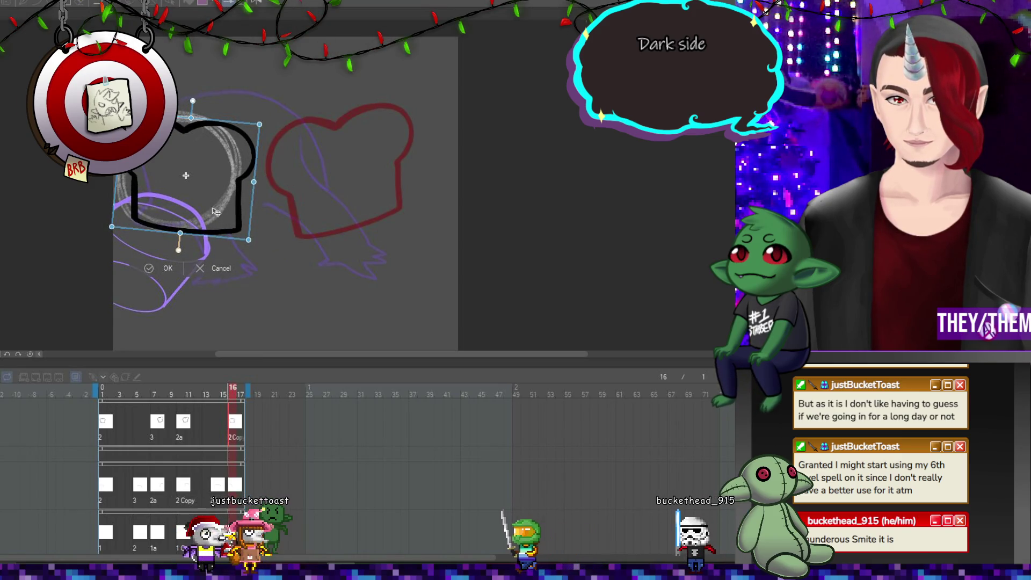
key(Return)
Stretch and adjust the outline's corners to fit the gray ring, then commit.
key(ctrl+t)
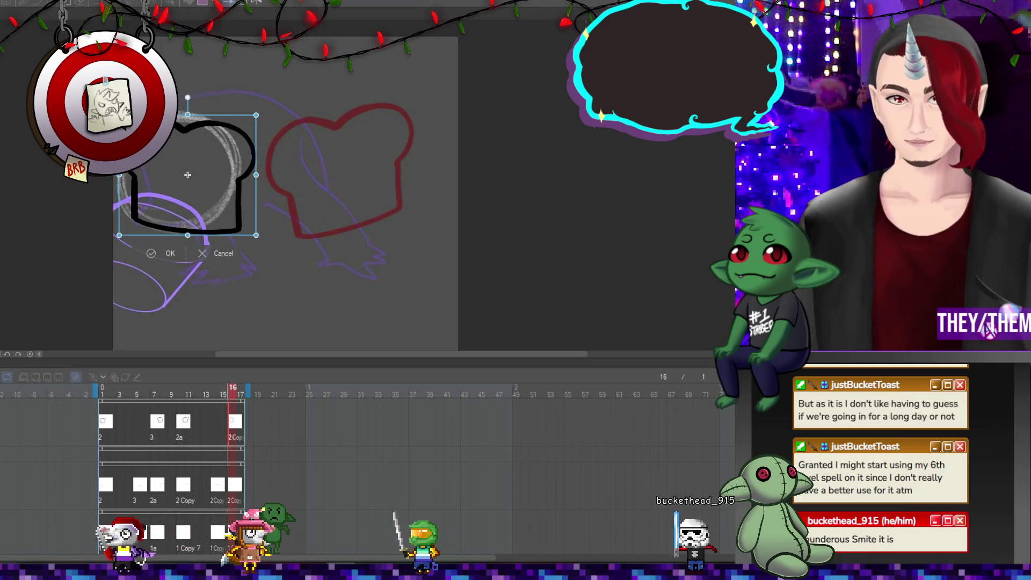
drag(255, 123, 261, 111)
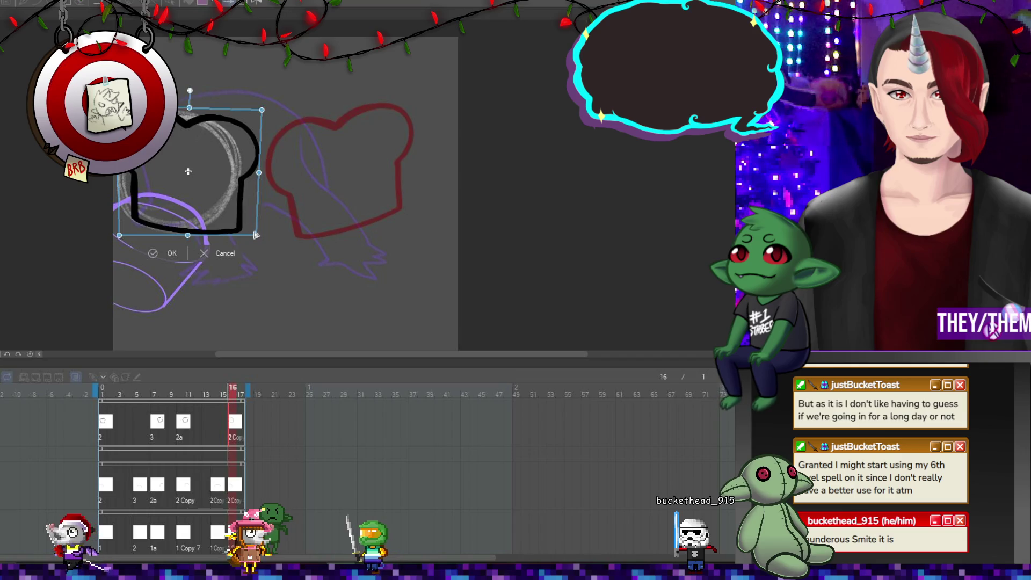
drag(256, 235, 253, 249)
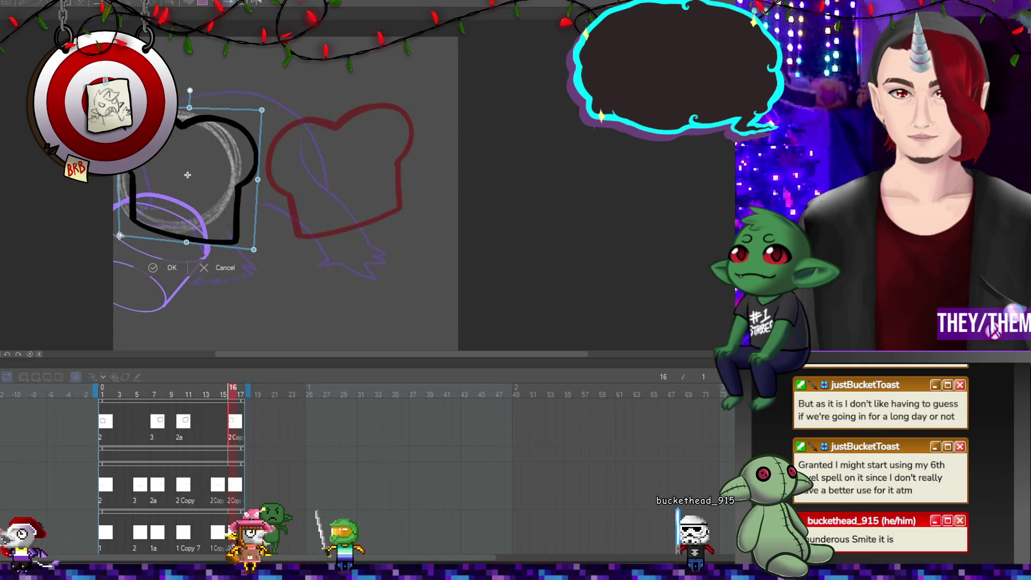
drag(121, 237, 122, 229)
drag(189, 108, 191, 110)
drag(214, 161, 205, 160)
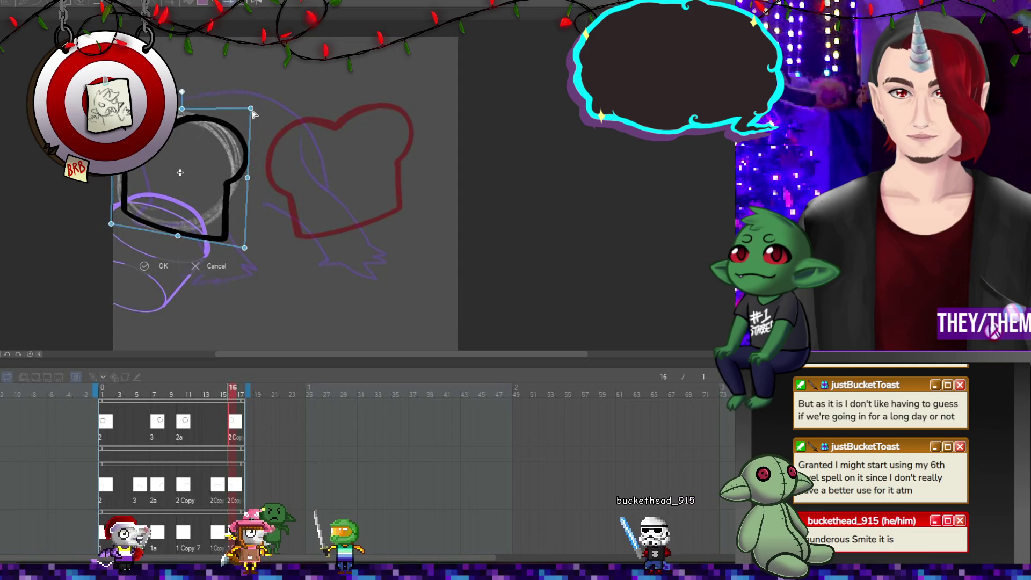
drag(253, 112, 253, 107)
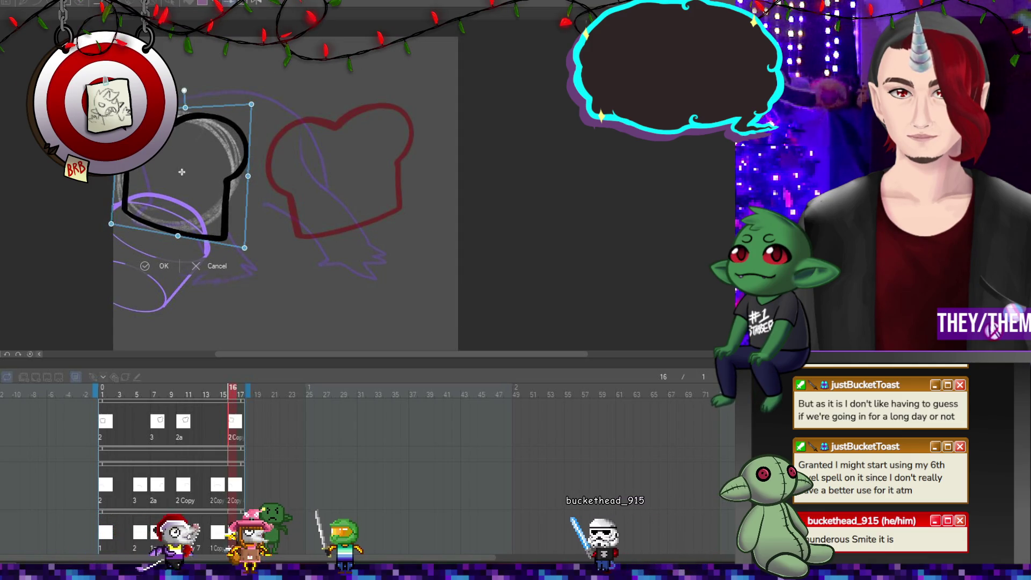
drag(121, 229, 160, 214)
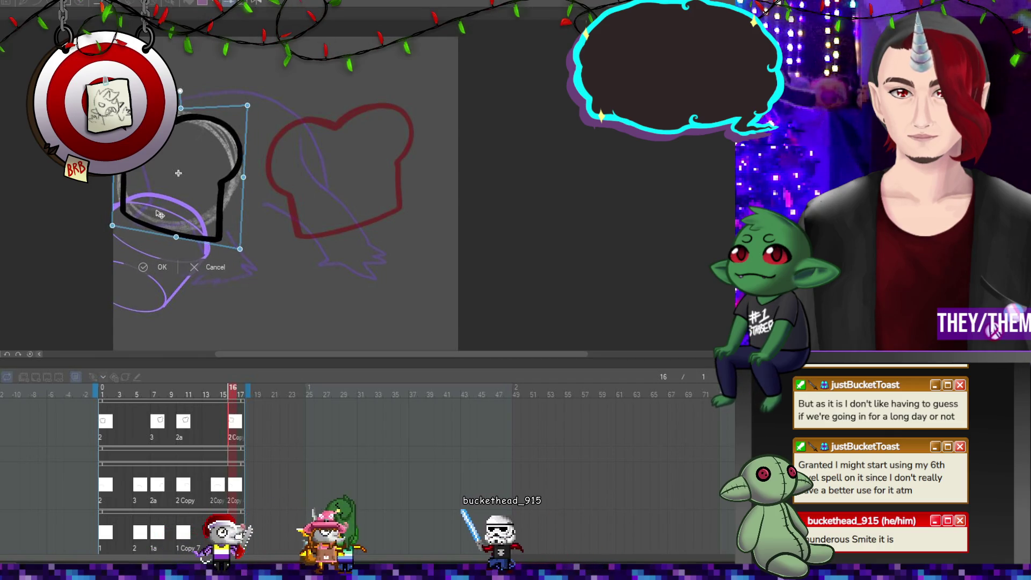
drag(241, 250, 242, 263)
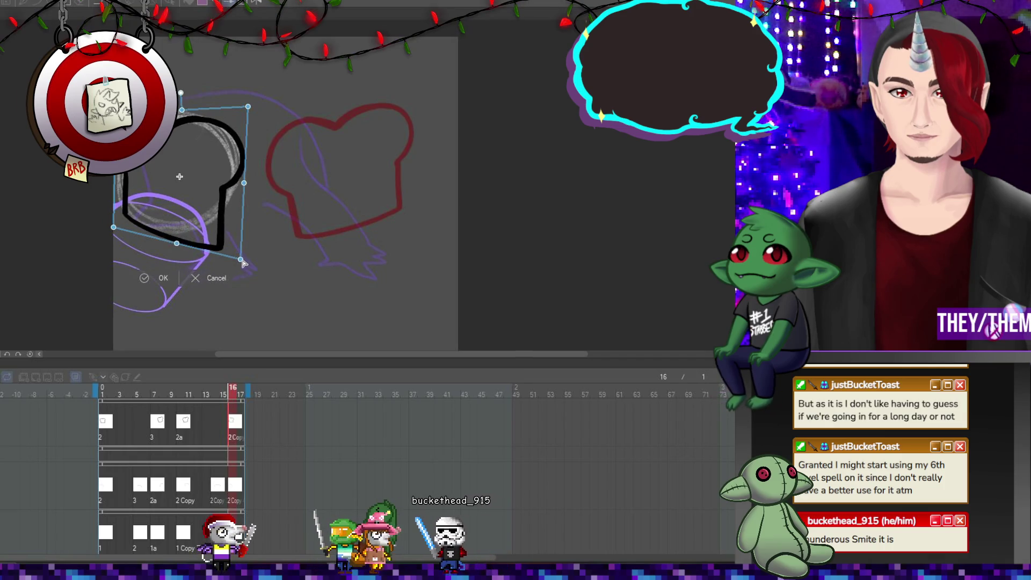
drag(223, 204, 226, 197)
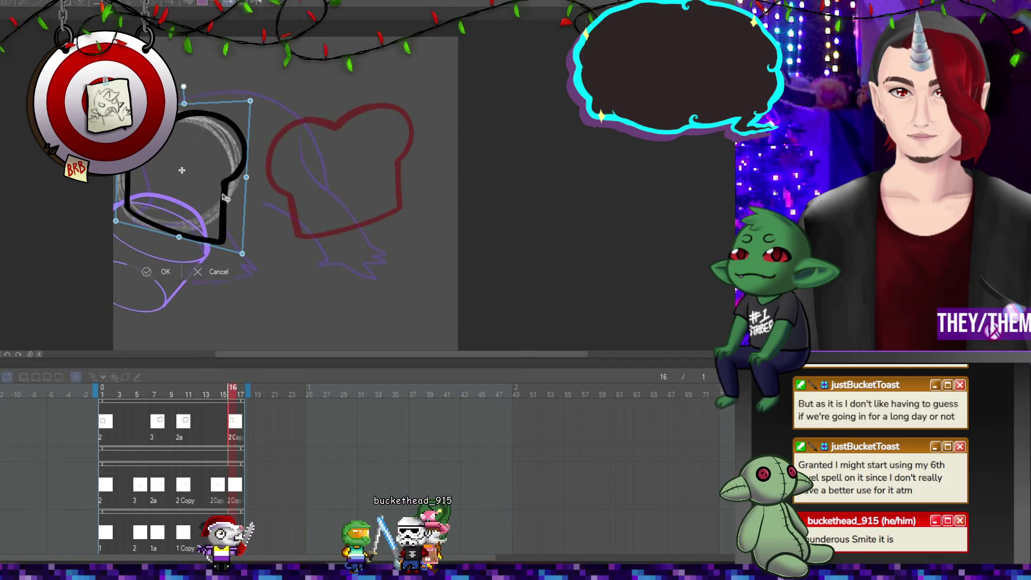
key(Return)
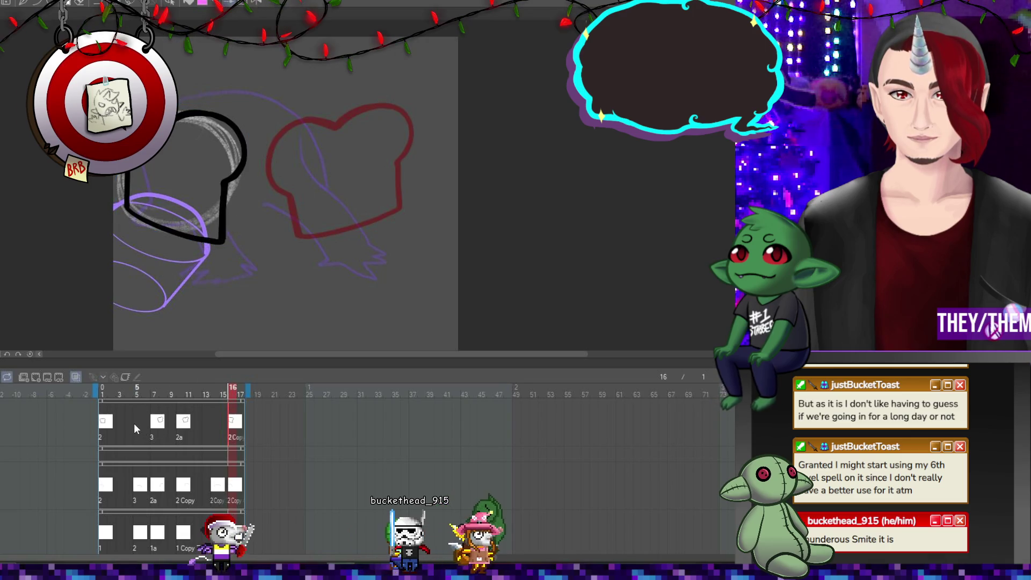
Assign the 2 Copy cel to frame 5, then compare it against frame 7.
click(134, 423)
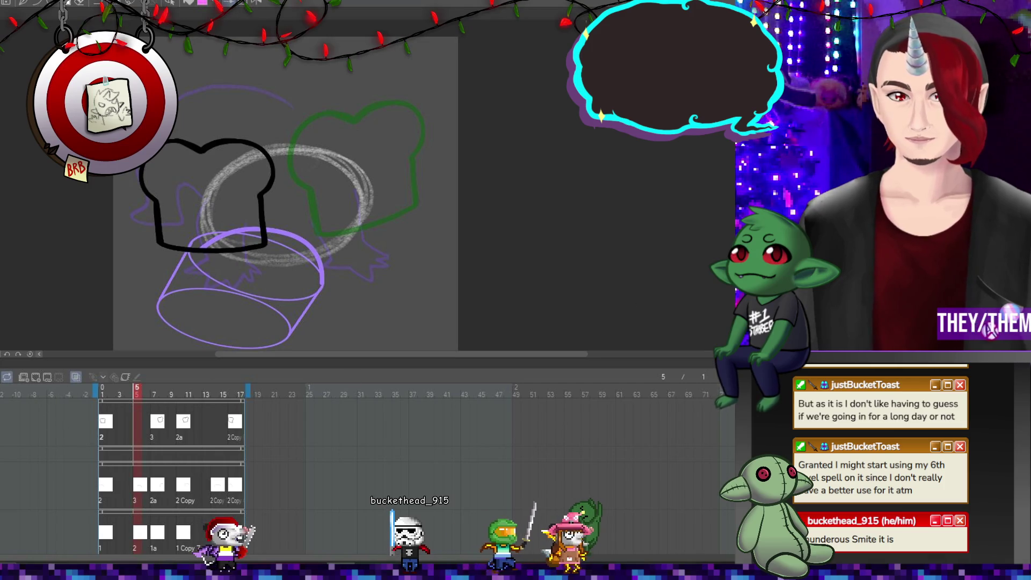
right_click(133, 420)
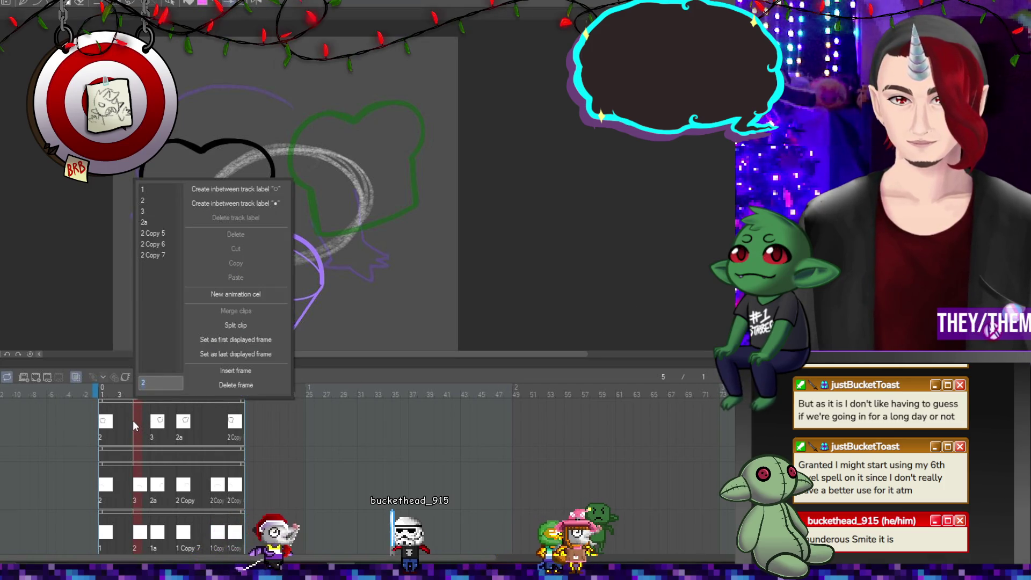
click(152, 244)
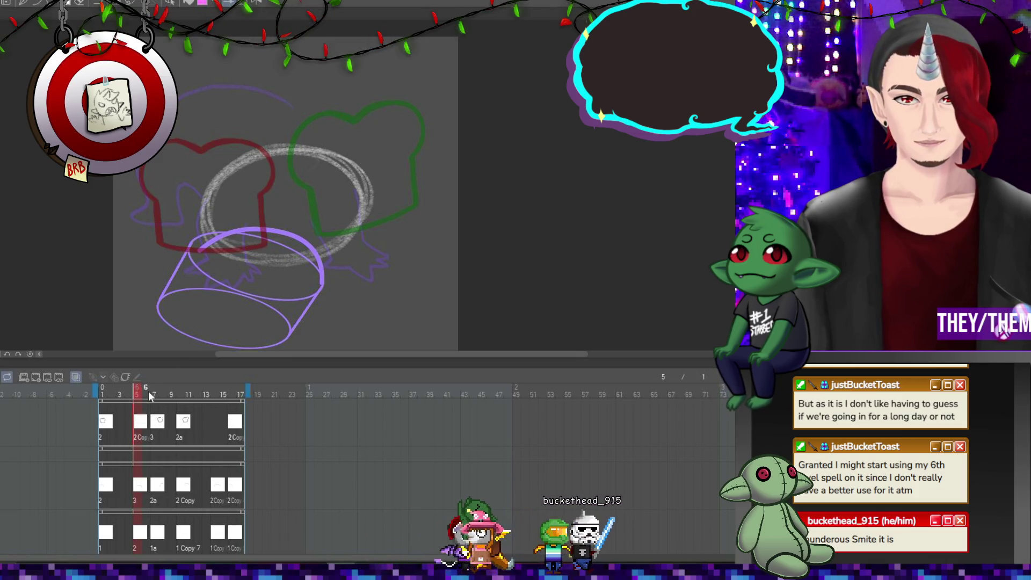
click(139, 425)
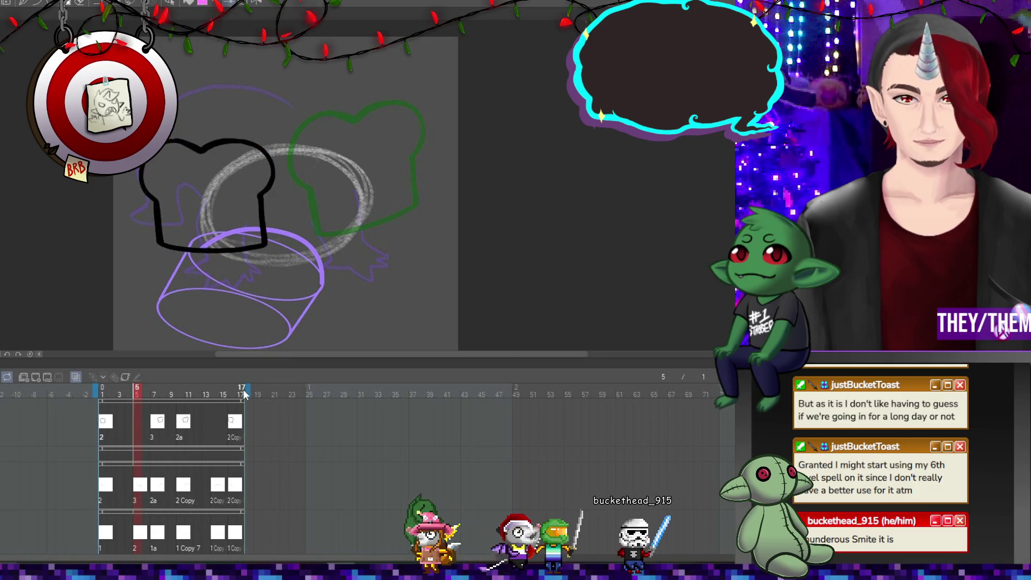
right_click(139, 424)
click(168, 244)
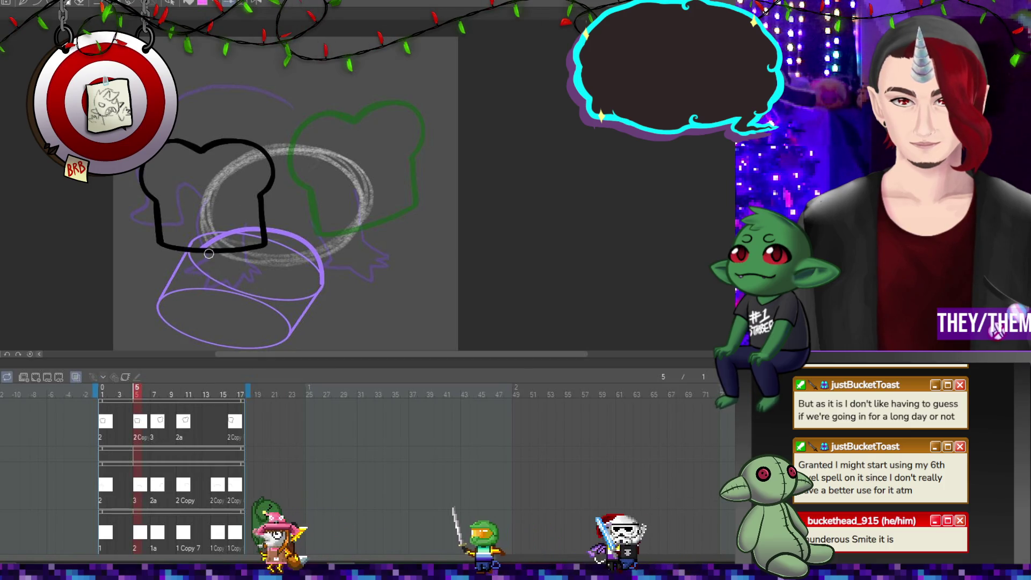
click(156, 425)
click(138, 425)
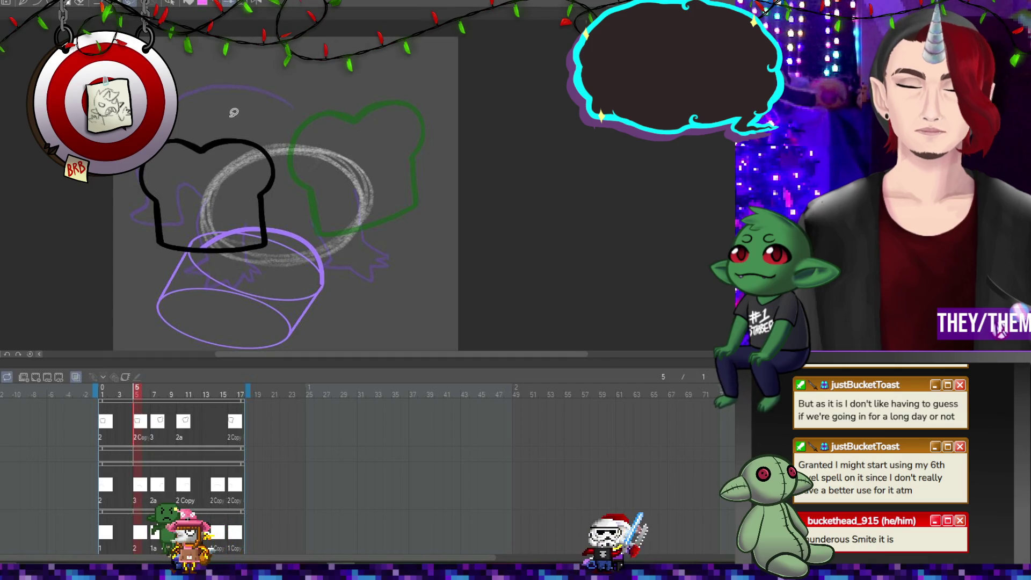
Shift the bucket outline right, then move its right half onto the green shape, tilted slightly counter-clockwise.
key(ctrl+t)
mouse_move(252, 167)
mouse_down()
mouse_move(303, 170)
mouse_move(286, 169)
mouse_up()
key(Return)
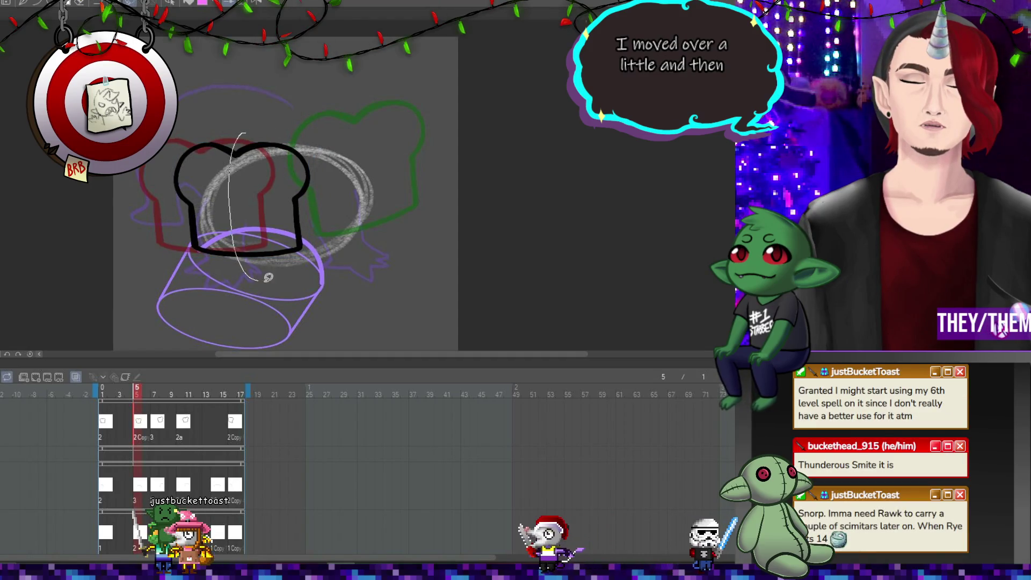
drag(268, 277, 300, 99)
key(ctrl+t)
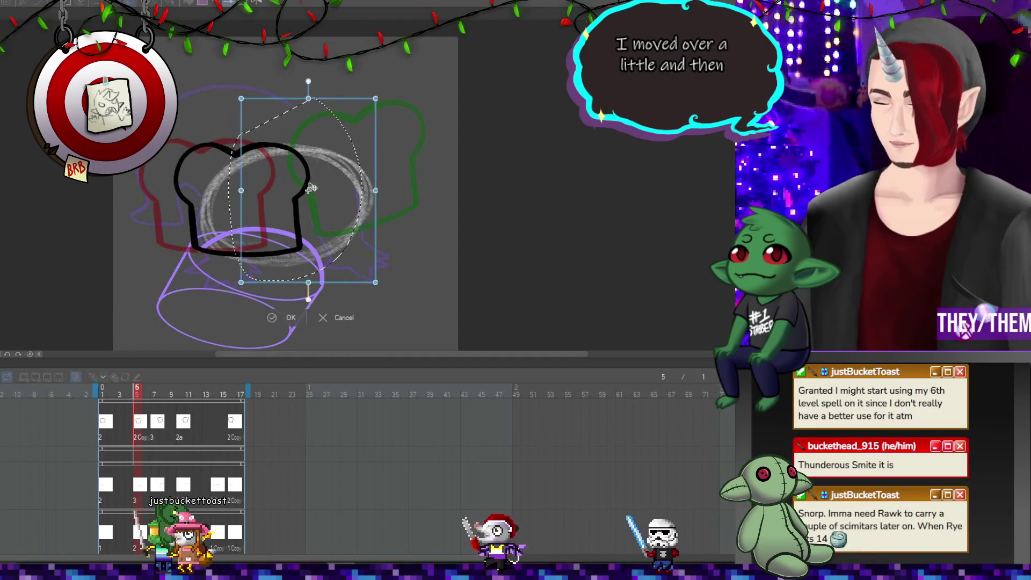
drag(311, 188, 367, 179)
mouse_move(486, 175)
mouse_down()
mouse_move(487, 161)
mouse_move(404, 180)
mouse_move(472, 165)
mouse_move(471, 175)
mouse_up()
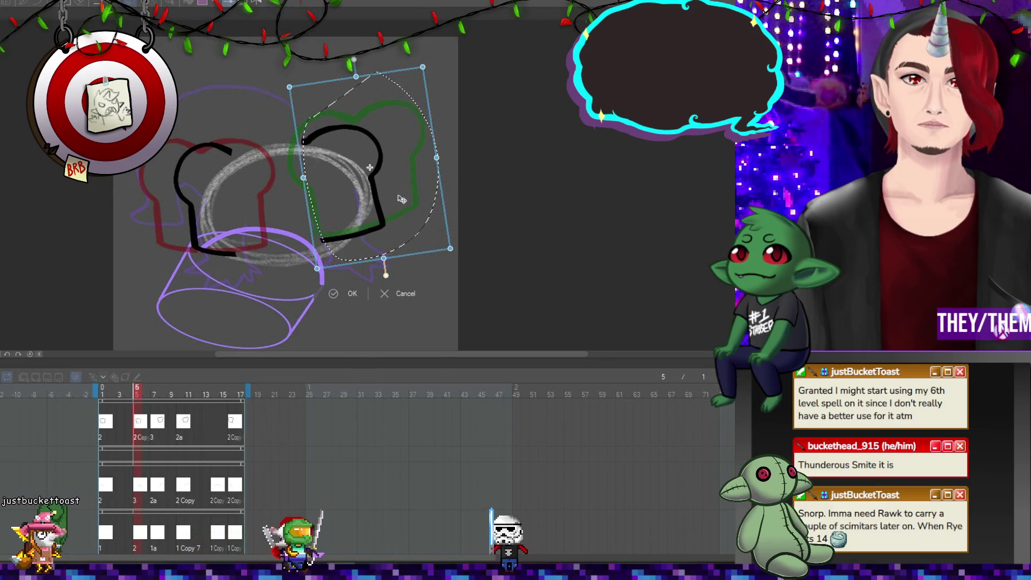
key(Return)
Select the outline's left half and undo the squash applied to it.
mouse_move(198, 121)
mouse_down()
mouse_move(215, 118)
mouse_move(214, 138)
mouse_up()
key(ctrl+t)
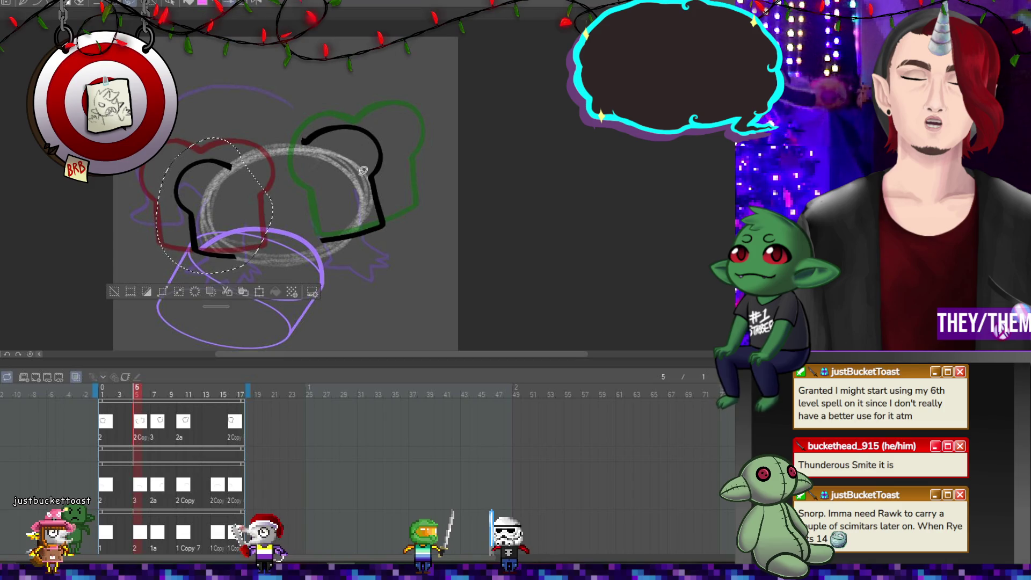
key(ctrl+z)
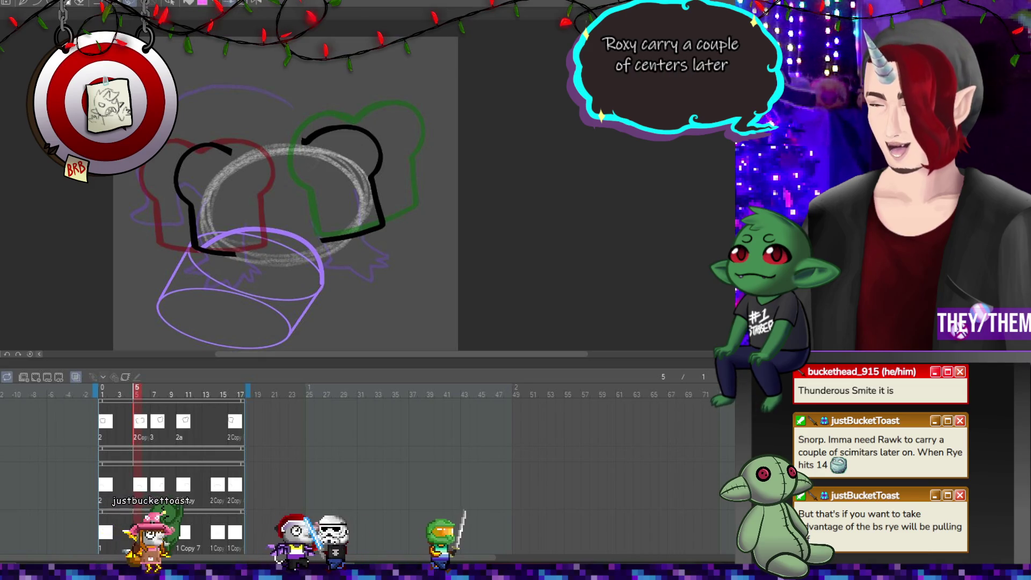
Draw a single bottom line joining both halves of the bucket outline.
drag(210, 251, 260, 255)
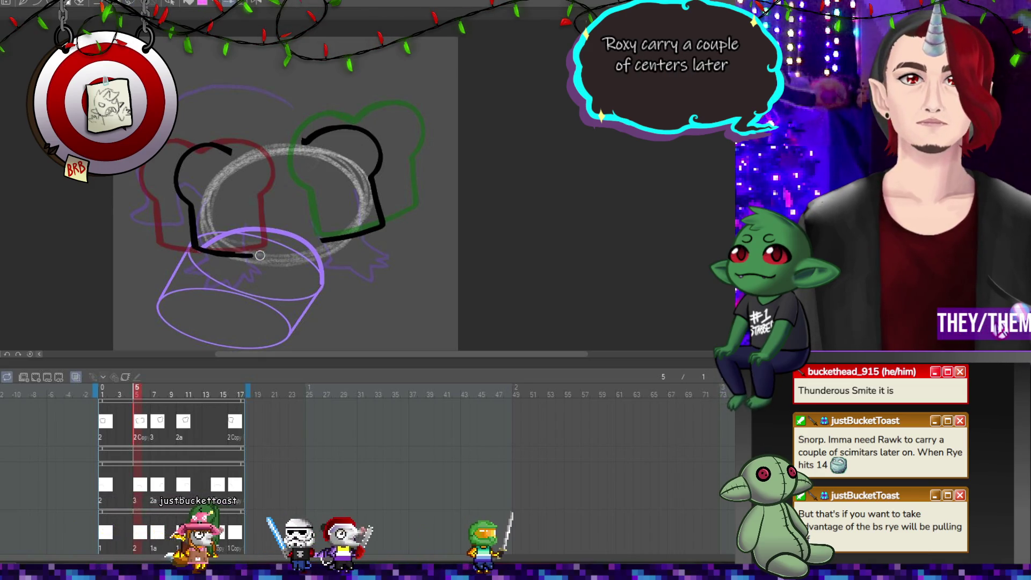
key(ctrl+z)
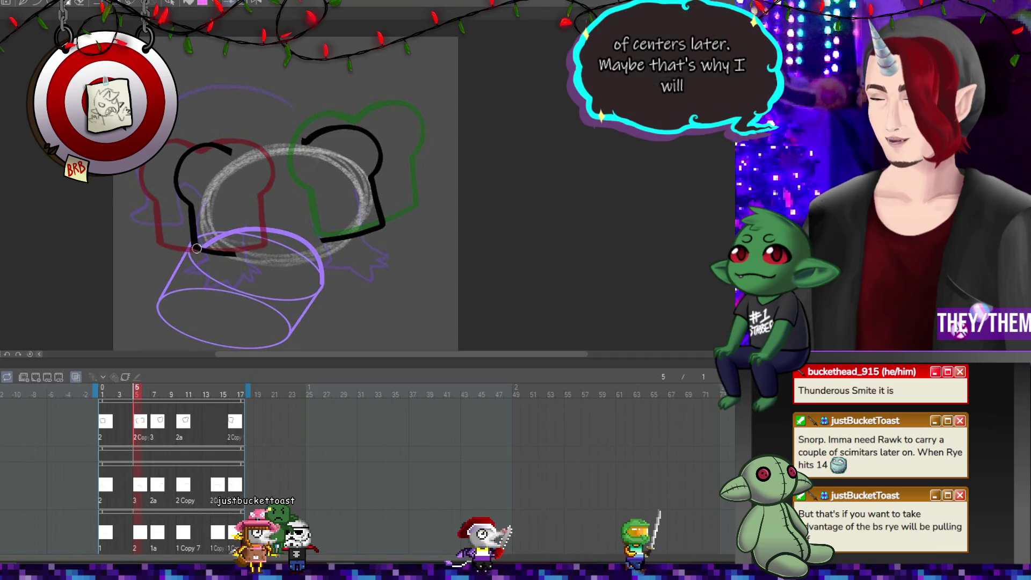
drag(236, 253, 352, 236)
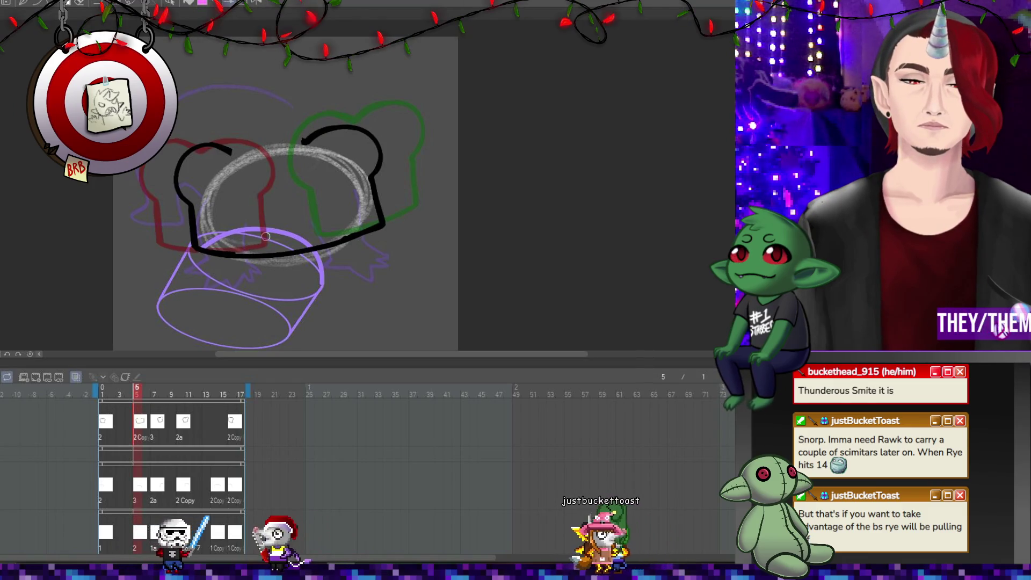
Erase the right top and redraw arched top edges to close the wide bucket.
drag(334, 123, 385, 143)
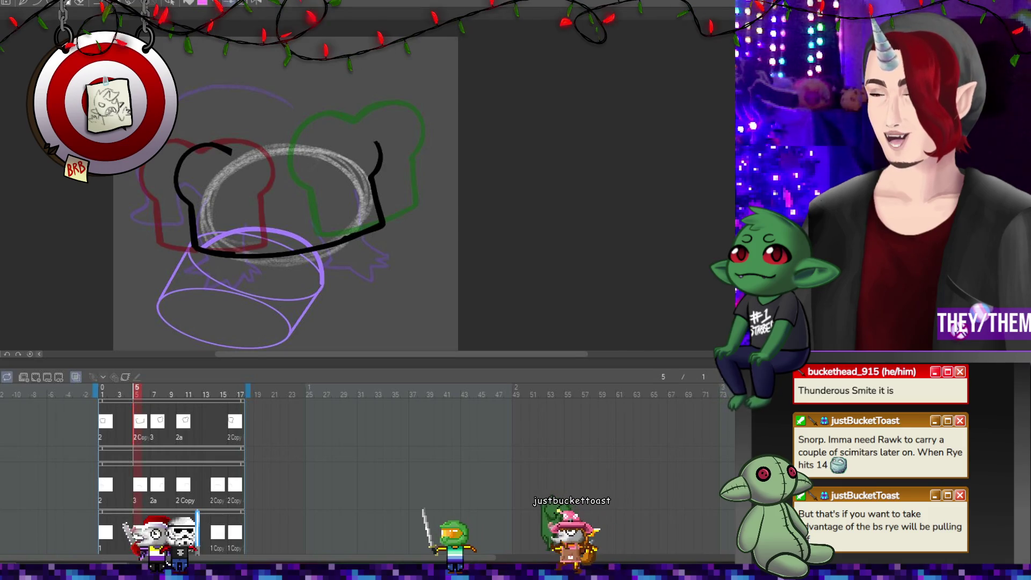
mouse_move(379, 156)
mouse_down()
mouse_move(330, 138)
mouse_move(296, 157)
mouse_up()
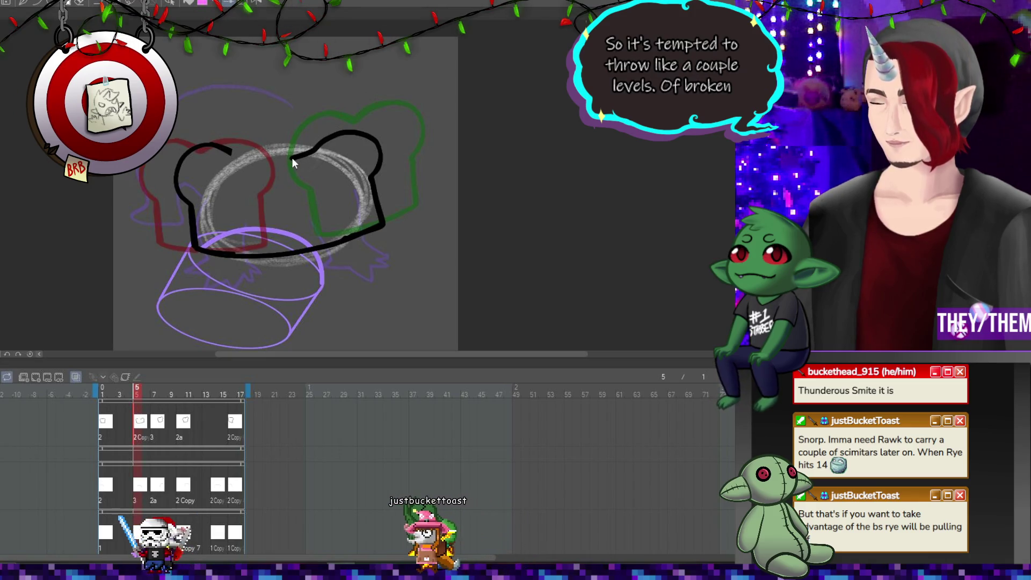
drag(314, 142, 377, 147)
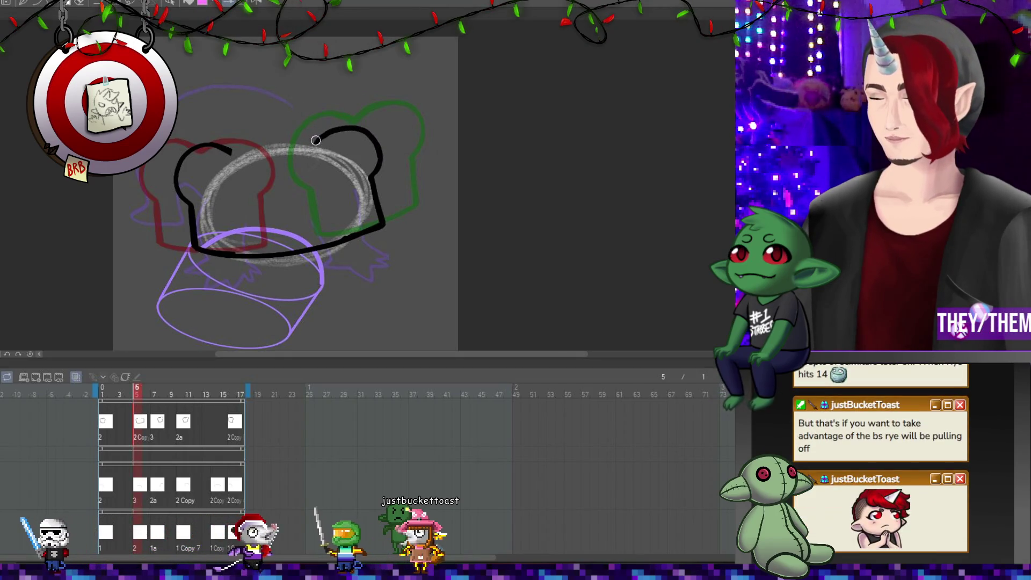
drag(312, 145, 227, 152)
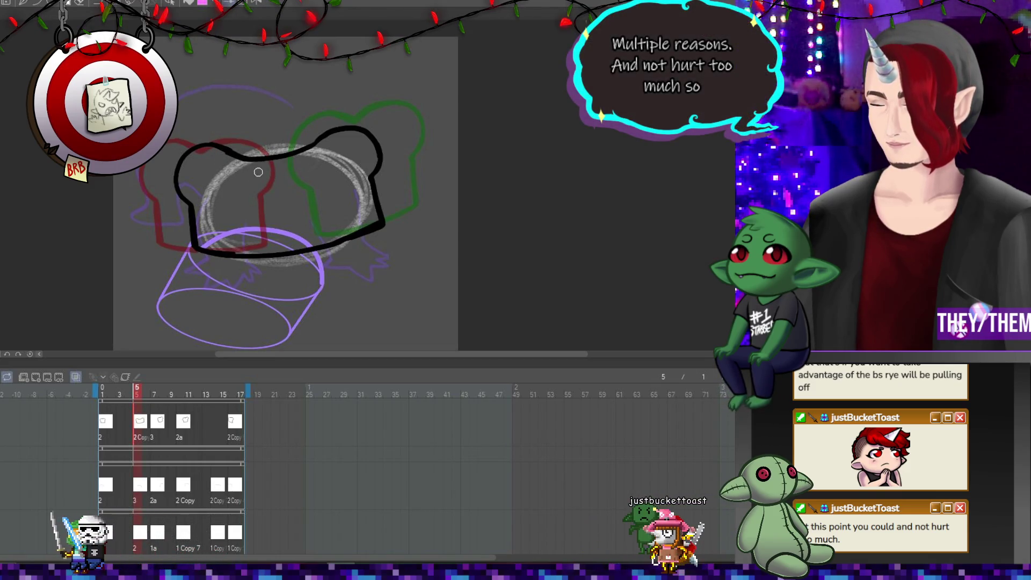
Step through frames 8 and 10, zooming in and out to review frame 10's bucket.
click(163, 424)
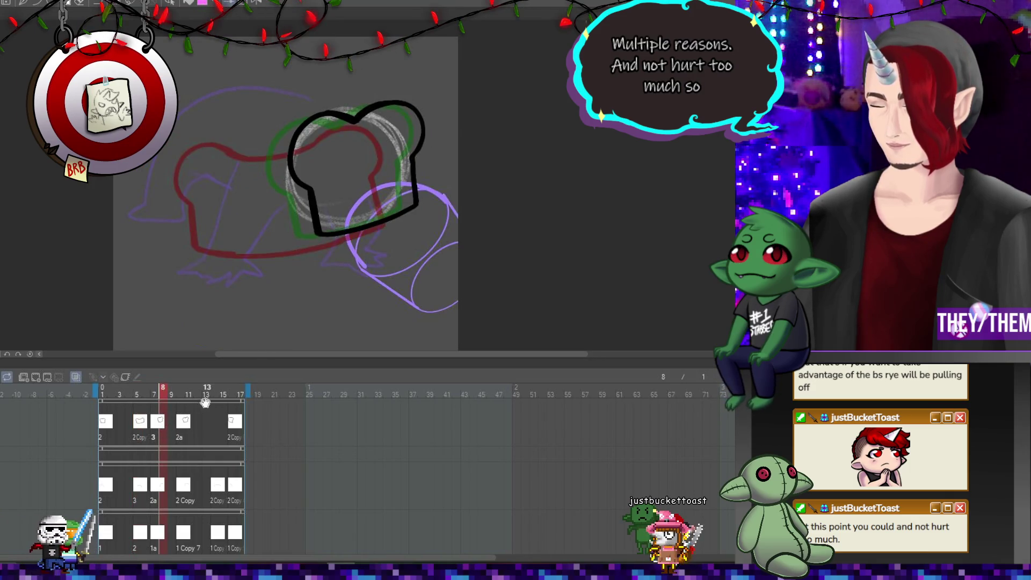
click(183, 424)
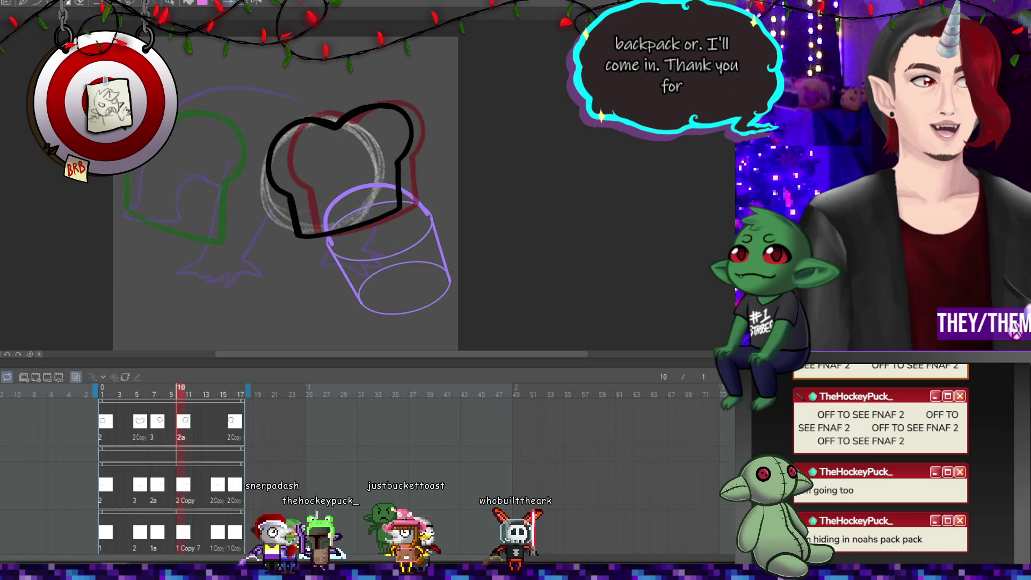
scroll(483, 190, down, 1)
scroll(472, 197, up, 2)
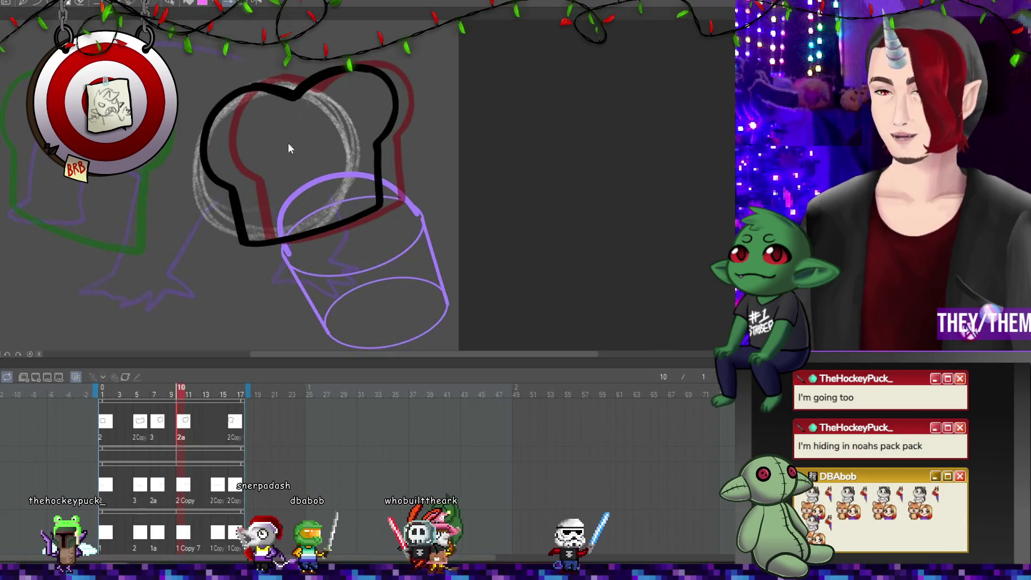
scroll(301, 161, down, 2)
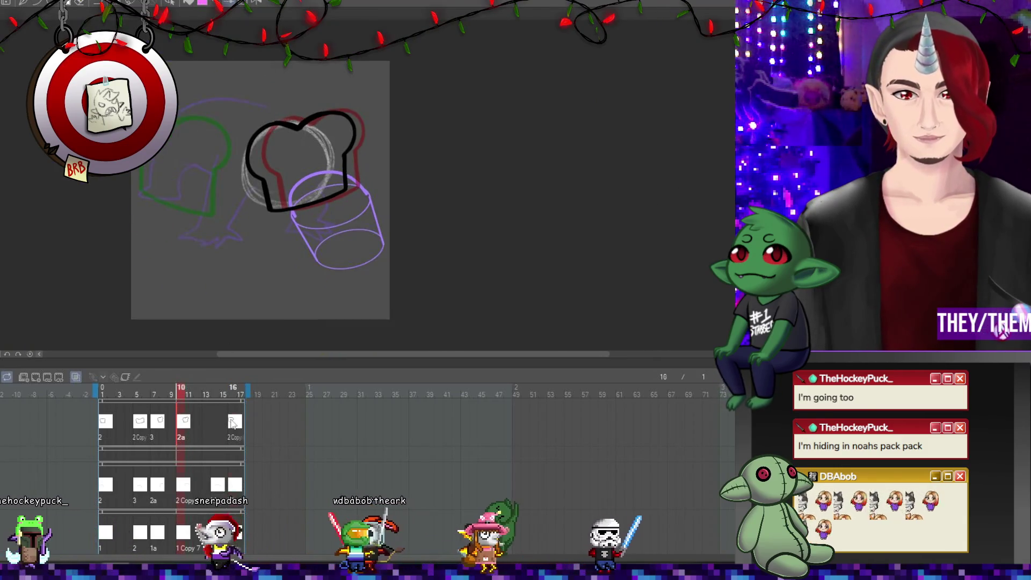
Browse frames 16, 14 and 1, check frame 14's cel list, and settle on frame 5.
click(231, 424)
click(213, 432)
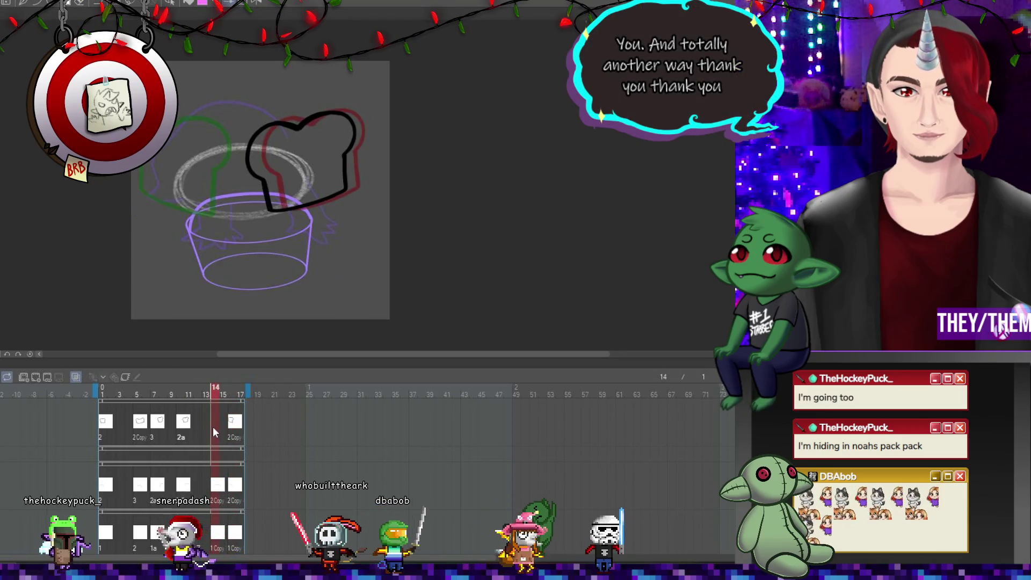
click(113, 430)
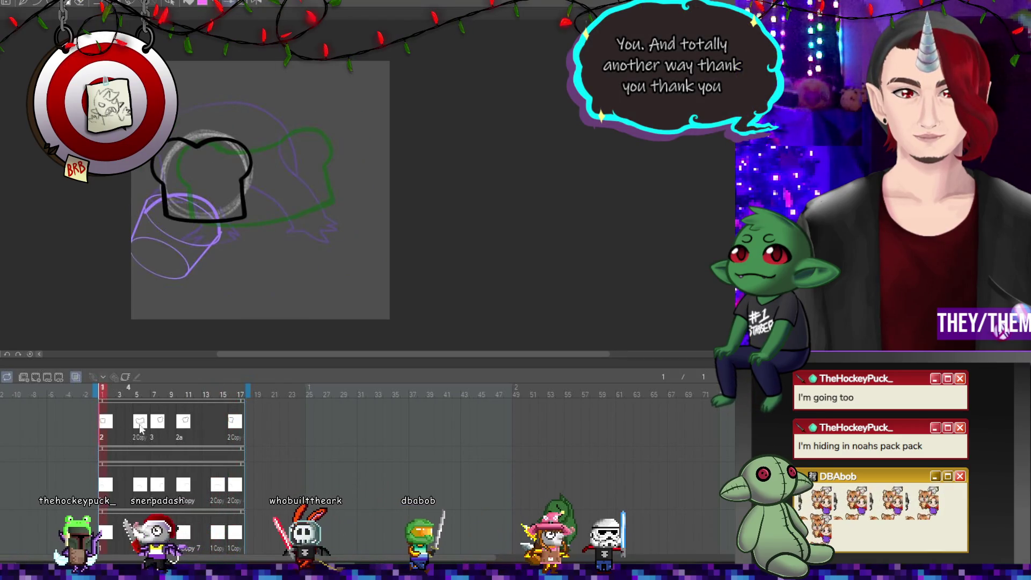
click(217, 424)
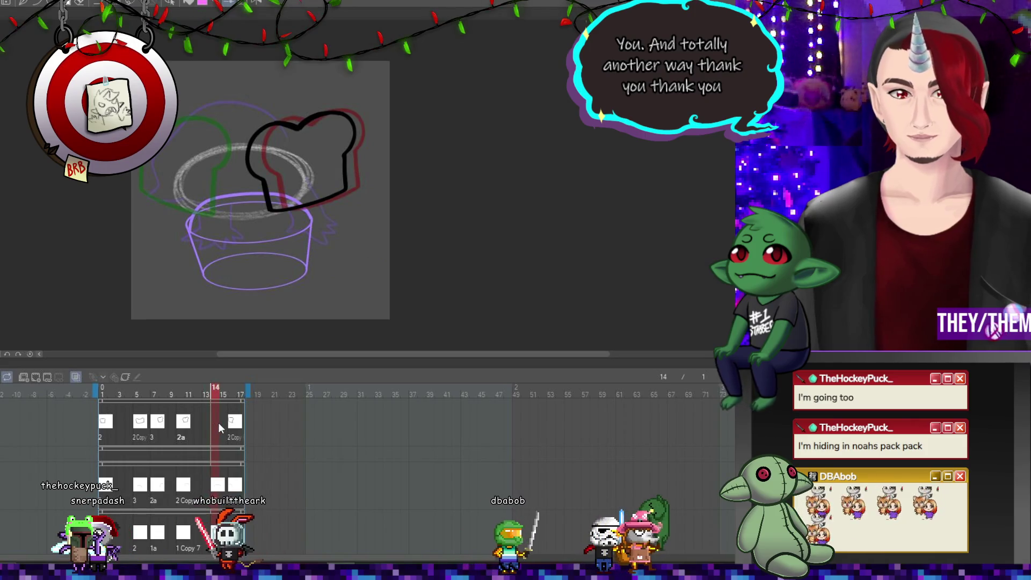
right_click(218, 424)
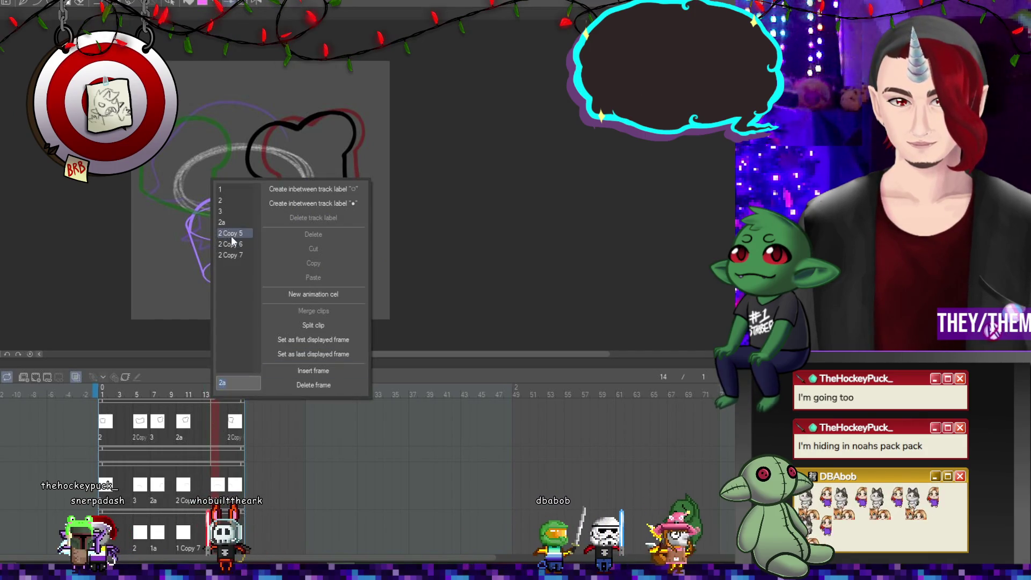
click(233, 220)
click(137, 424)
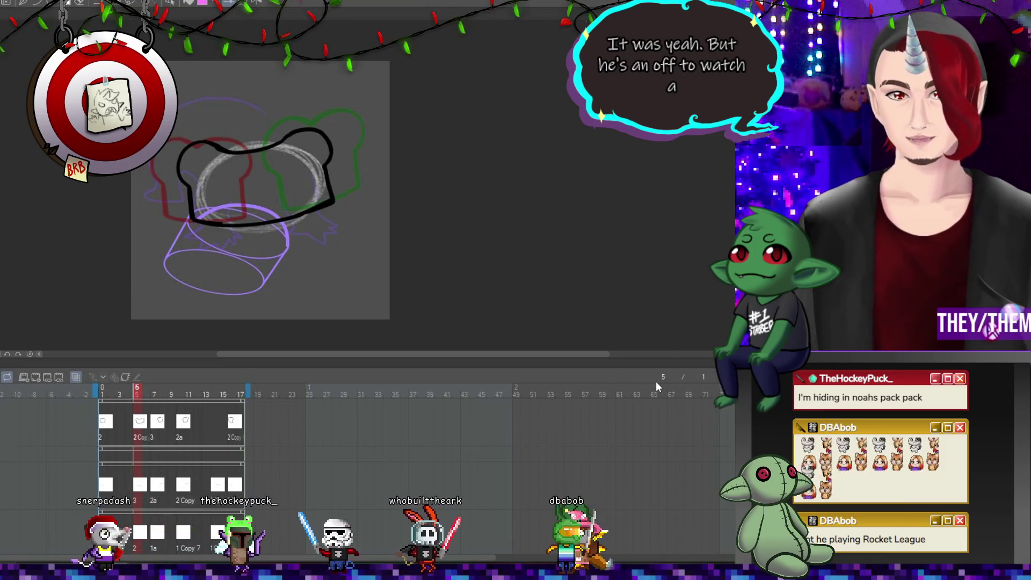
click(211, 423)
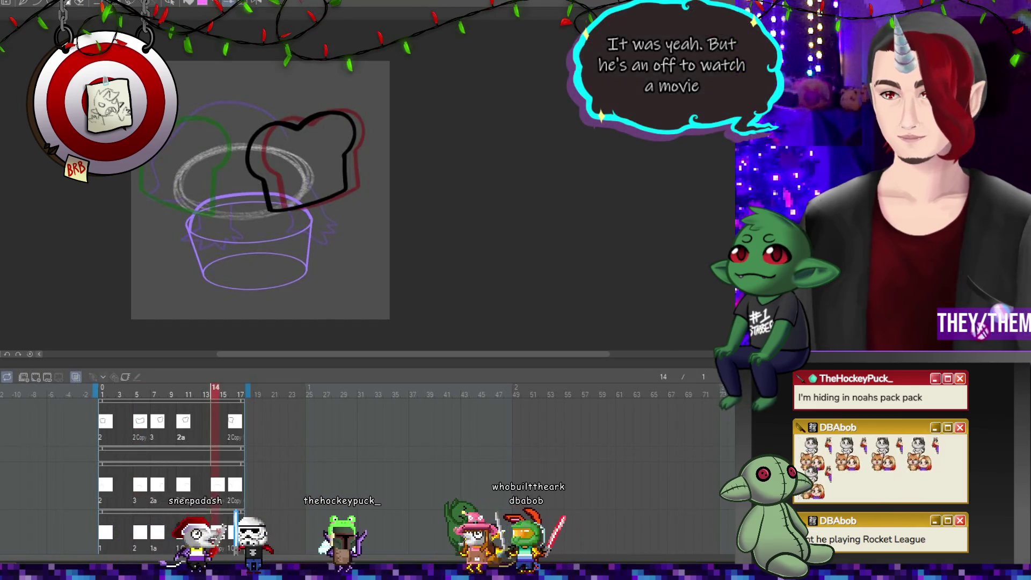
click(137, 395)
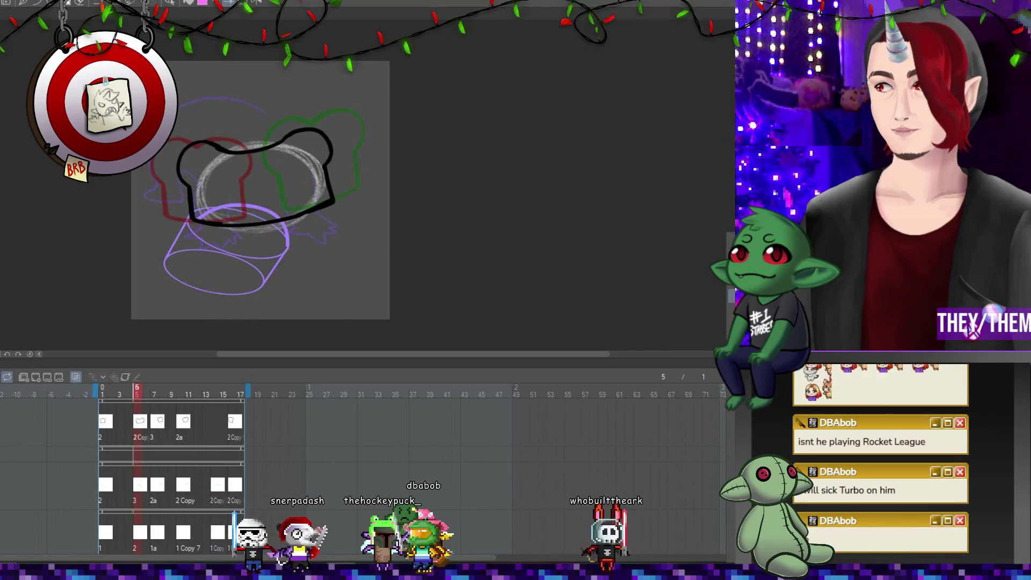
Add a new vector layer named 2 Copy 8.
mouse_move(741, 257)
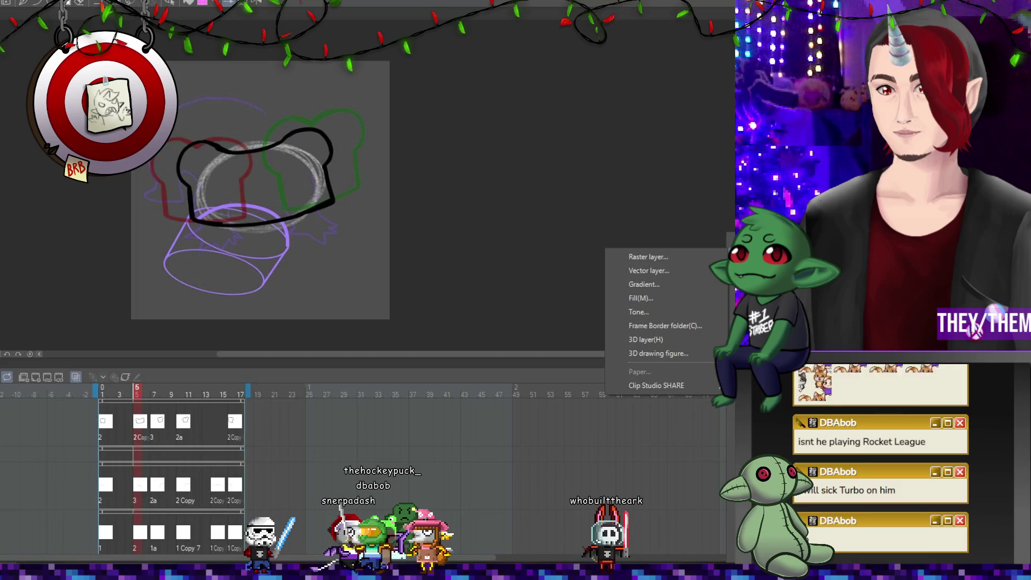
click(647, 270)
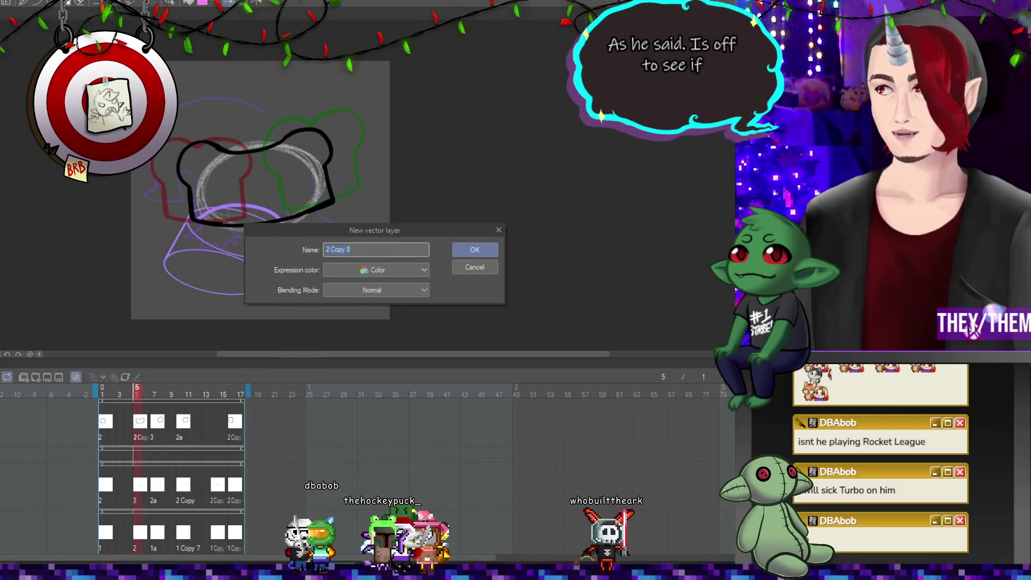
click(471, 255)
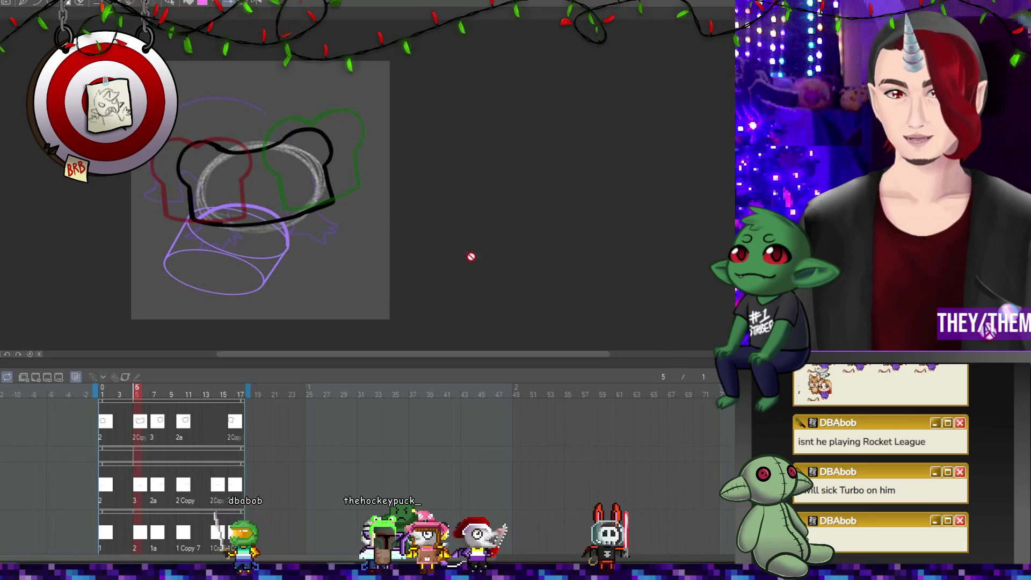
Go to frame 14 of the animation.
click(215, 423)
right_click(216, 410)
key(Escape)
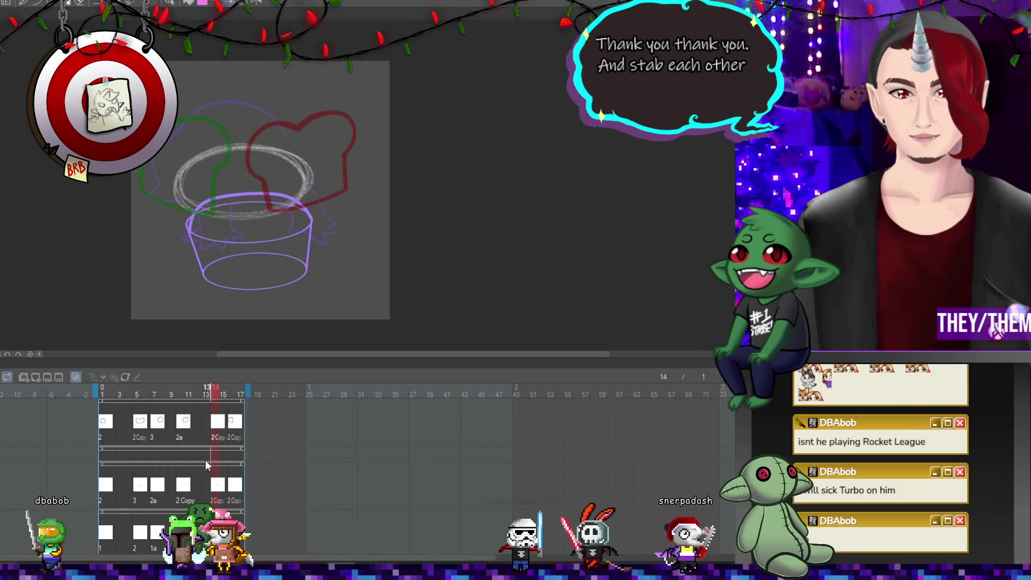
scroll(150, 196, up, 1)
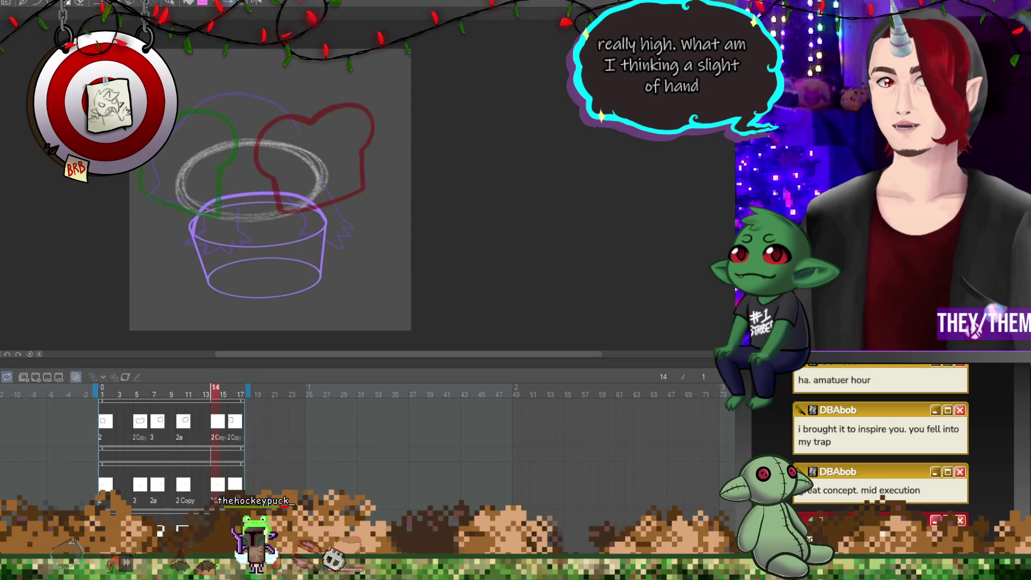
scroll(276, 152, down, 2)
scroll(304, 157, up, 3)
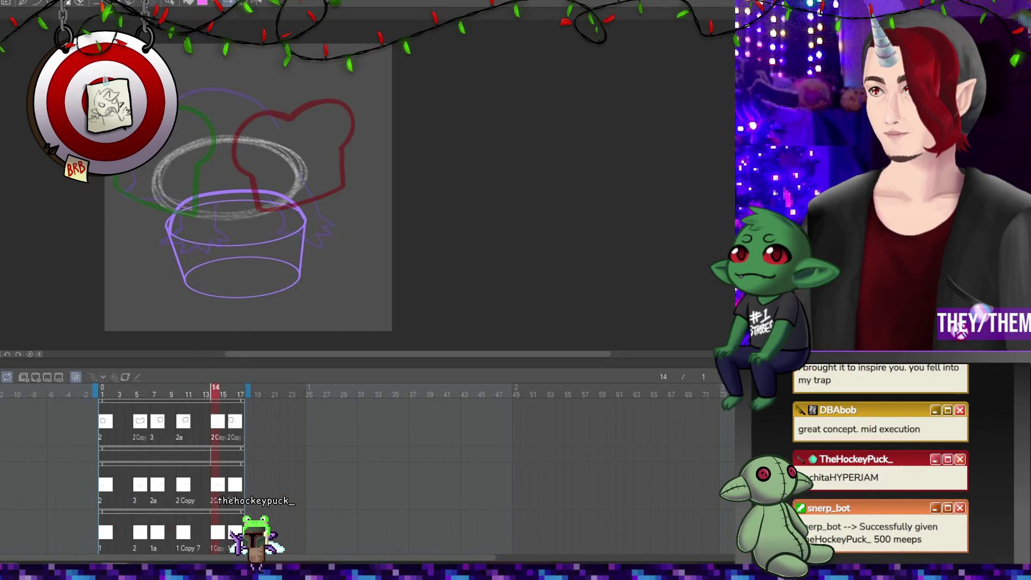
scroll(276, 188, down, 1)
scroll(207, 159, up, 1)
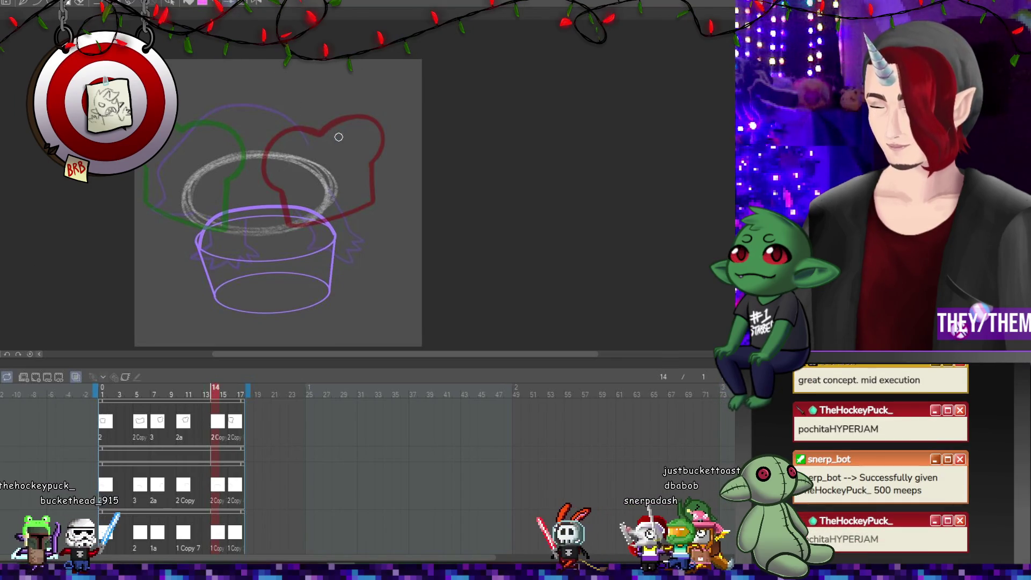
Ink a wide black bucket outline on frame 14 and play back the animation.
mouse_move(350, 160)
mouse_down()
mouse_move(344, 137)
mouse_move(316, 130)
mouse_move(245, 155)
mouse_move(173, 132)
mouse_move(157, 164)
mouse_move(180, 215)
mouse_move(257, 235)
mouse_move(344, 199)
mouse_move(350, 159)
mouse_up()
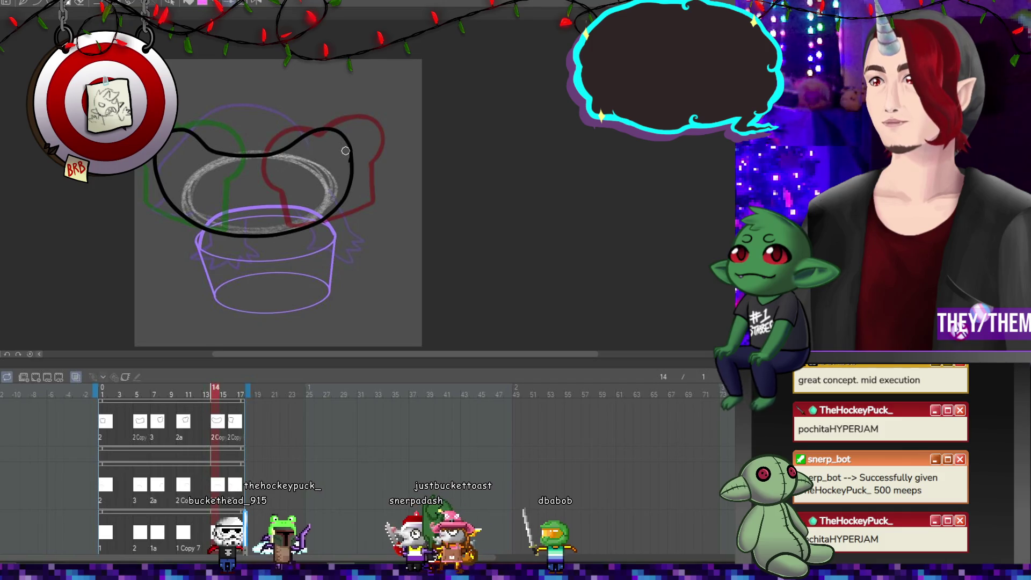
key(space)
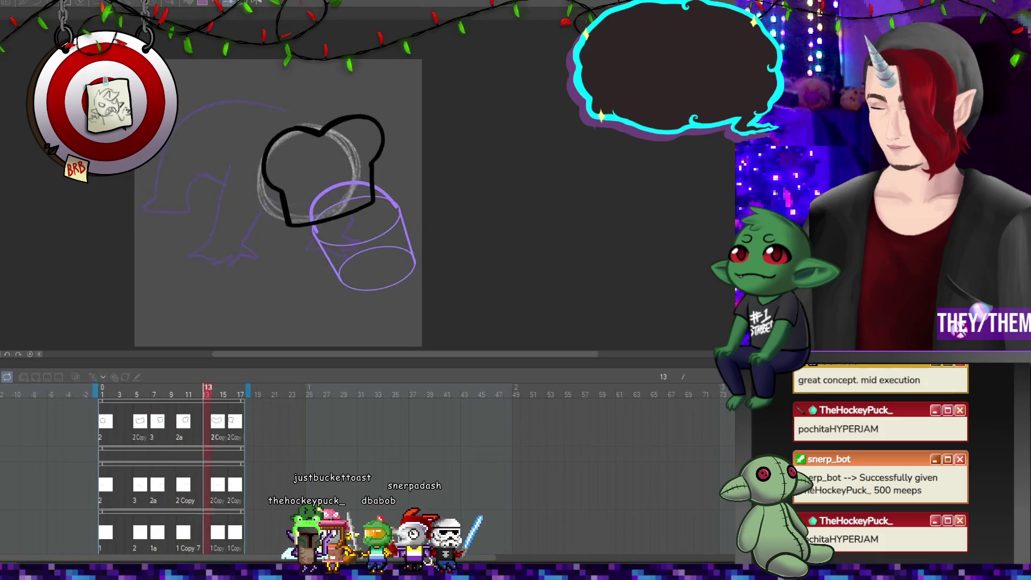
Narrow frame 16's black bucket outline from its right side.
click(235, 426)
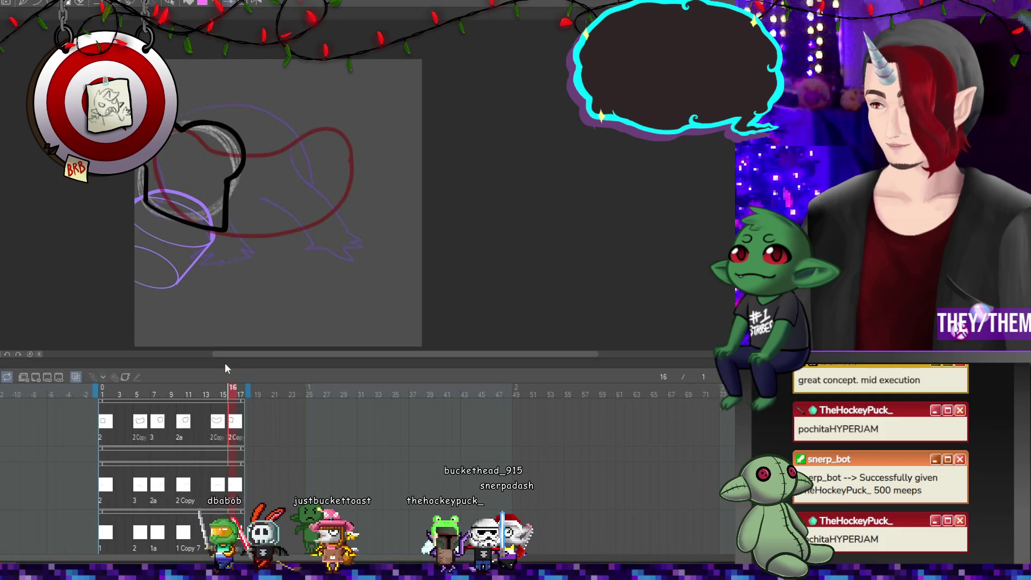
key(ctrl+t)
drag(246, 171, 234, 170)
key(Return)
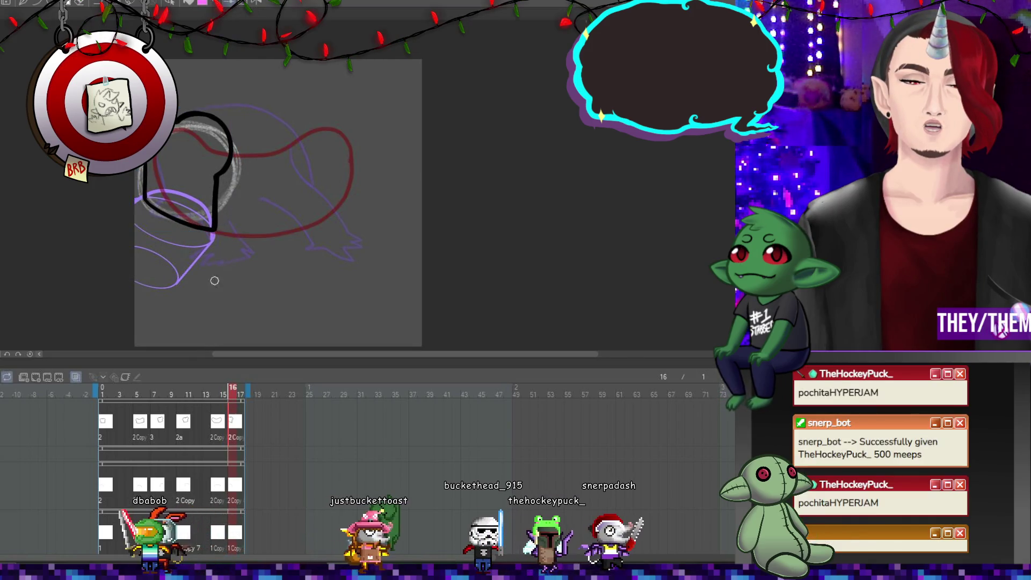
key(space)
Narrow frame 8's outline from both sides, nudge it up, and play the animation.
click(164, 425)
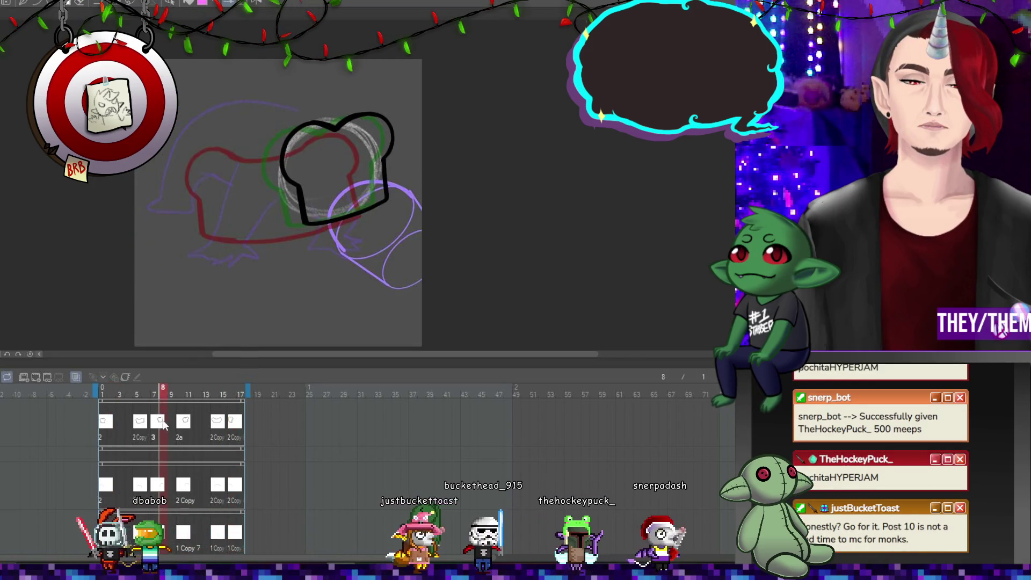
key(ctrl+t)
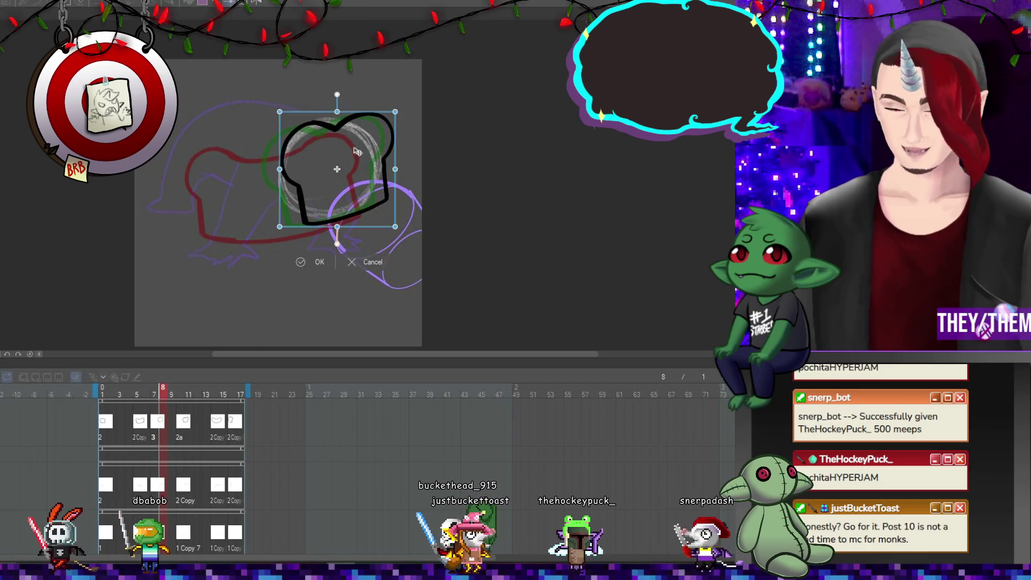
drag(280, 171, 291, 174)
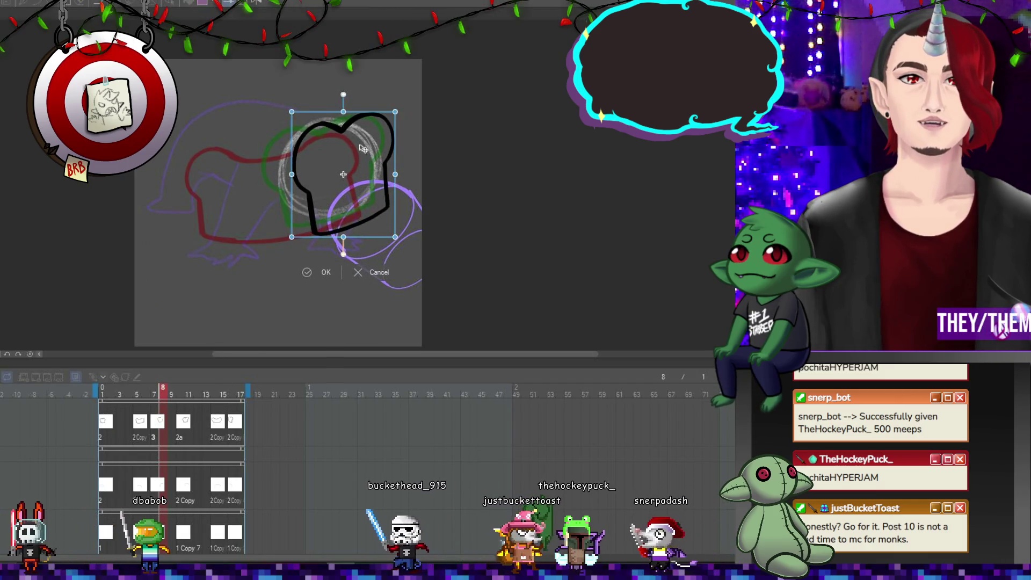
drag(374, 153, 372, 149)
key(Return)
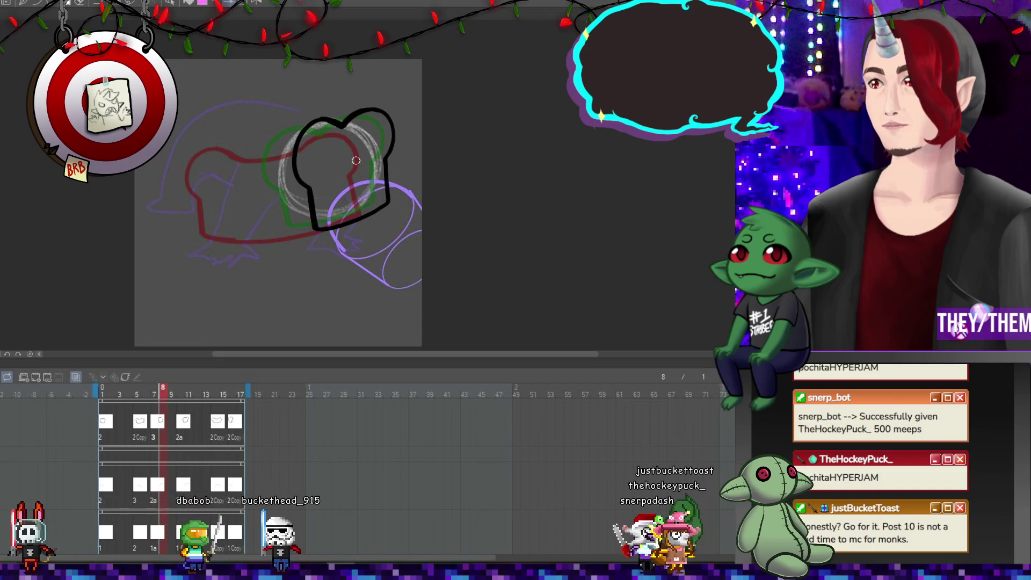
click(7, 377)
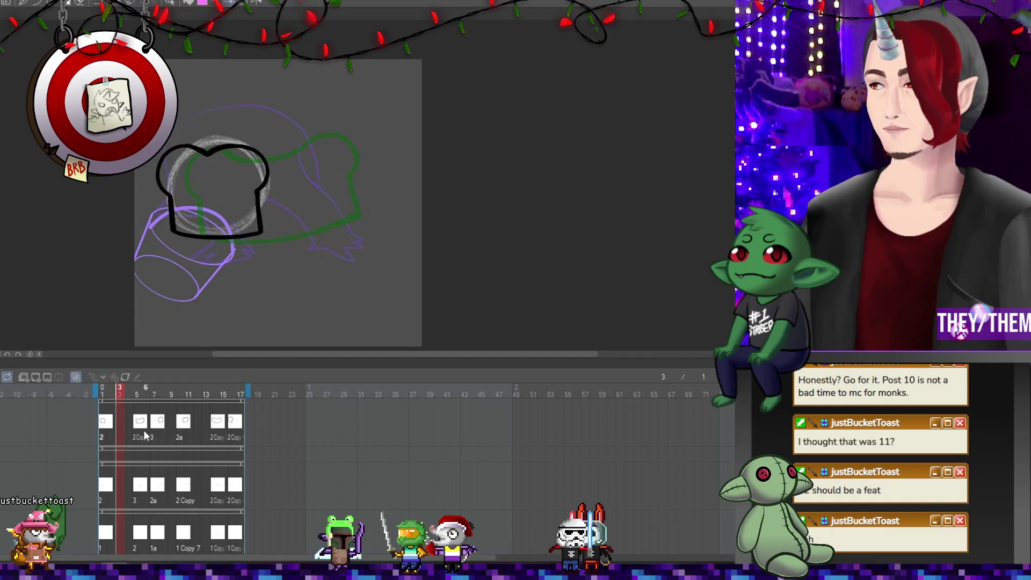
Play the animation and narrow frame 16's bucket outline from its right side.
key(Return)
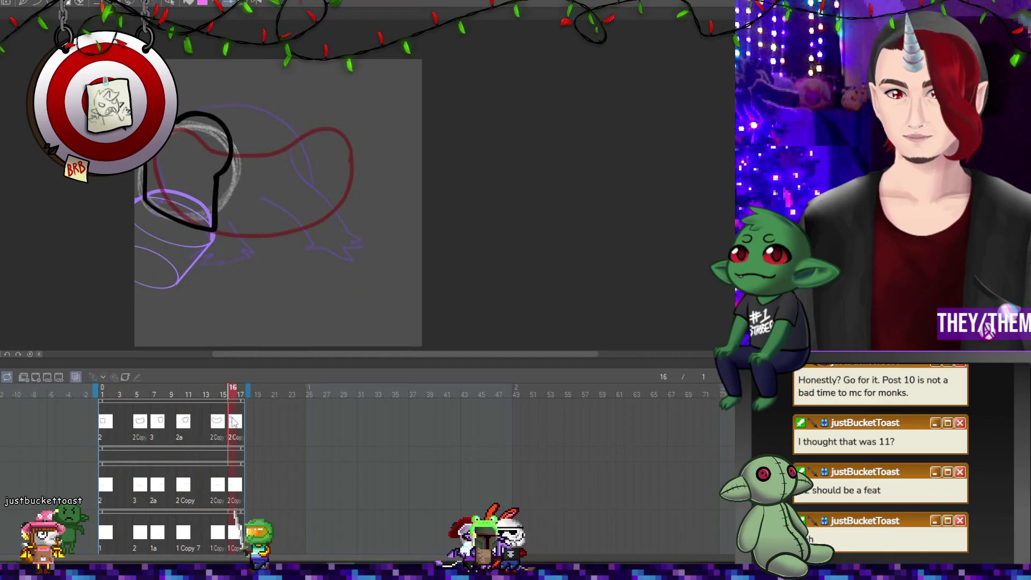
key(ctrl+t)
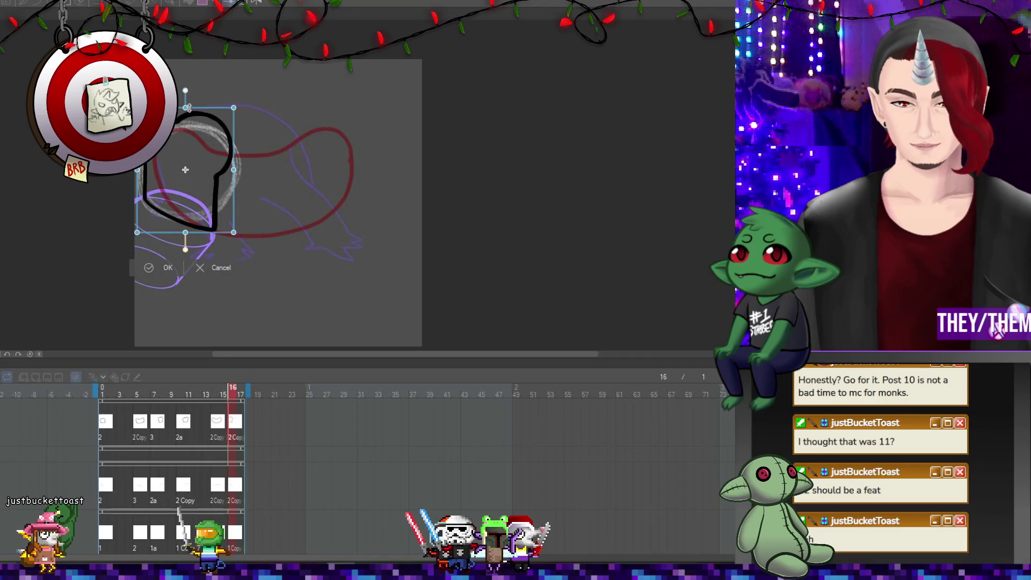
drag(233, 169, 224, 168)
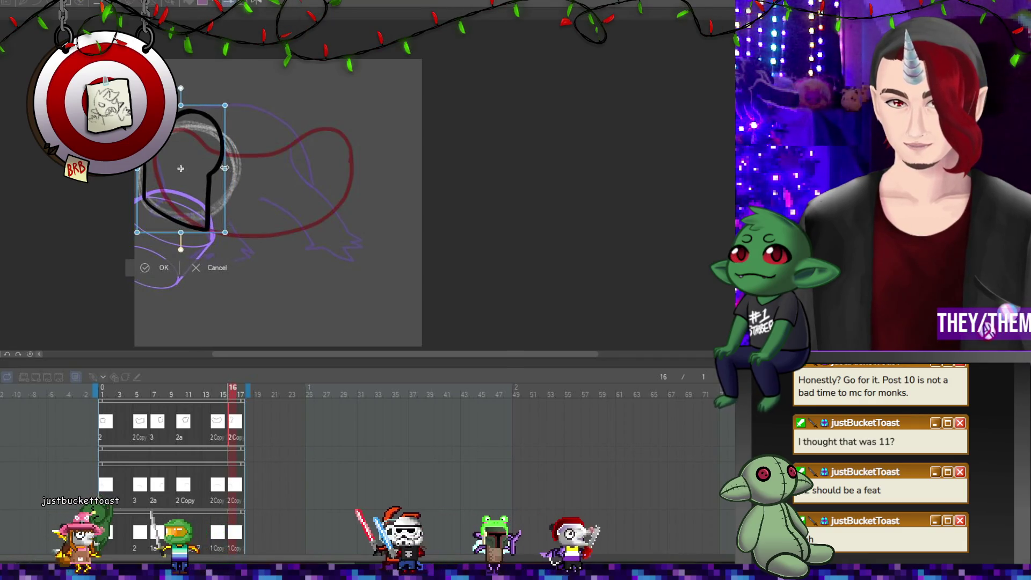
key(Return)
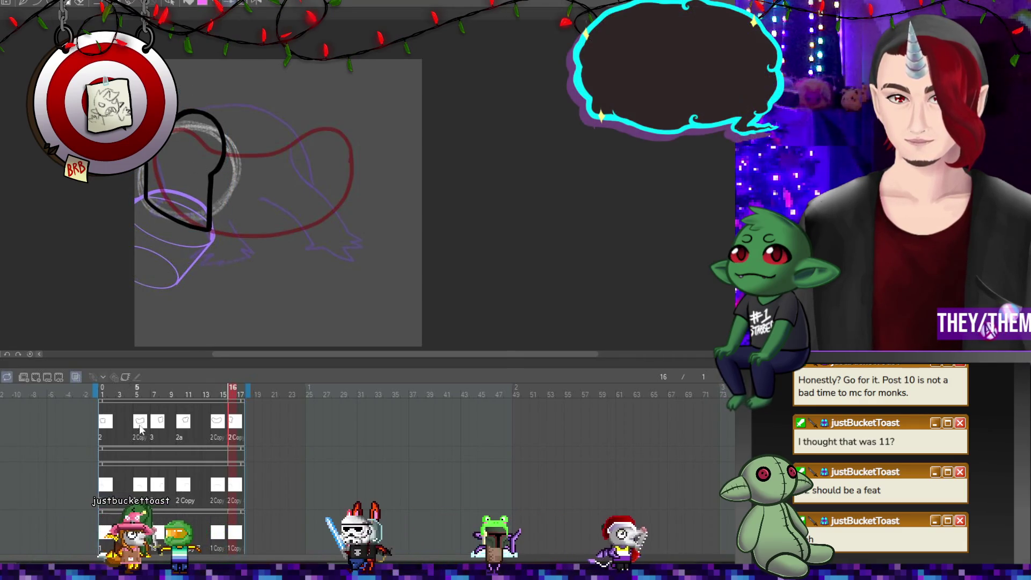
Make frame 7's outline taller at the top and slimmer on the left, then replay.
click(155, 424)
key(ctrl+t)
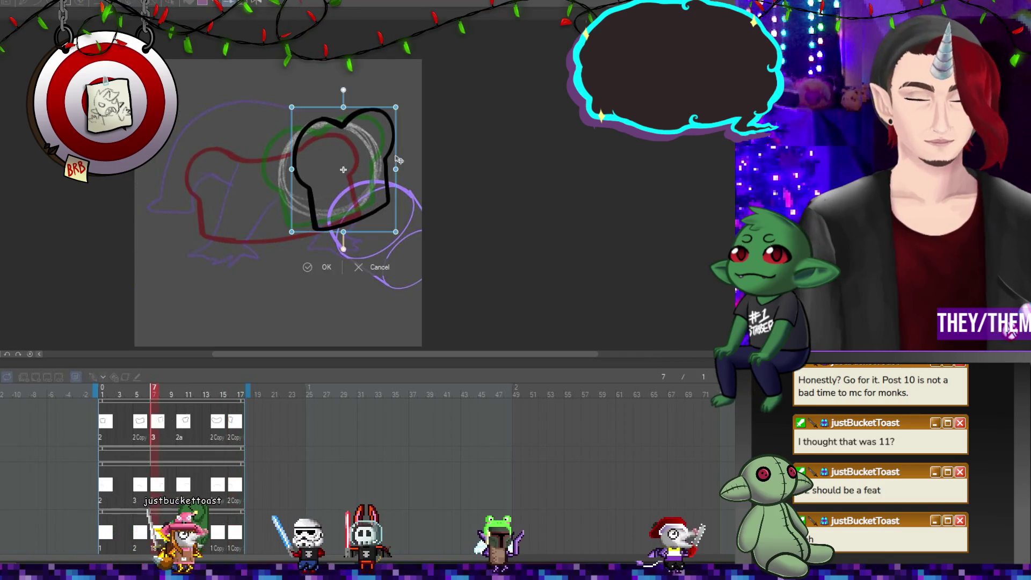
drag(344, 107, 343, 101)
drag(291, 169, 300, 167)
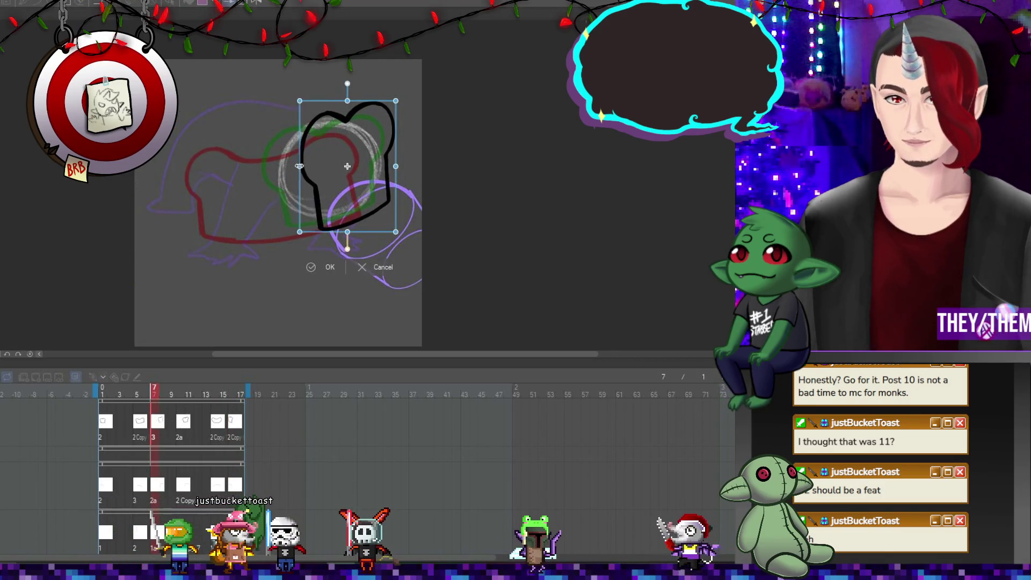
key(Return)
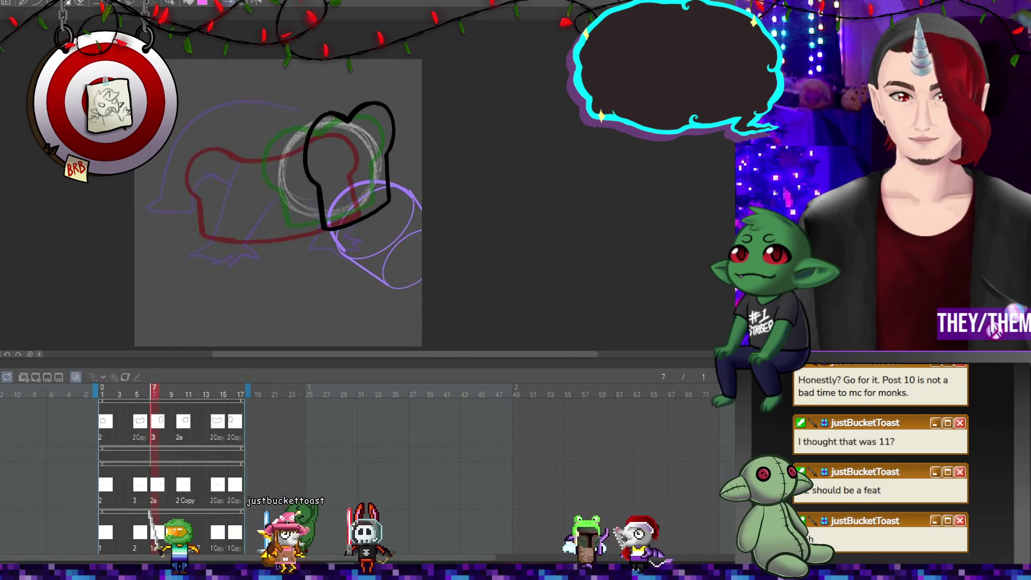
key(Return)
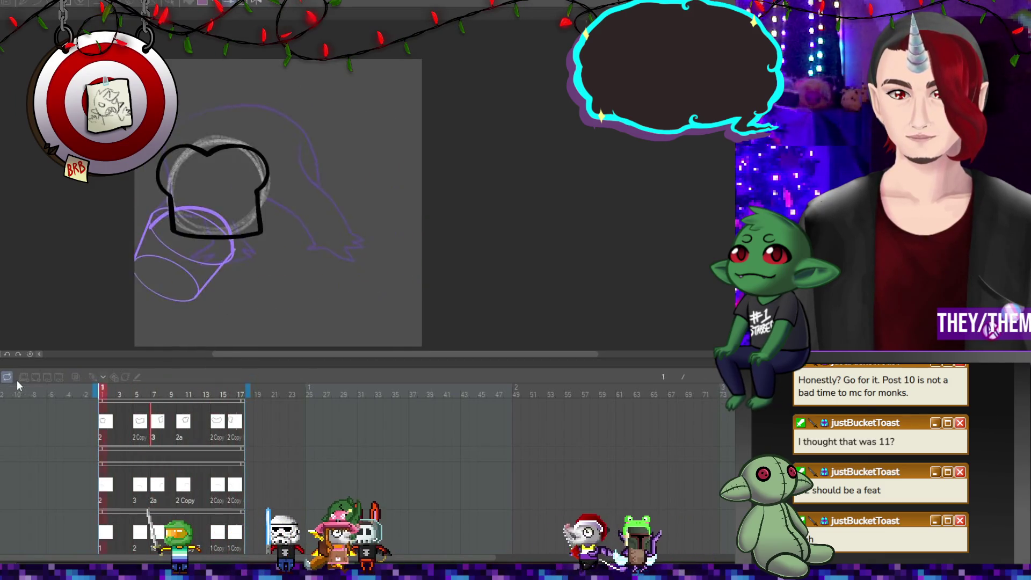